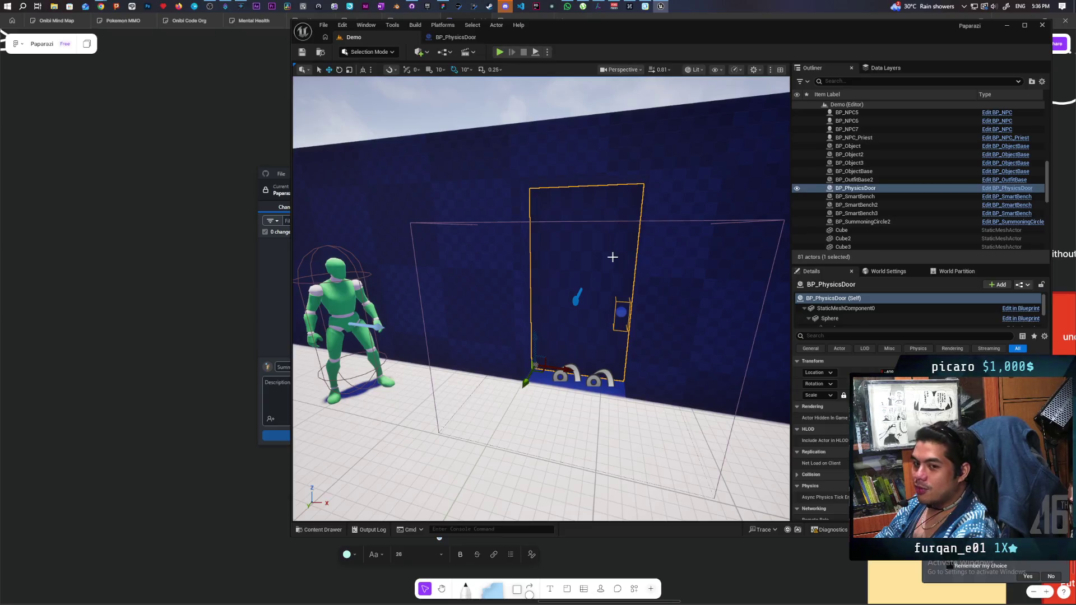
# Review the physics door's StaticMeshComponent0 properties, then select the blue wall Box Brush behind it.
pyautogui.moveTo(612, 280)
pyautogui.mouseDown()
pyautogui.moveTo(612, 291)
pyautogui.moveTo(612, 259)
pyautogui.mouseUp()
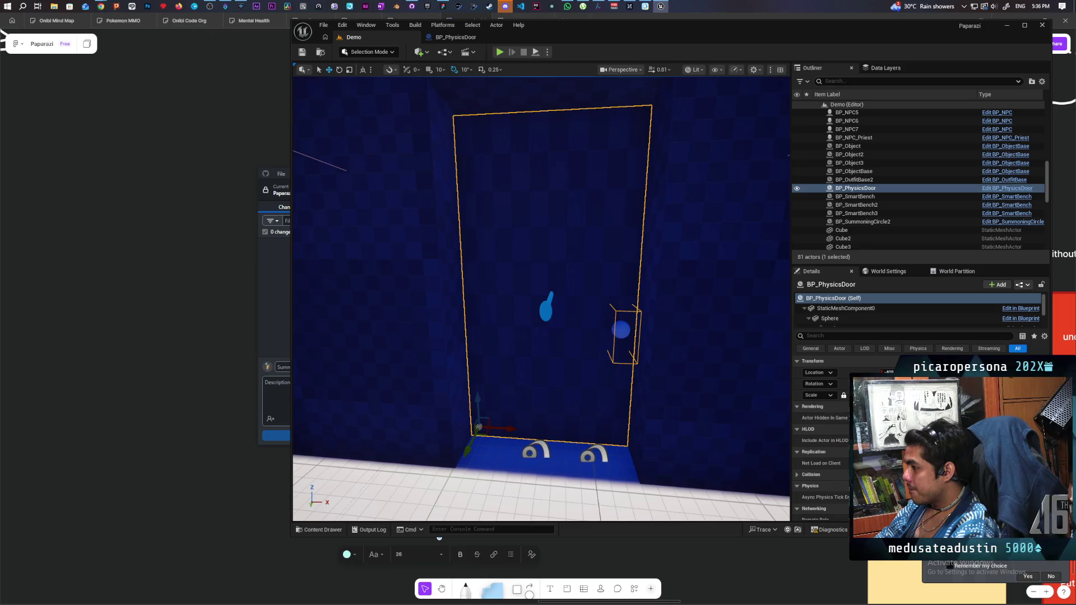
pyautogui.click(848, 309)
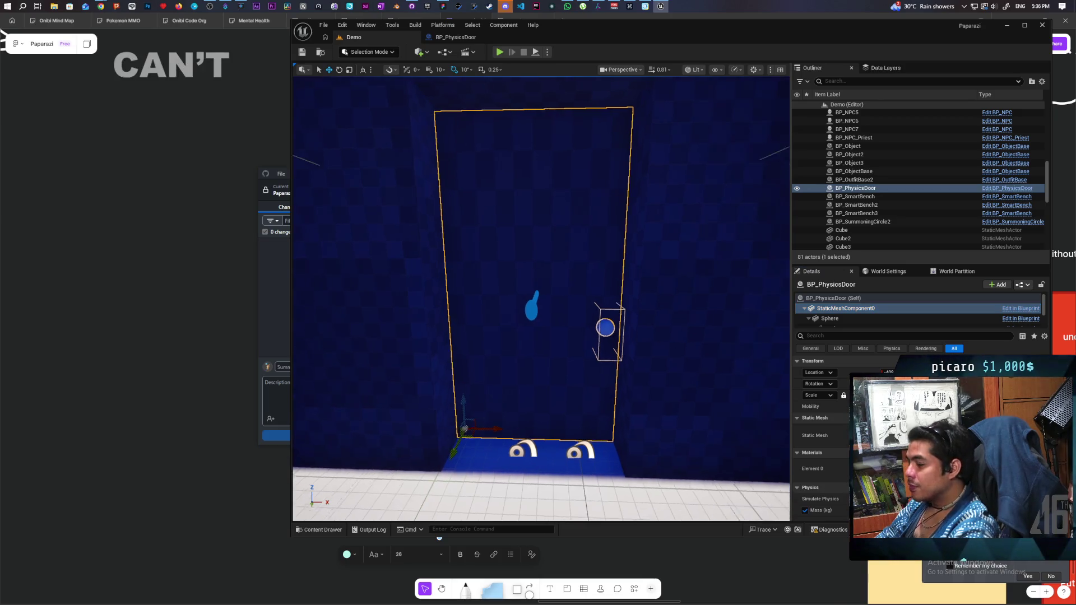
pyautogui.scroll(-5, 608, 257)
pyautogui.scroll(8, 608, 258)
pyautogui.scroll(-5, 541, 298)
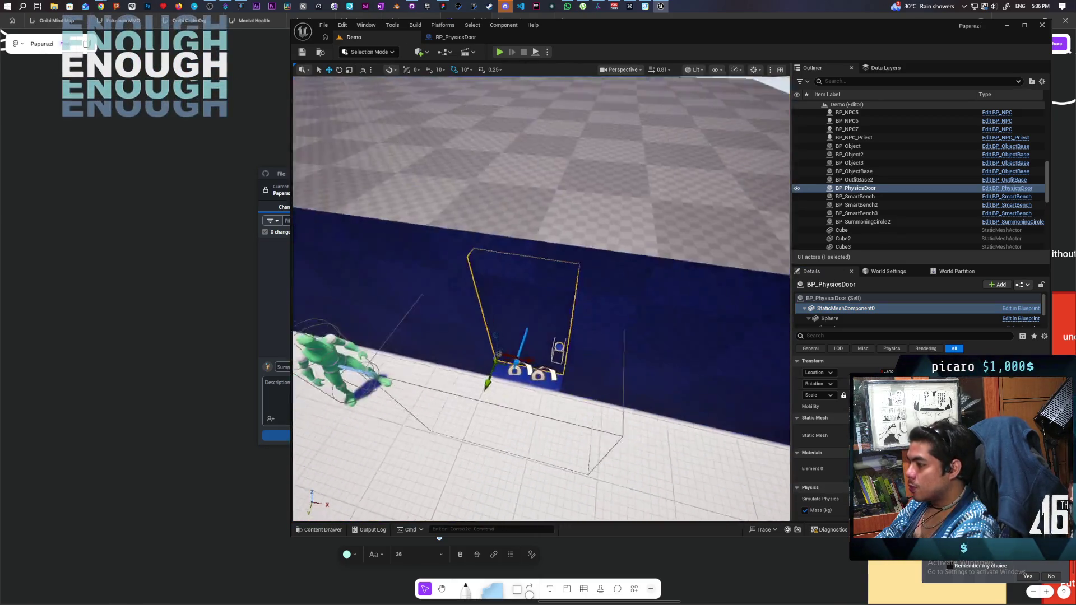
pyautogui.scroll(3, 541, 298)
pyautogui.scroll(-5, 622, 302)
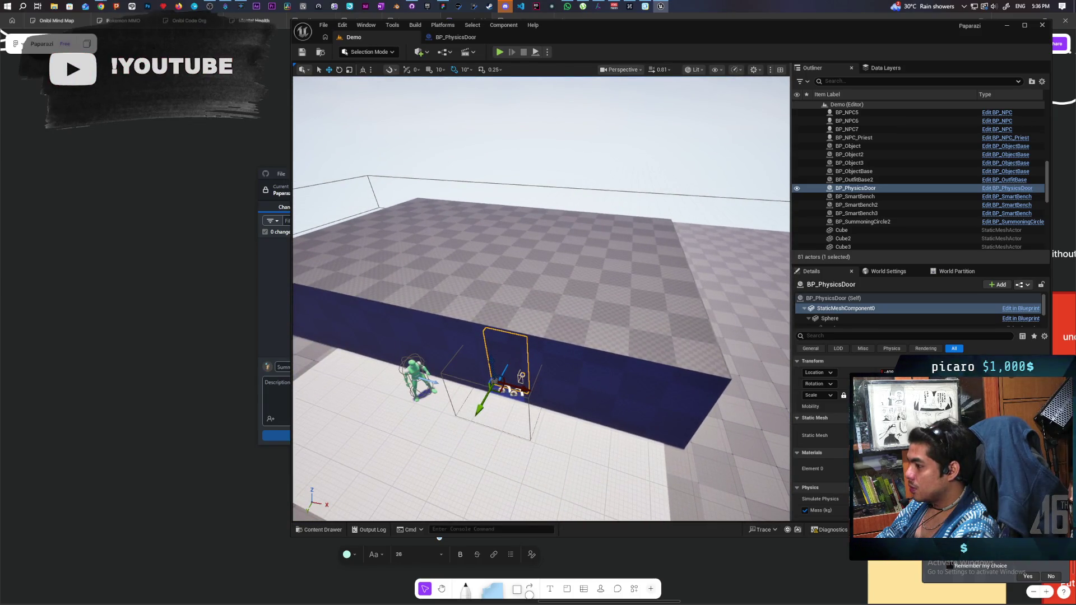
pyautogui.click(582, 363)
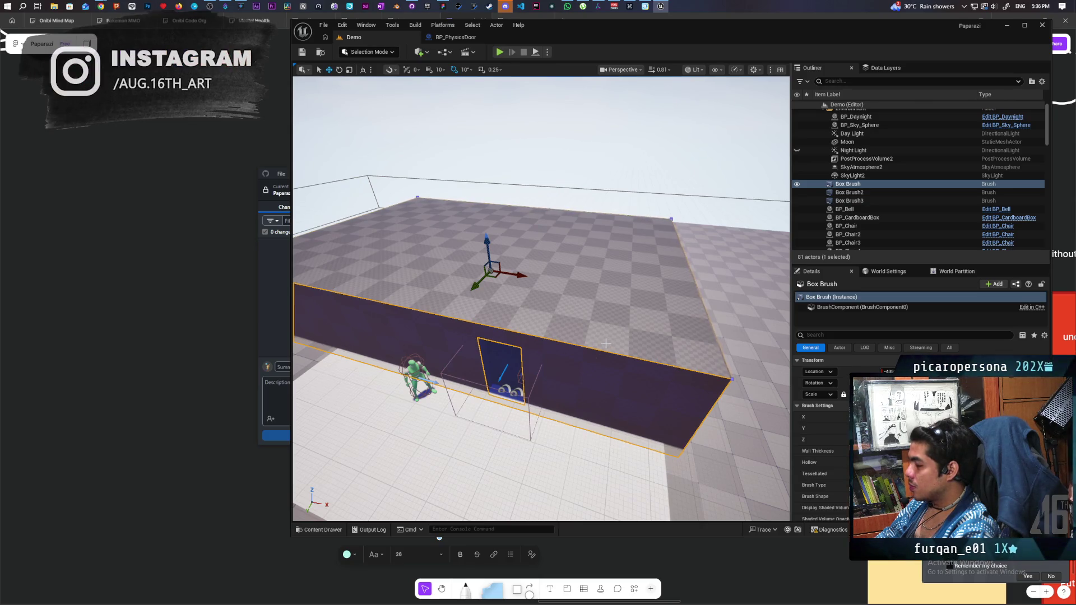
# Select and frame the Box Brush wall from the Outliner, then shrink it into a small box.
pyautogui.click(832, 193)
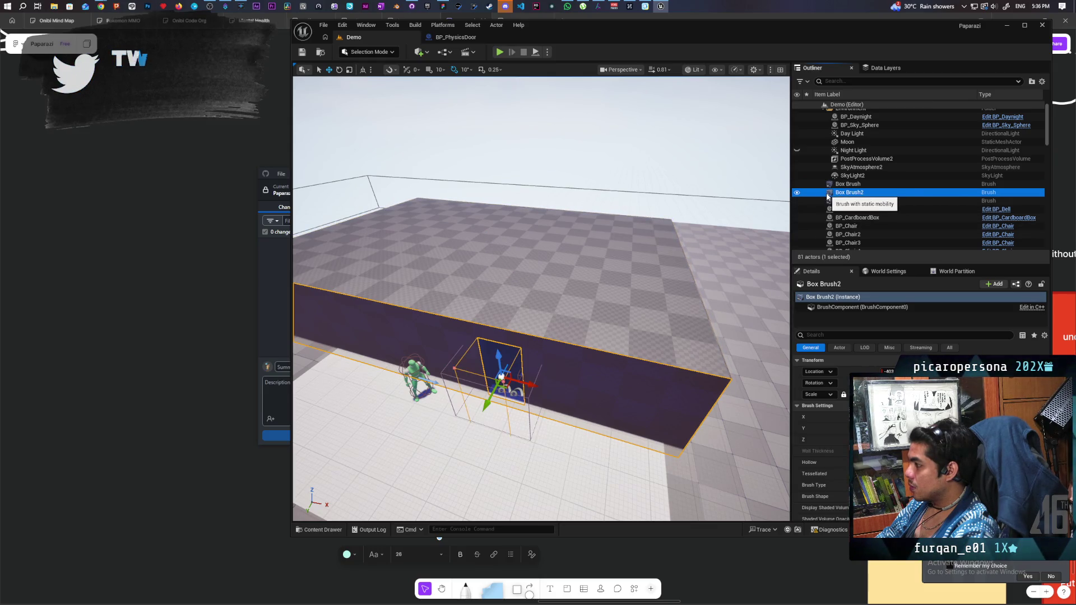
pyautogui.press('Up')
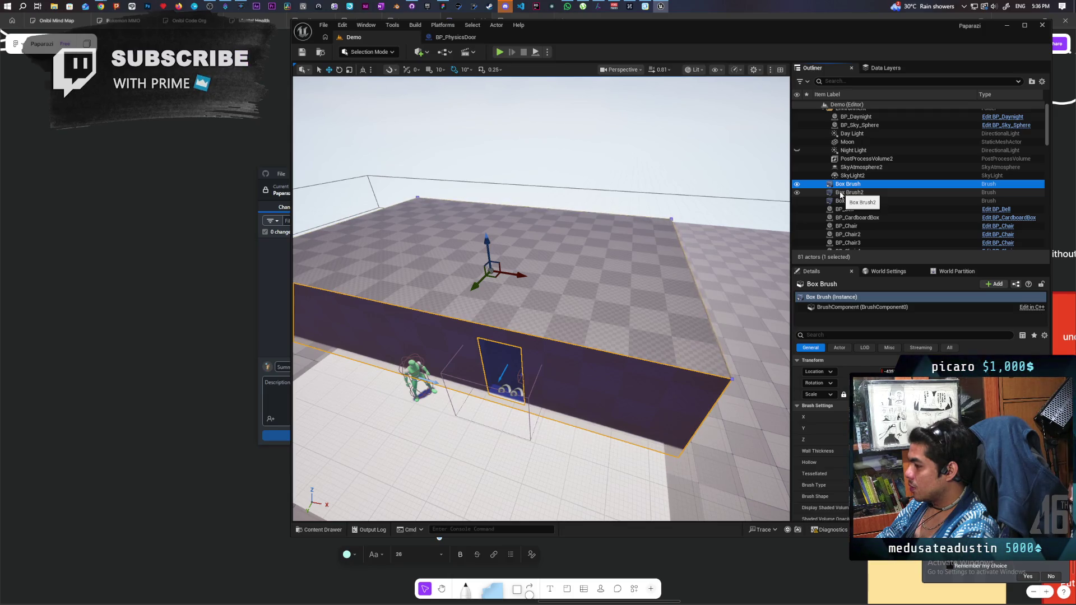
pyautogui.click(841, 194)
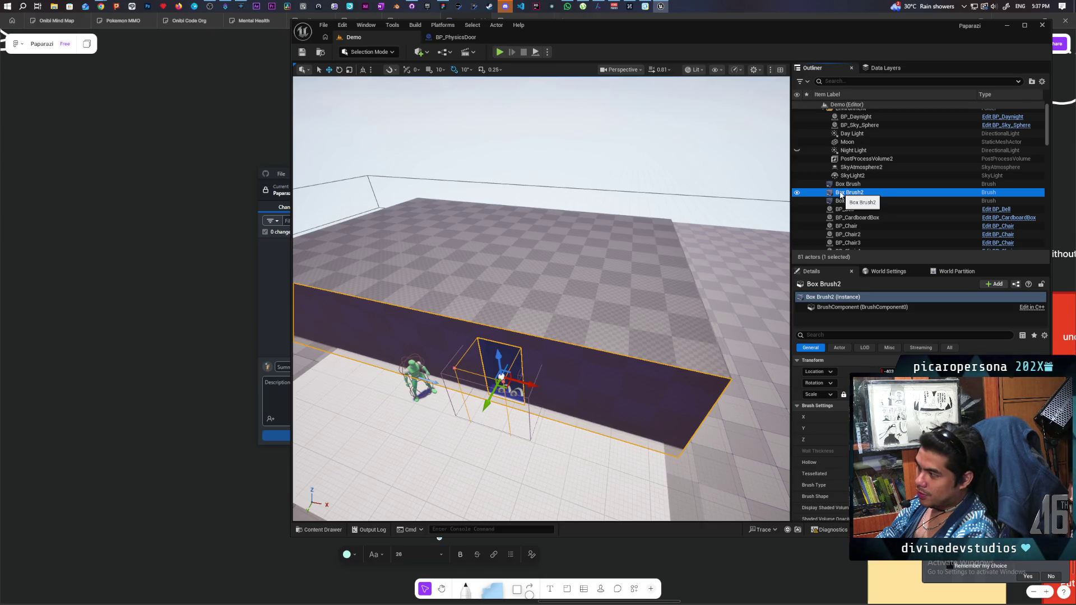
pyautogui.click(847, 185)
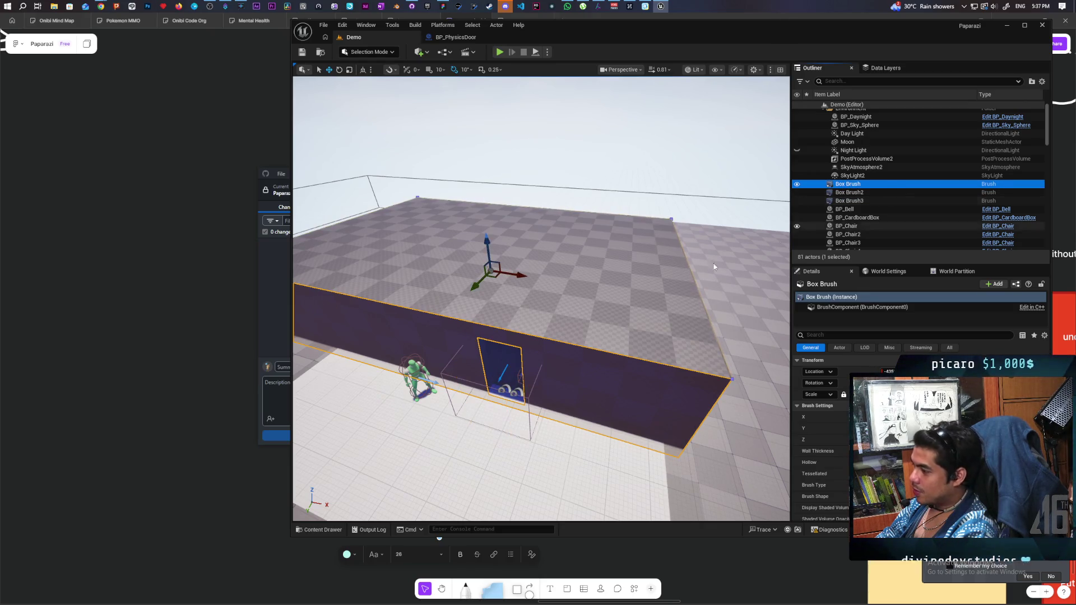
pyautogui.doubleClick(847, 184)
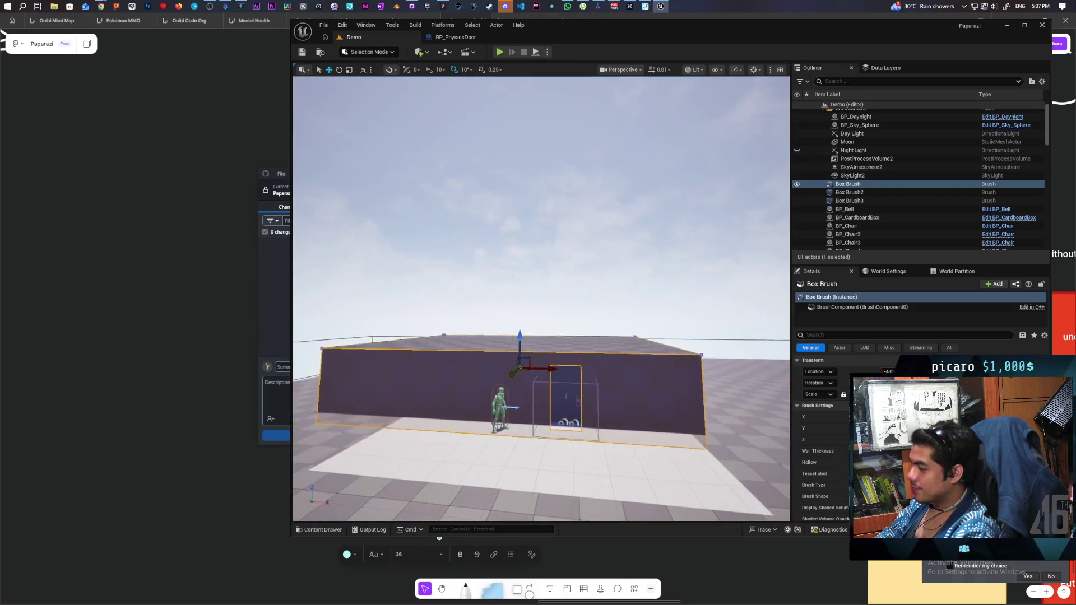
pyautogui.scroll(-3, 637, 289)
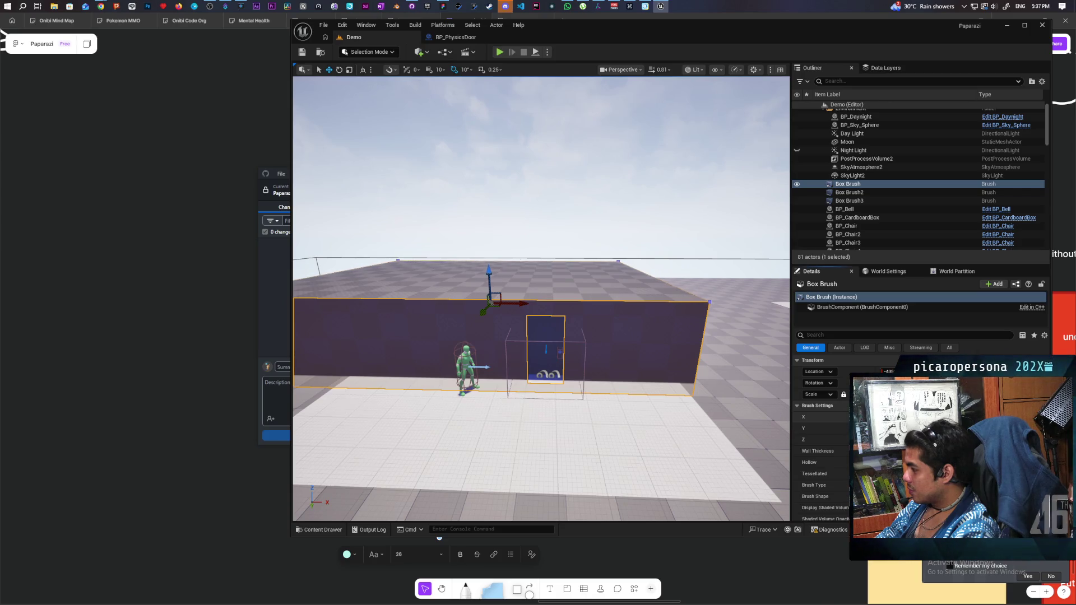
pyautogui.press('Return')
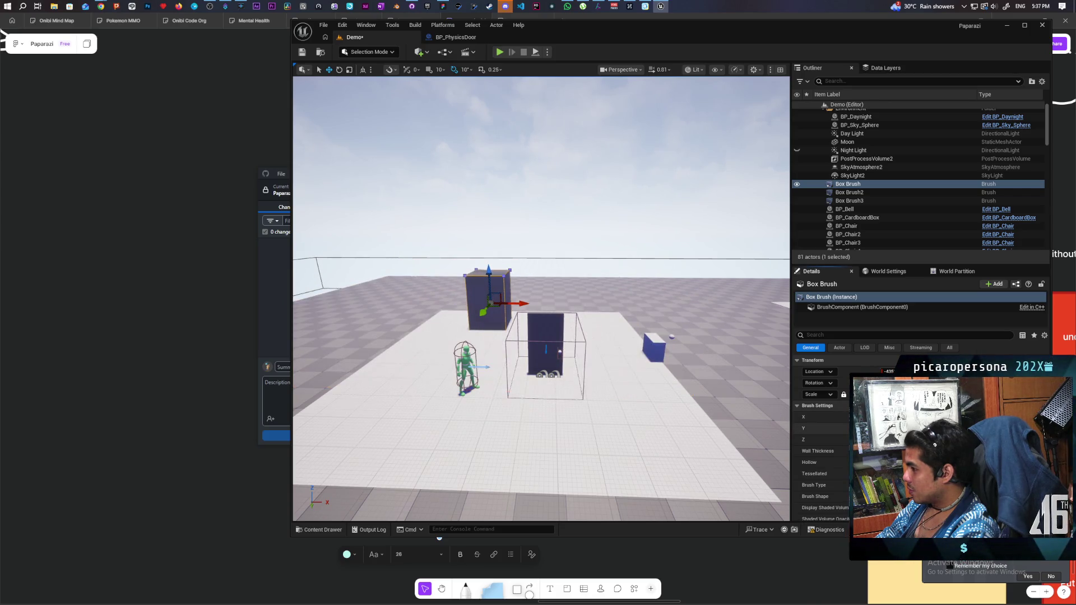
# Shorten the box brush, move it along X onto the door, and make it slightly taller.
pyautogui.press('Return')
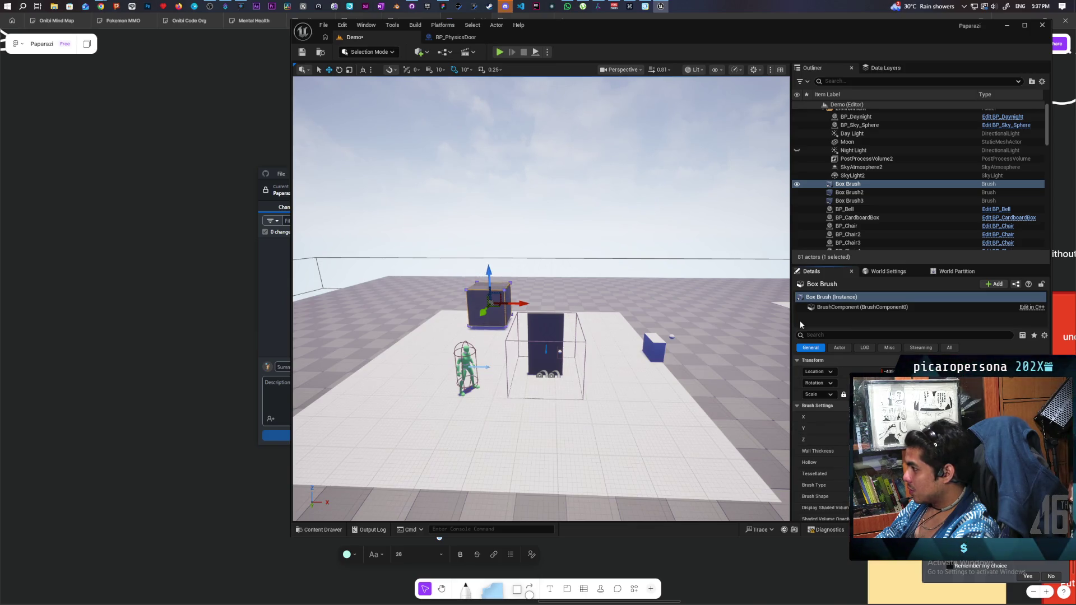
pyautogui.moveTo(518, 304)
pyautogui.mouseDown()
pyautogui.moveTo(568, 309)
pyautogui.moveTo(521, 280)
pyautogui.mouseUp()
pyautogui.scroll(-3, 541, 298)
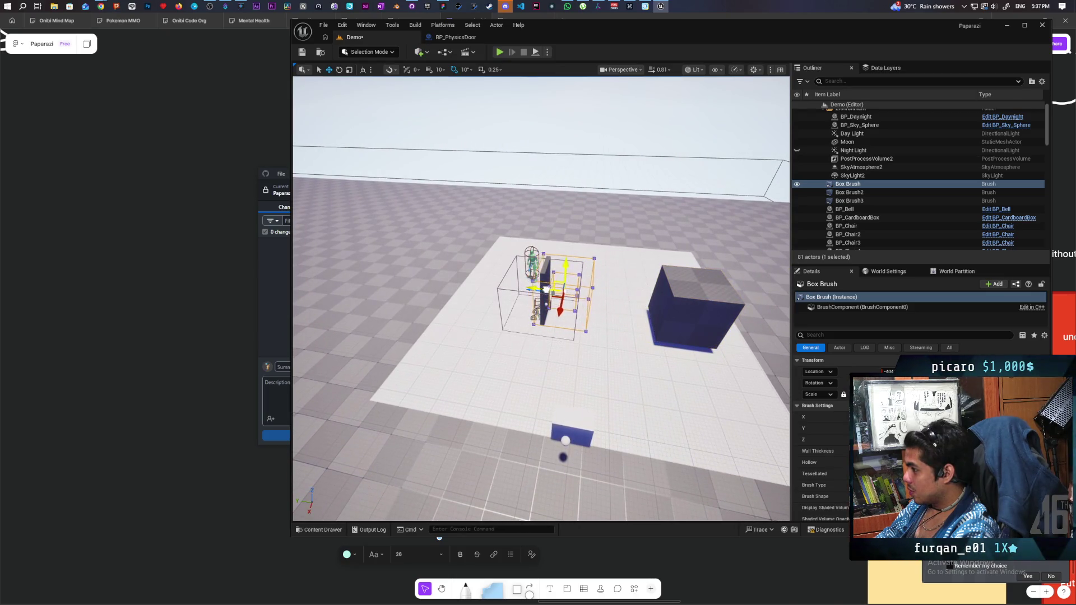
pyautogui.moveTo(547, 289)
pyautogui.mouseDown()
pyautogui.moveTo(542, 327)
pyautogui.moveTo(538, 264)
pyautogui.moveTo(521, 280)
pyautogui.moveTo(542, 314)
pyautogui.moveTo(537, 269)
pyautogui.moveTo(538, 289)
pyautogui.mouseUp()
pyautogui.moveTo(682, 302)
pyautogui.mouseDown()
pyautogui.moveTo(681, 292)
pyautogui.moveTo(681, 301)
pyautogui.mouseUp()
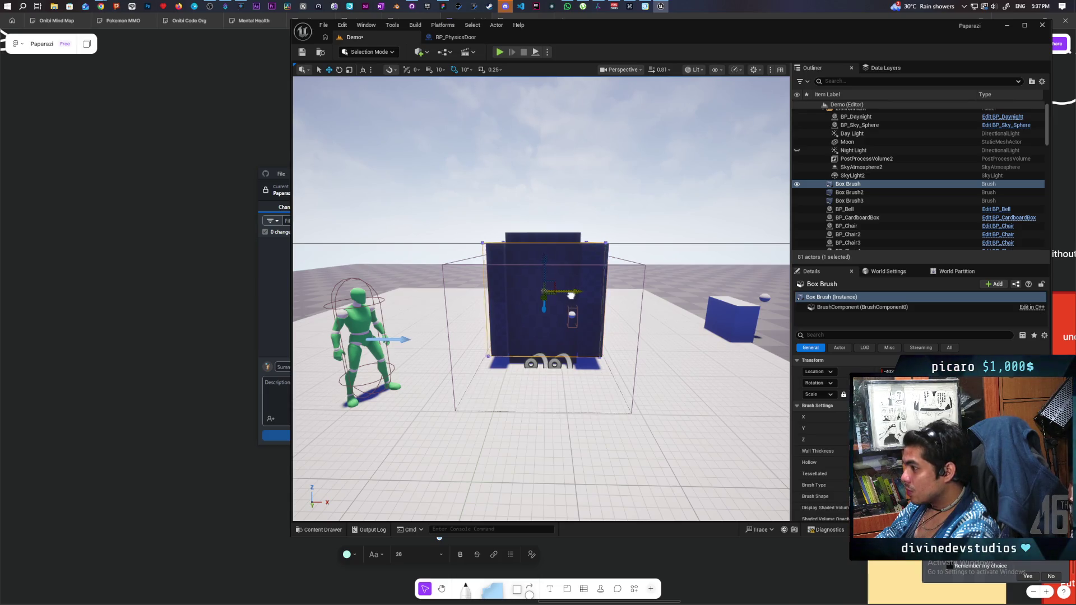
pyautogui.moveTo(609, 351)
pyautogui.mouseDown()
pyautogui.moveTo(644, 370)
pyautogui.moveTo(689, 449)
pyautogui.moveTo(661, 434)
pyautogui.mouseUp()
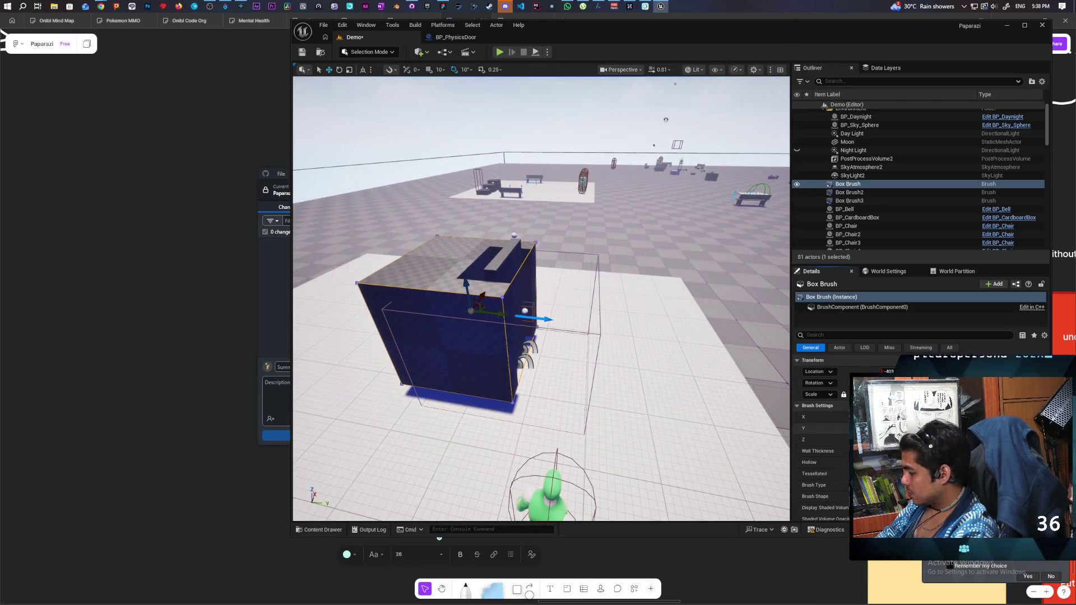
pyautogui.moveTo(874, 439); pyautogui.dragTo(891, 439)
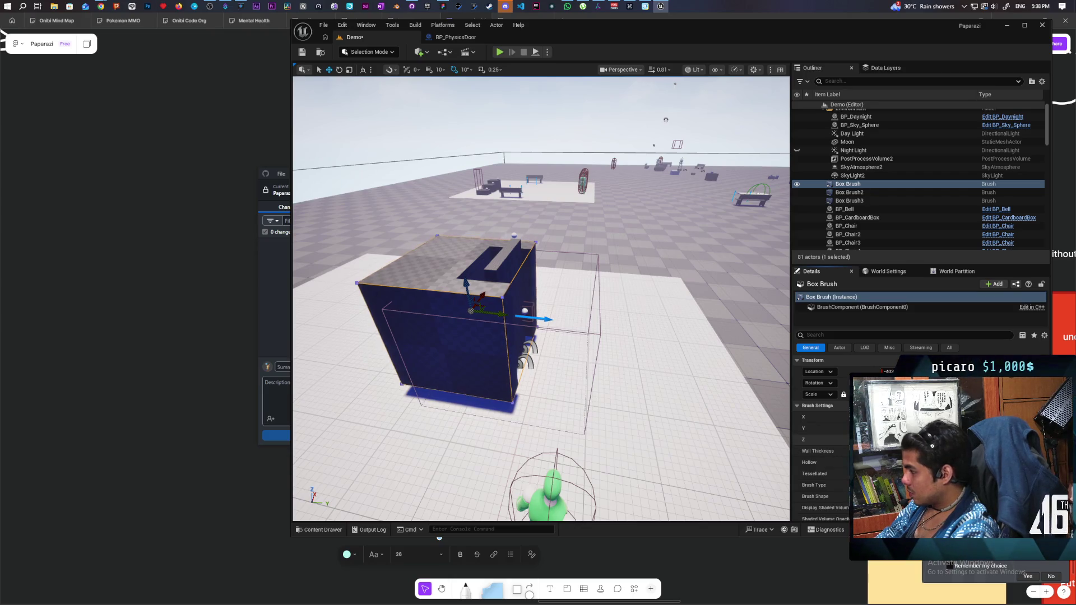
pyautogui.moveTo(694, 424)
pyautogui.mouseDown()
pyautogui.moveTo(672, 336)
pyautogui.moveTo(667, 353)
pyautogui.moveTo(630, 331)
pyautogui.mouseUp()
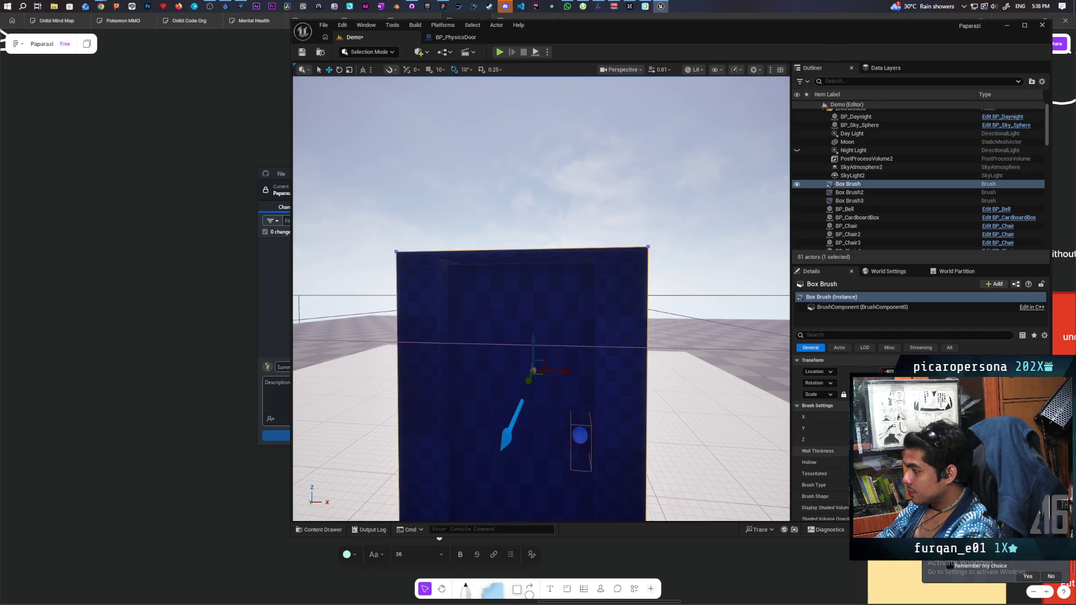
# Raise the box brush a little along Z above the door.
pyautogui.scroll(-5, 534, 308)
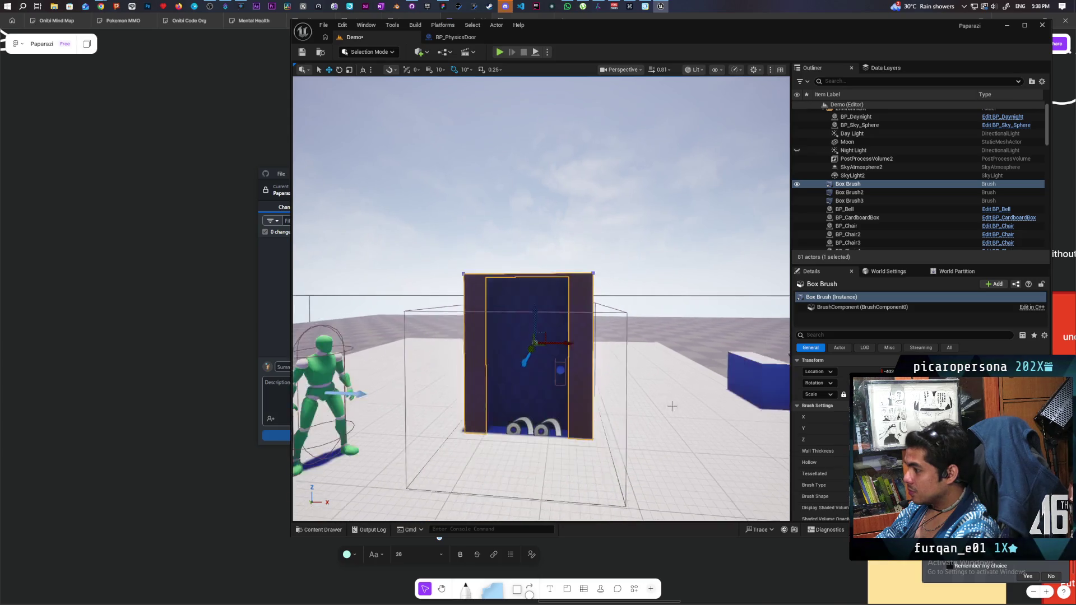
pyautogui.moveTo(534, 308); pyautogui.dragTo(535, 300)
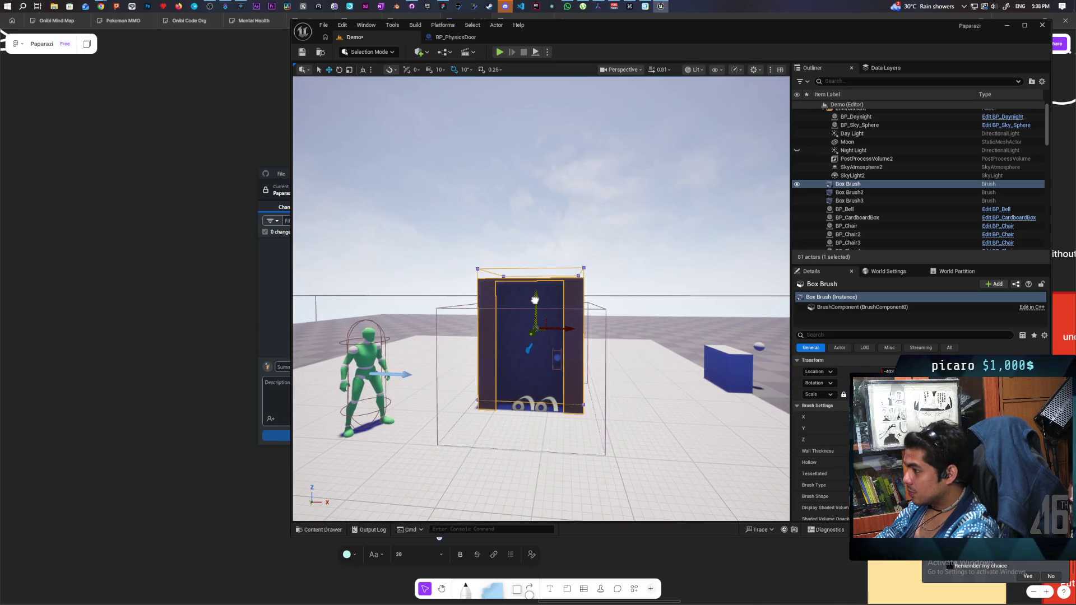
pyautogui.moveTo(535, 308); pyautogui.dragTo(535, 302)
pyautogui.scroll(5, 539, 333)
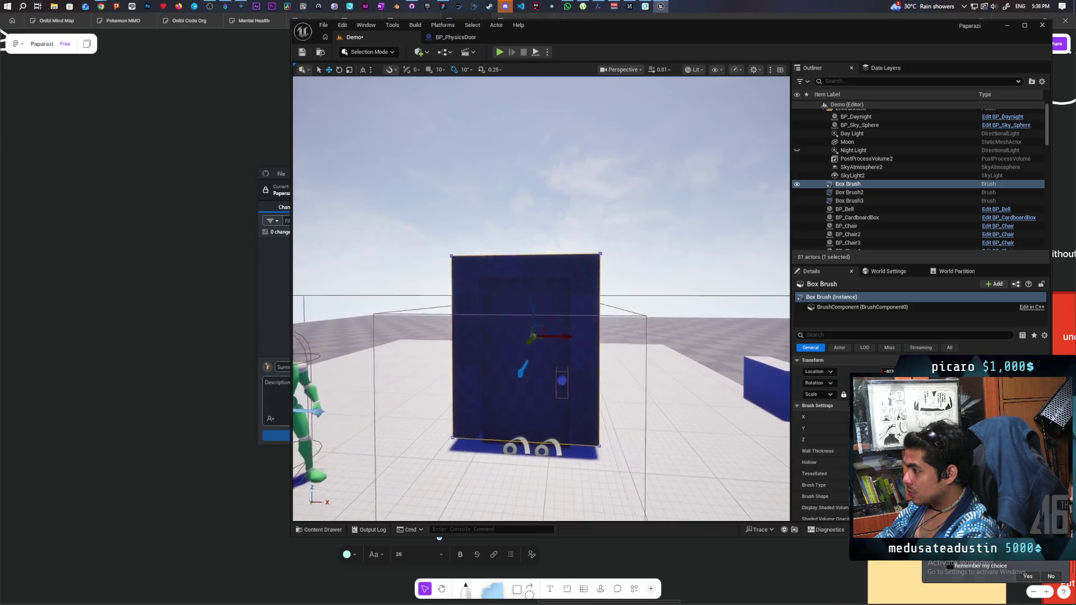
pyautogui.scroll(-2, 539, 332)
pyautogui.moveTo(538, 305); pyautogui.dragTo(541, 305)
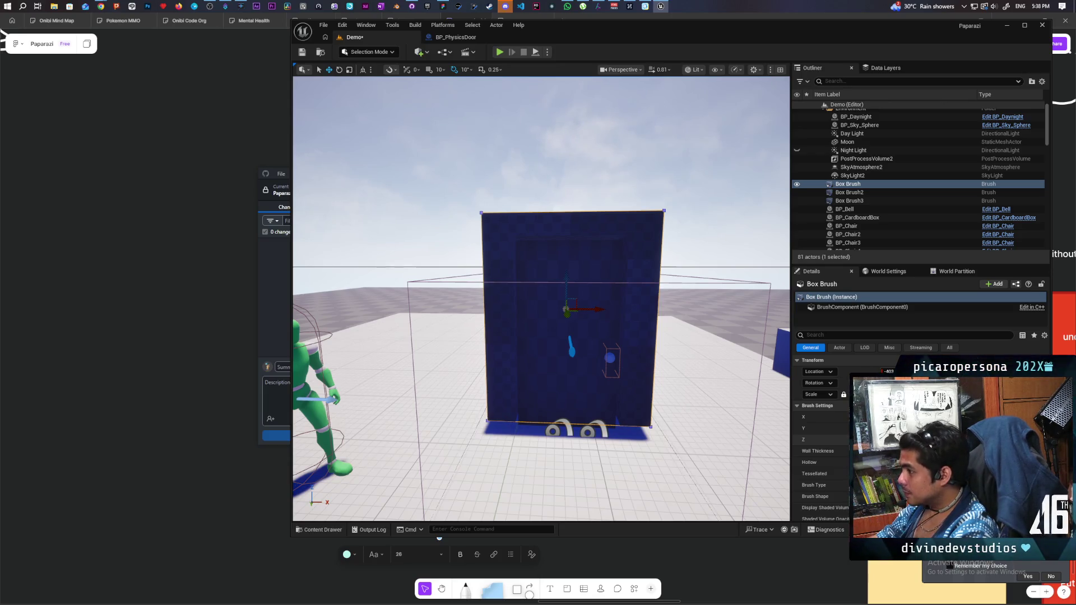
# Uncheck Hollow in Brush Settings so the box brush is solid.
pyautogui.moveTo(561, 308)
pyautogui.mouseDown()
pyautogui.moveTo(476, 314)
pyautogui.moveTo(588, 308)
pyautogui.moveTo(550, 297)
pyautogui.moveTo(712, 307)
pyautogui.mouseUp()
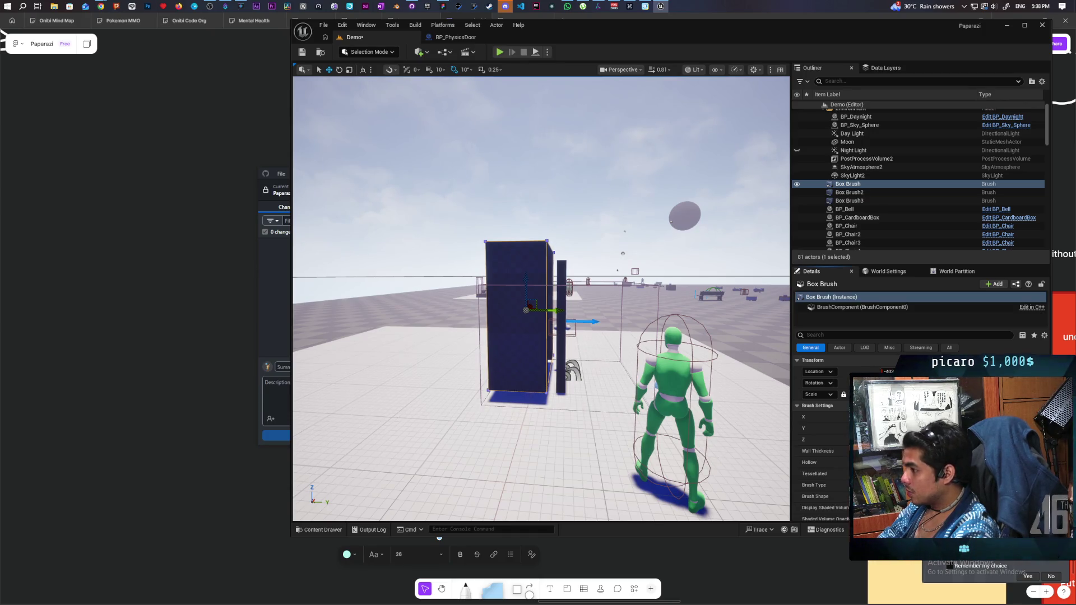
pyautogui.moveTo(541, 298); pyautogui.dragTo(542, 266)
pyautogui.moveTo(560, 330); pyautogui.dragTo(559, 329)
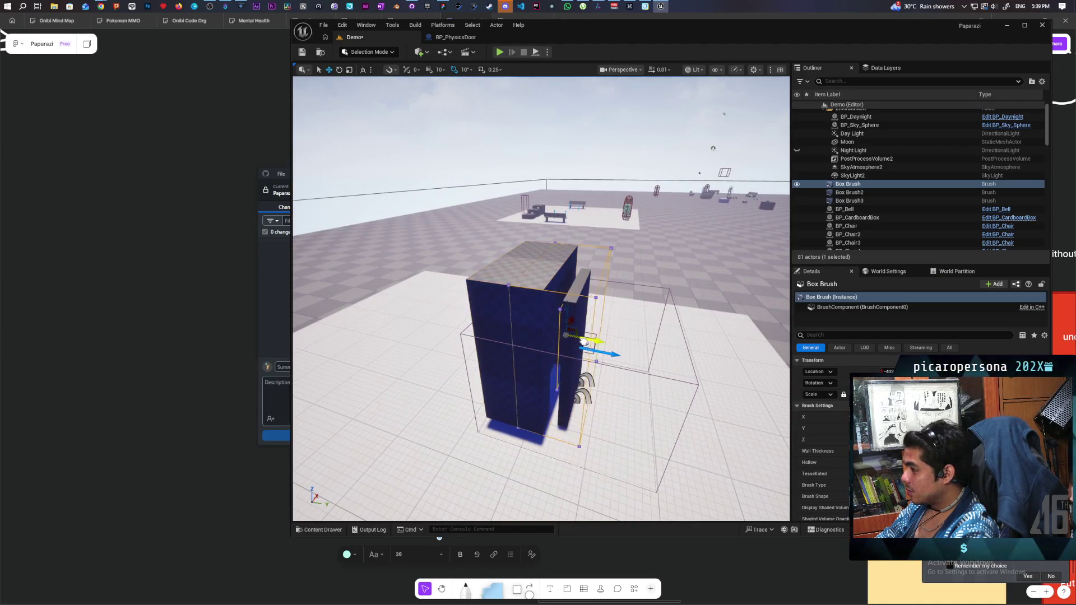
pyautogui.moveTo(593, 345); pyautogui.dragTo(592, 142)
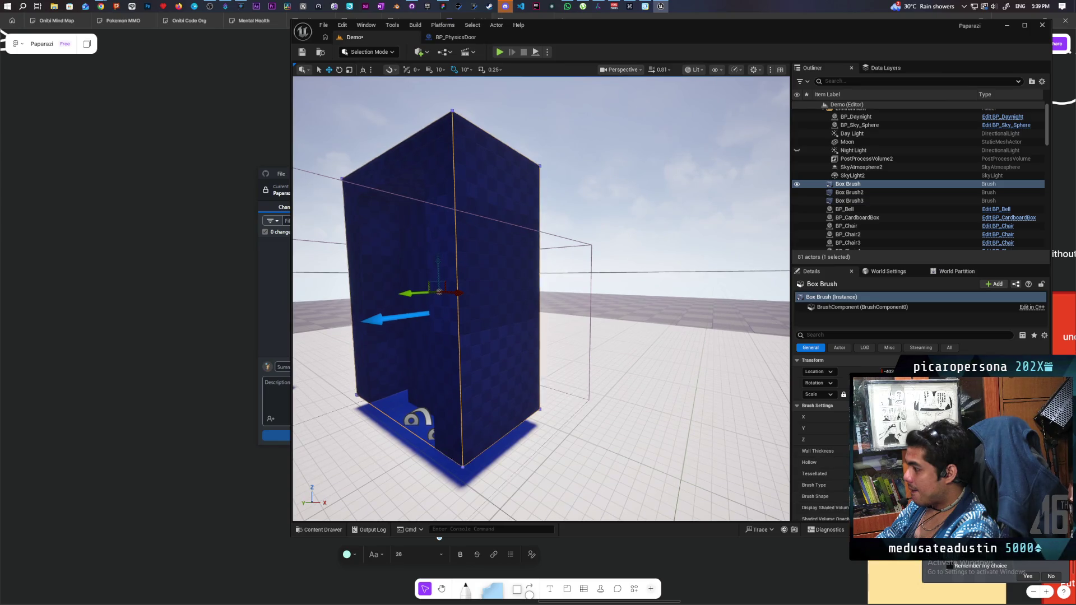
pyautogui.scroll(-3, 821, 426)
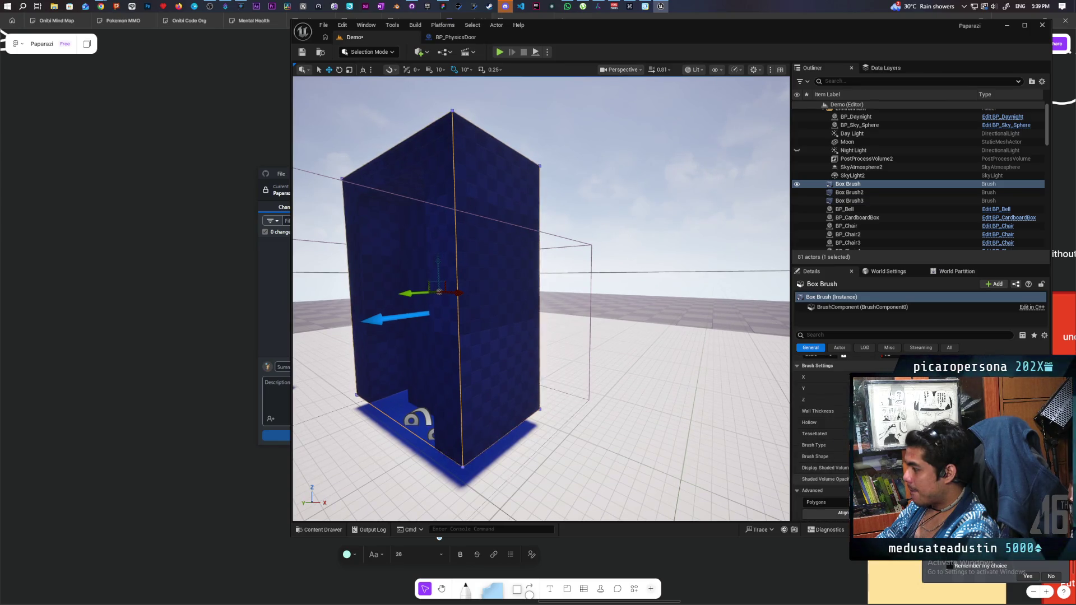
pyautogui.click(856, 422)
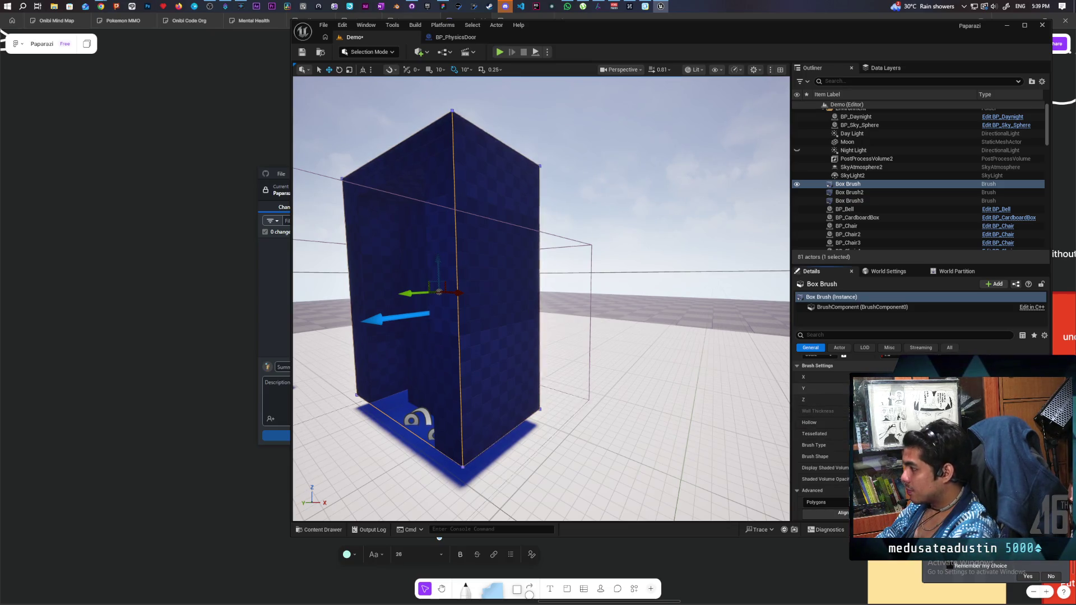
pyautogui.moveTo(537, 336)
pyautogui.mouseDown()
pyautogui.moveTo(515, 330)
pyautogui.moveTo(481, 283)
pyautogui.moveTo(409, 283)
pyautogui.moveTo(456, 290)
pyautogui.mouseUp()
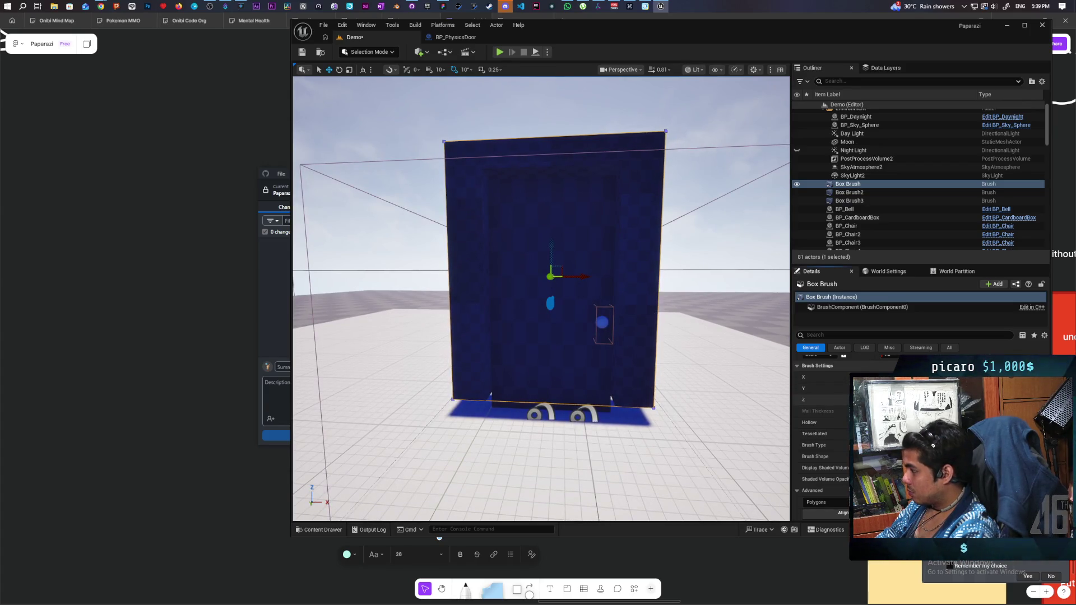
# Make the wall brush taller, lower it onto the floor around the door, and save the Demo level.
pyautogui.press('Return')
pyautogui.press('Return')
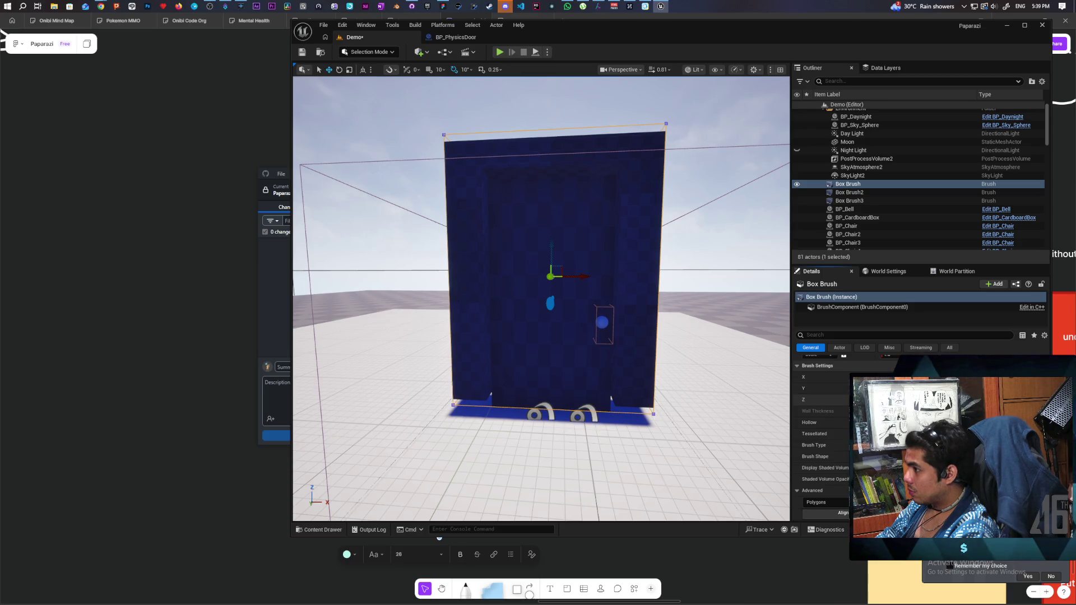
pyautogui.moveTo(551, 255); pyautogui.dragTo(549, 267)
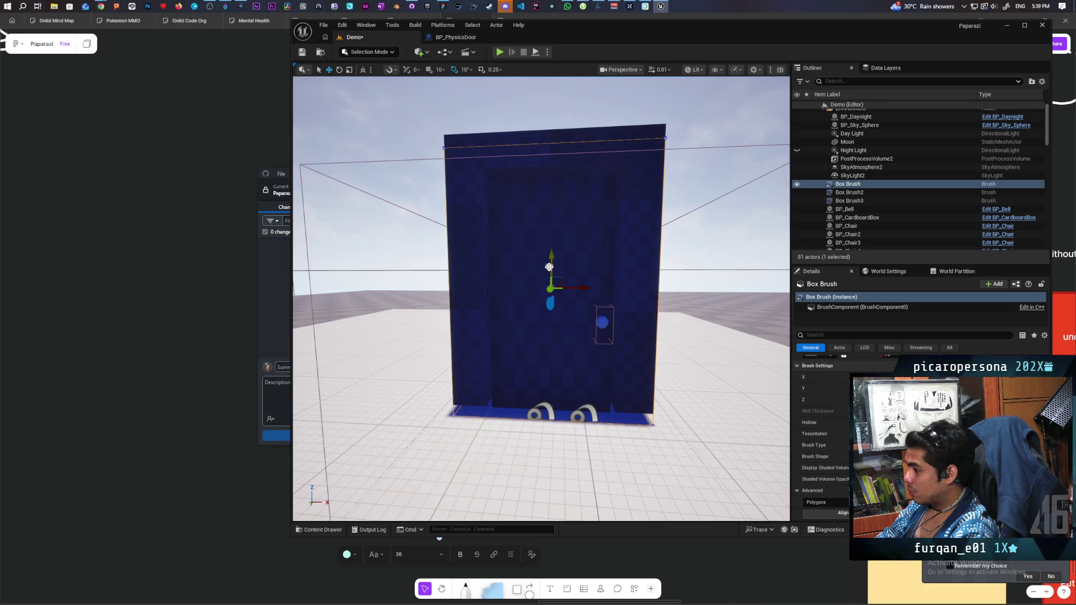
pyautogui.scroll(10, 549, 267)
pyautogui.moveTo(549, 267); pyautogui.dragTo(398, 246)
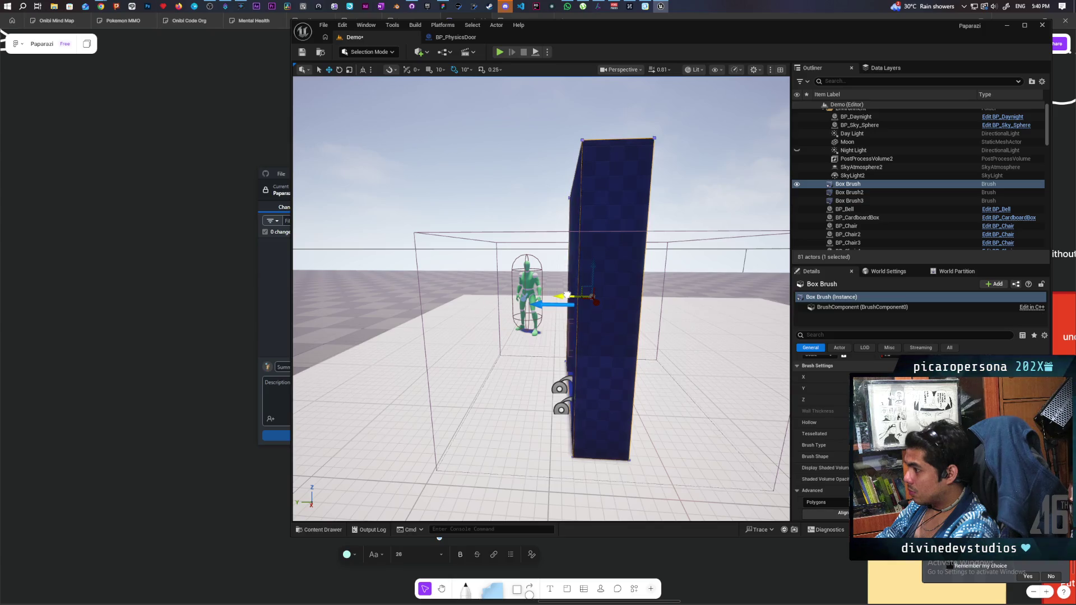
pyautogui.moveTo(570, 294)
pyautogui.mouseDown()
pyautogui.moveTo(561, 241)
pyautogui.moveTo(542, 313)
pyautogui.moveTo(527, 301)
pyautogui.moveTo(560, 300)
pyautogui.moveTo(538, 300)
pyautogui.moveTo(544, 375)
pyautogui.moveTo(600, 370)
pyautogui.moveTo(566, 372)
pyautogui.moveTo(566, 336)
pyautogui.moveTo(577, 339)
pyautogui.moveTo(569, 392)
pyautogui.moveTo(569, 359)
pyautogui.moveTo(576, 366)
pyautogui.mouseUp()
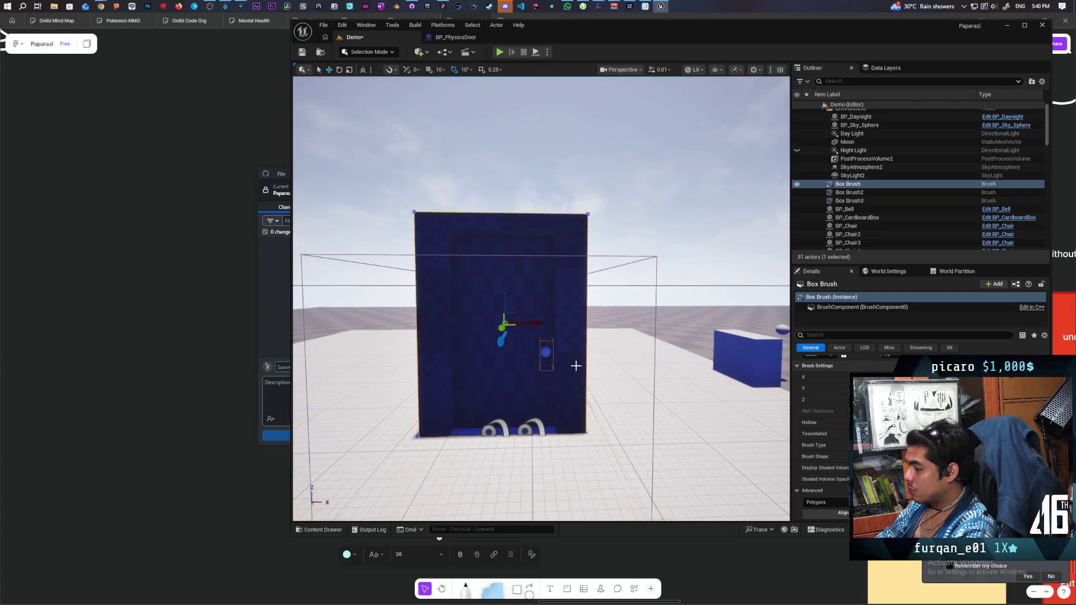
pyautogui.hotkey('ctrl', 's')
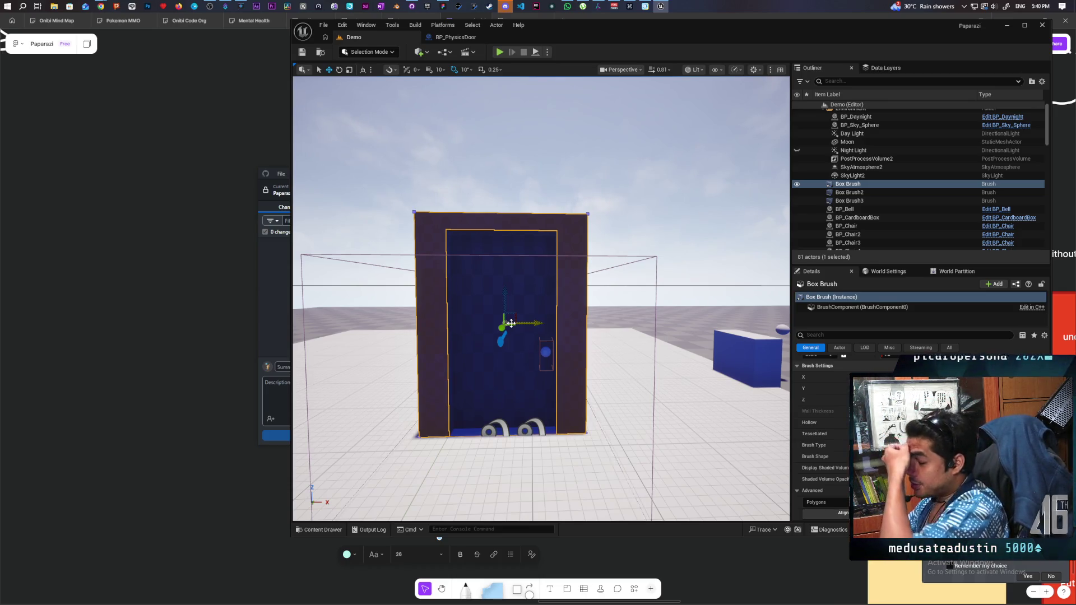
# Select Box Brush and Box Brush2 and create a static mesh named SM_DoorFrame from them.
pyautogui.click(485, 309)
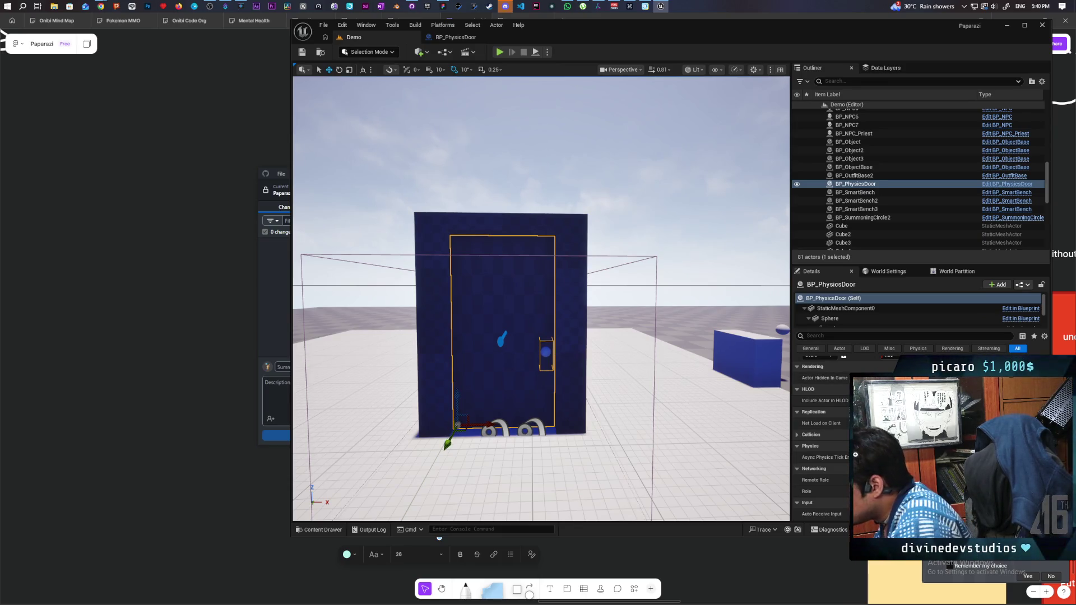
pyautogui.click(568, 347)
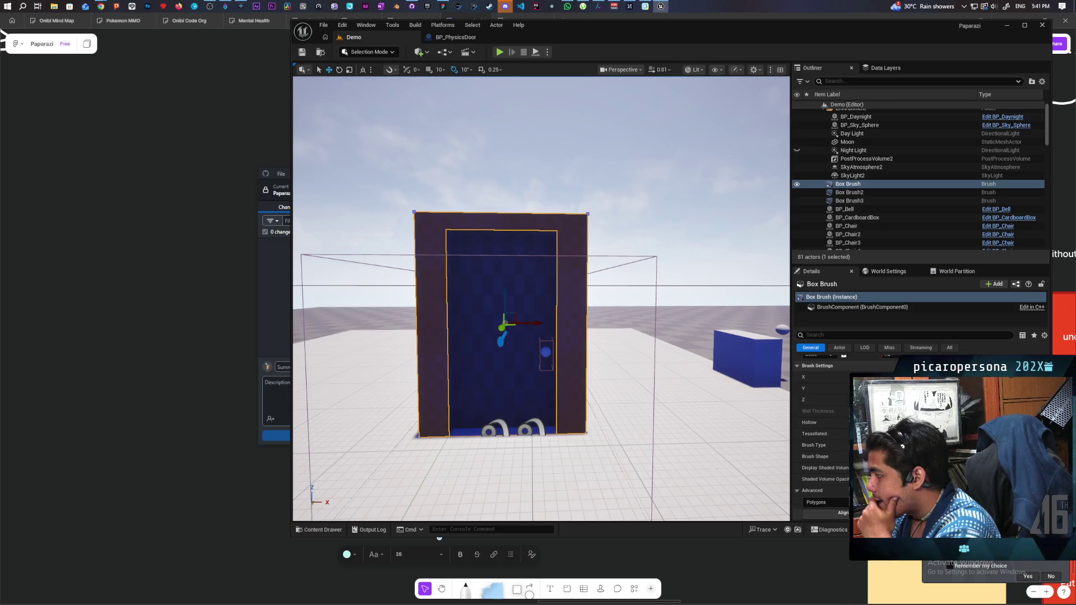
pyautogui.keyDown('ctrl'); pyautogui.click(866, 193); pyautogui.keyUp('ctrl')
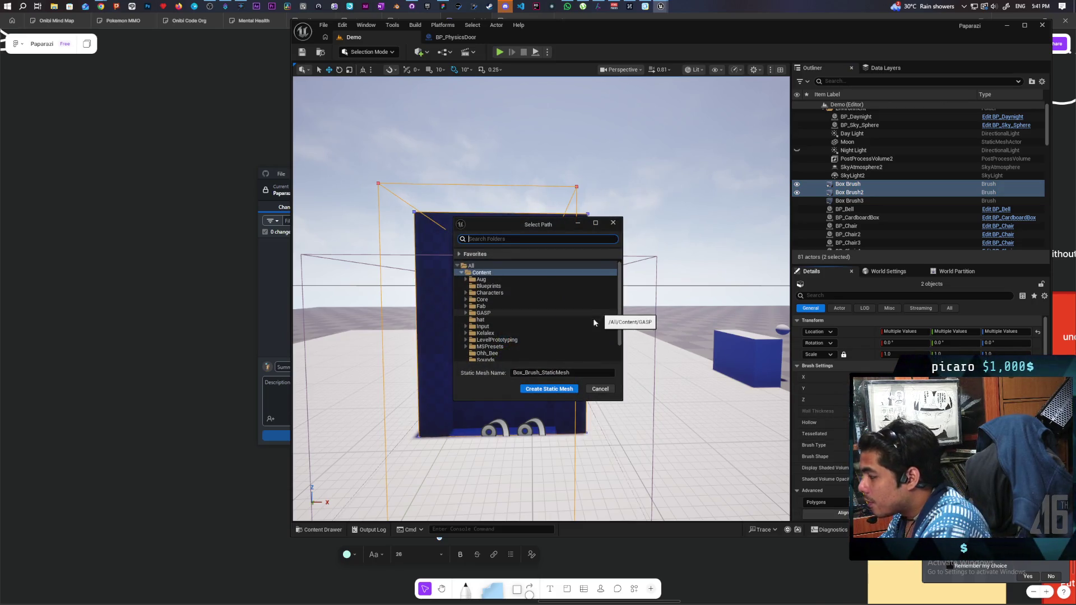
pyautogui.click(566, 372)
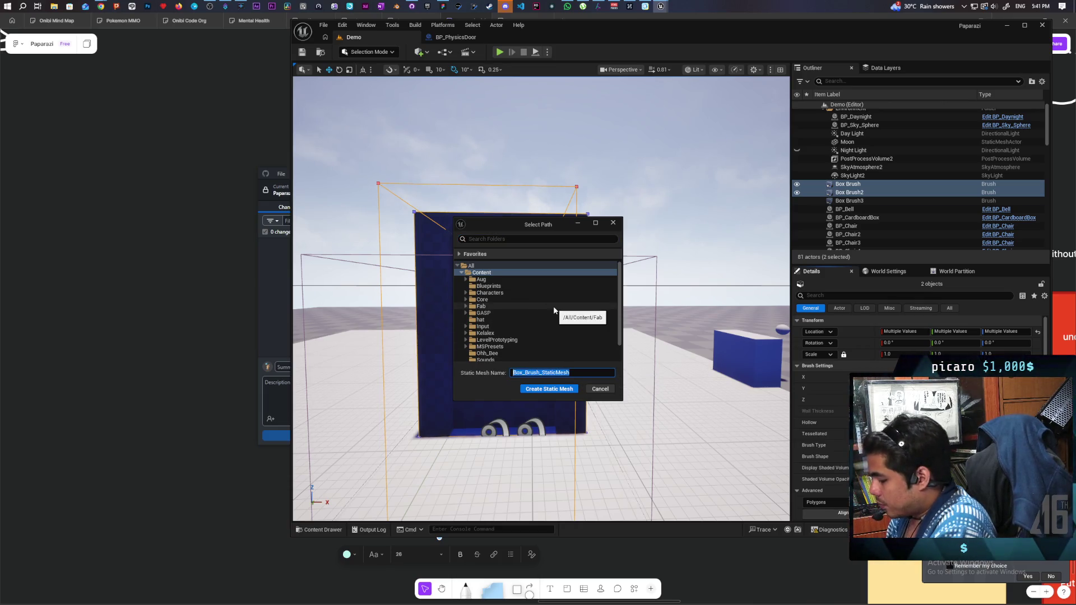
pyautogui.write('SM_Door')
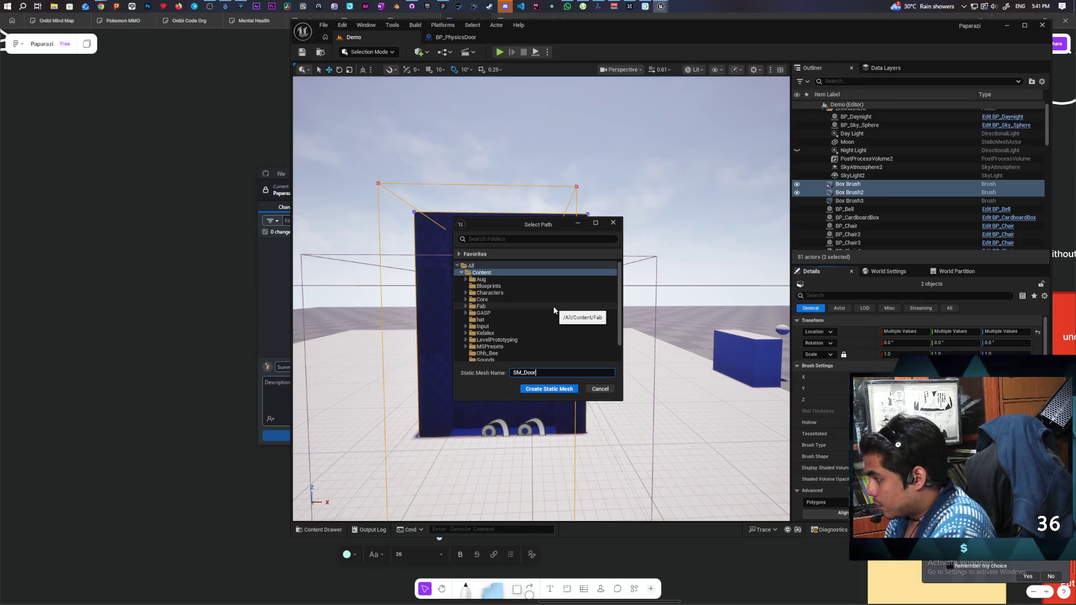
pyautogui.write('Frame')
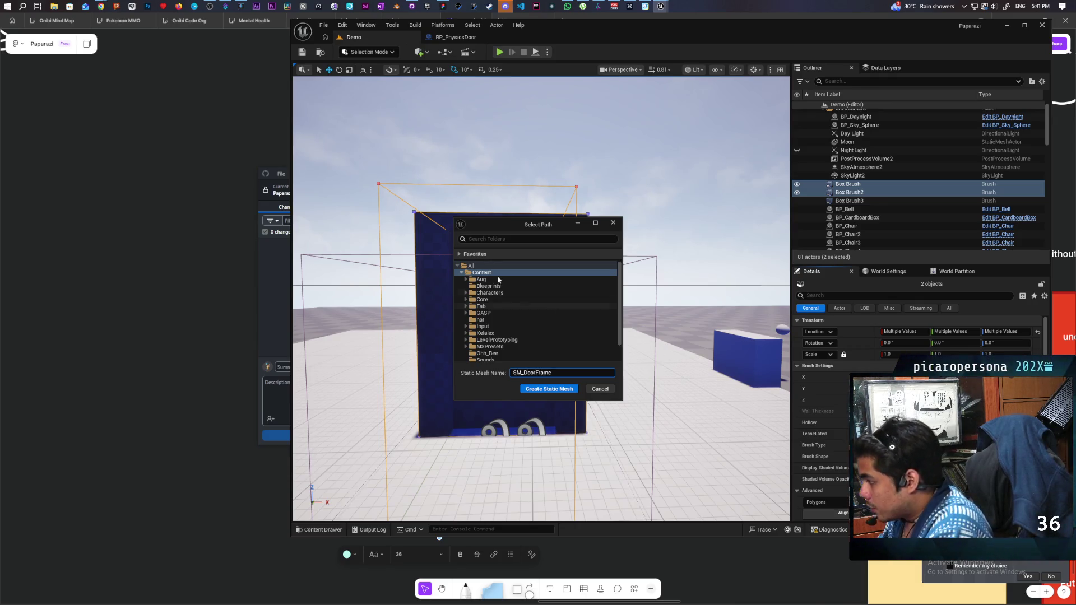
pyautogui.click(548, 389)
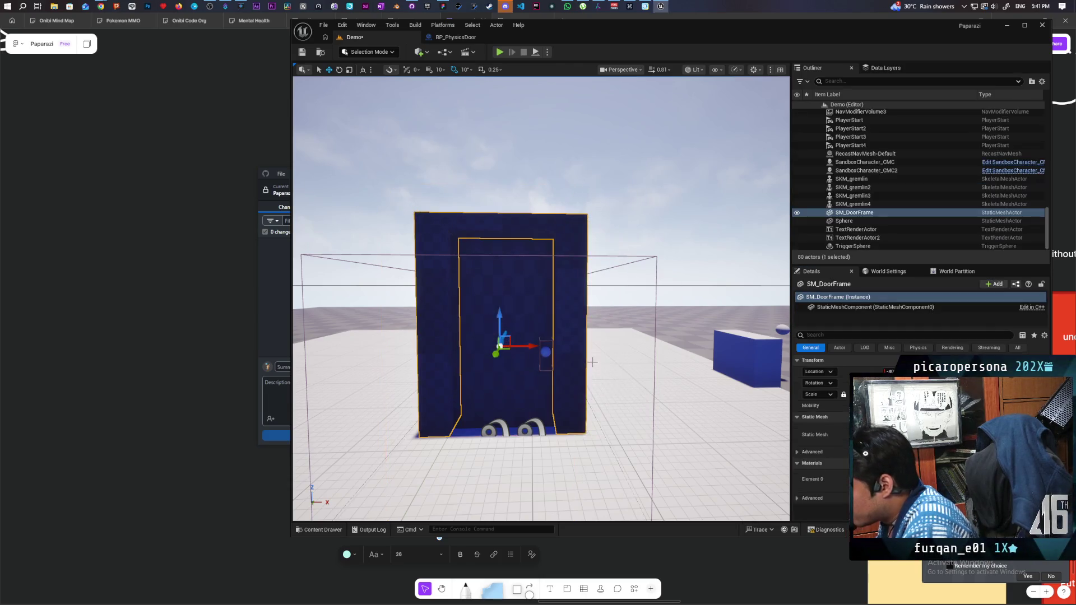
# Add BP_PhysicsDoor, both BP_DoorSmartLinks and NavModifierVolume2 to the SM_DoorFrame selection and frame them.
pyautogui.moveTo(645, 351)
pyautogui.mouseDown()
pyautogui.moveTo(605, 336)
pyautogui.moveTo(566, 280)
pyautogui.moveTo(564, 309)
pyautogui.moveTo(558, 286)
pyautogui.moveTo(537, 285)
pyautogui.mouseUp()
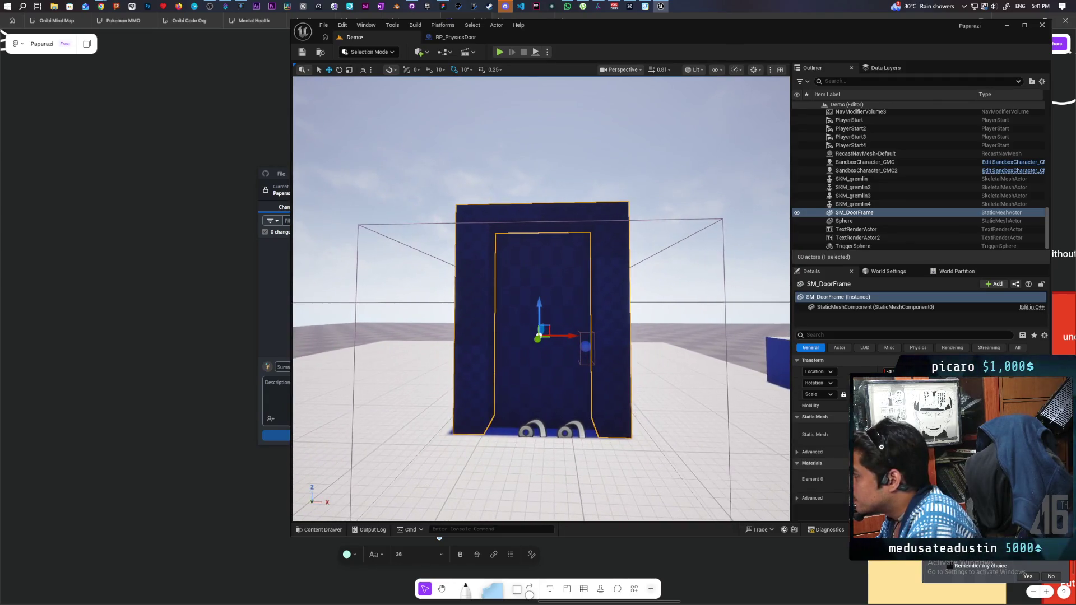
pyautogui.keyDown('ctrl'); pyautogui.click(557, 275); pyautogui.keyUp('ctrl')
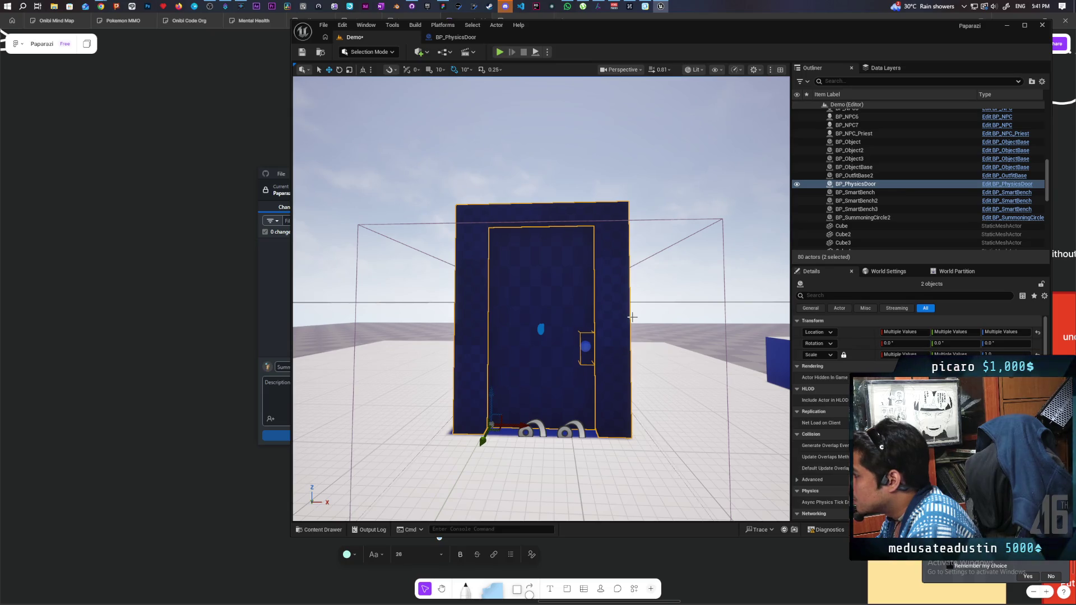
pyautogui.moveTo(632, 317)
pyautogui.mouseDown()
pyautogui.moveTo(594, 325)
pyautogui.moveTo(617, 303)
pyautogui.moveTo(616, 337)
pyautogui.moveTo(625, 272)
pyautogui.mouseUp()
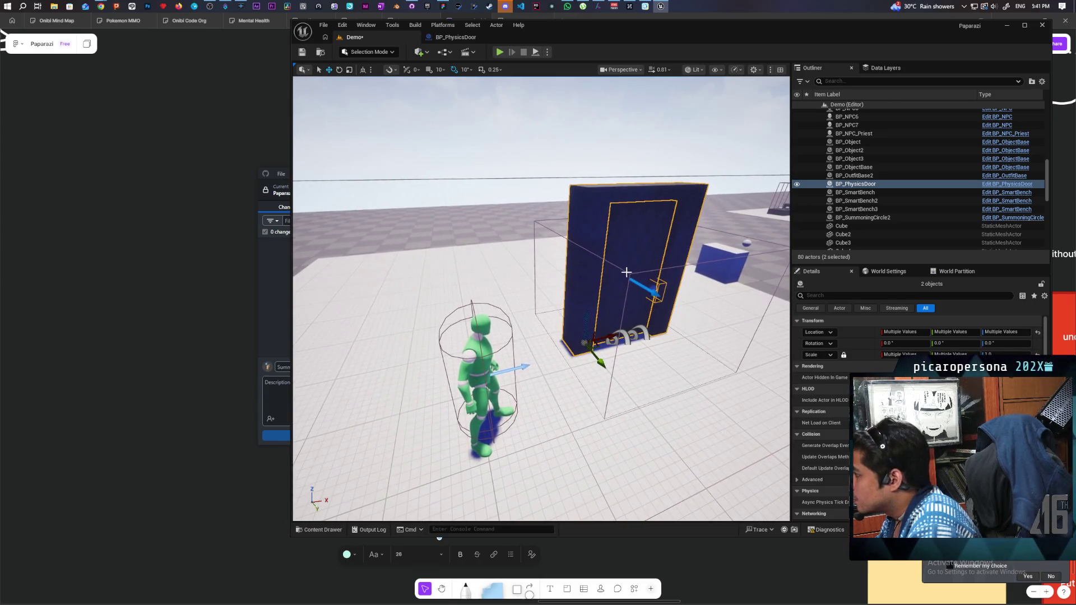
pyautogui.keyDown('ctrl'); pyautogui.click(632, 337); pyautogui.keyUp('ctrl')
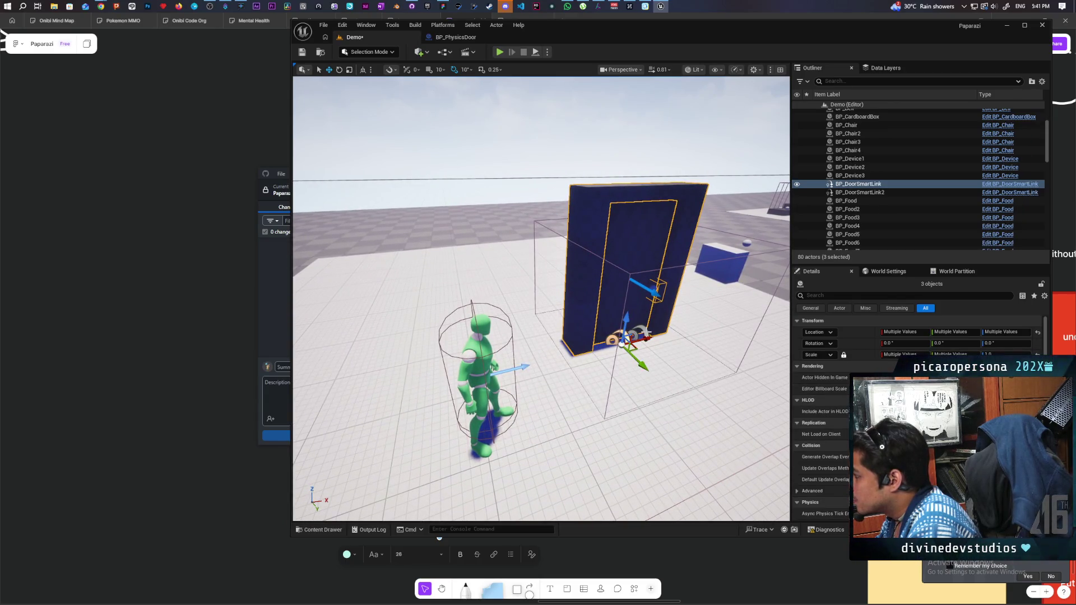
pyautogui.keyDown('ctrl'); pyautogui.click(644, 334); pyautogui.keyUp('ctrl')
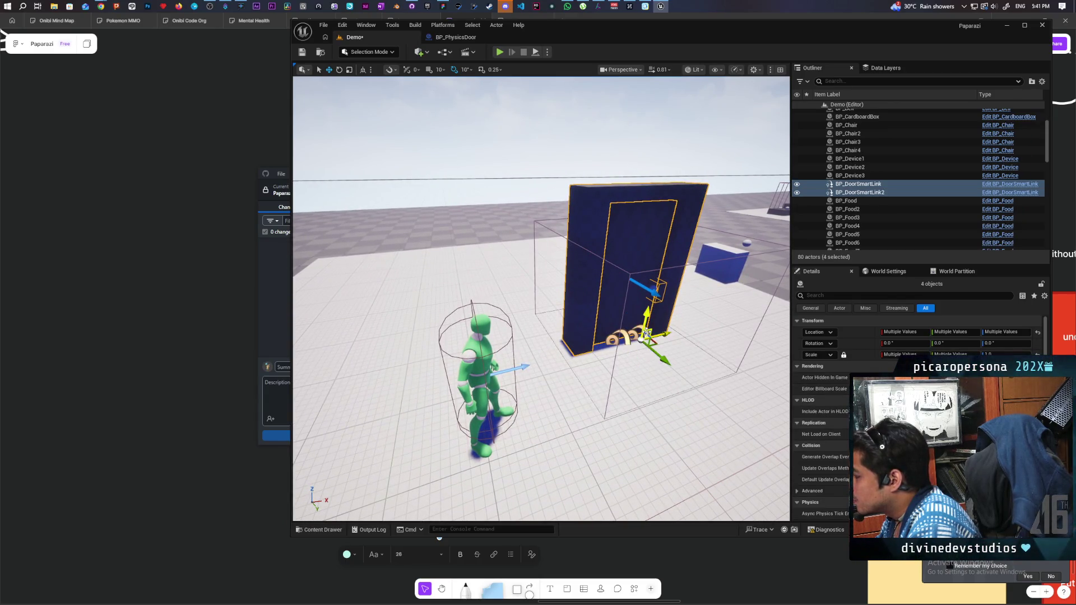
pyautogui.keyDown('ctrl'); pyautogui.click(631, 273); pyautogui.keyUp('ctrl')
pyautogui.press('f')
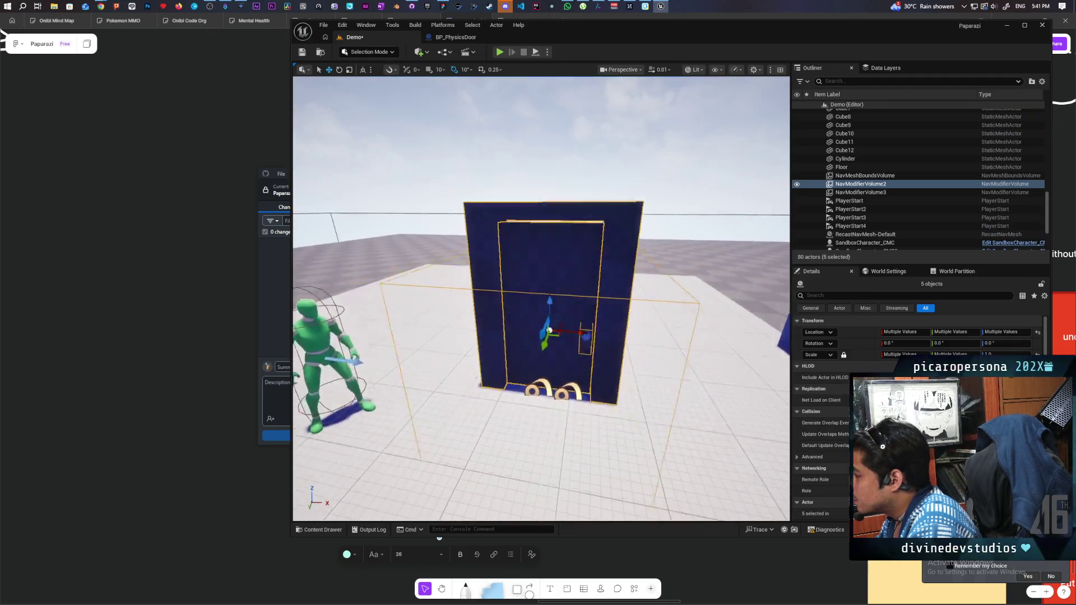
pyautogui.moveTo(542, 299)
pyautogui.mouseDown()
pyautogui.moveTo(597, 301)
pyautogui.moveTo(536, 301)
pyautogui.moveTo(561, 301)
pyautogui.mouseUp()
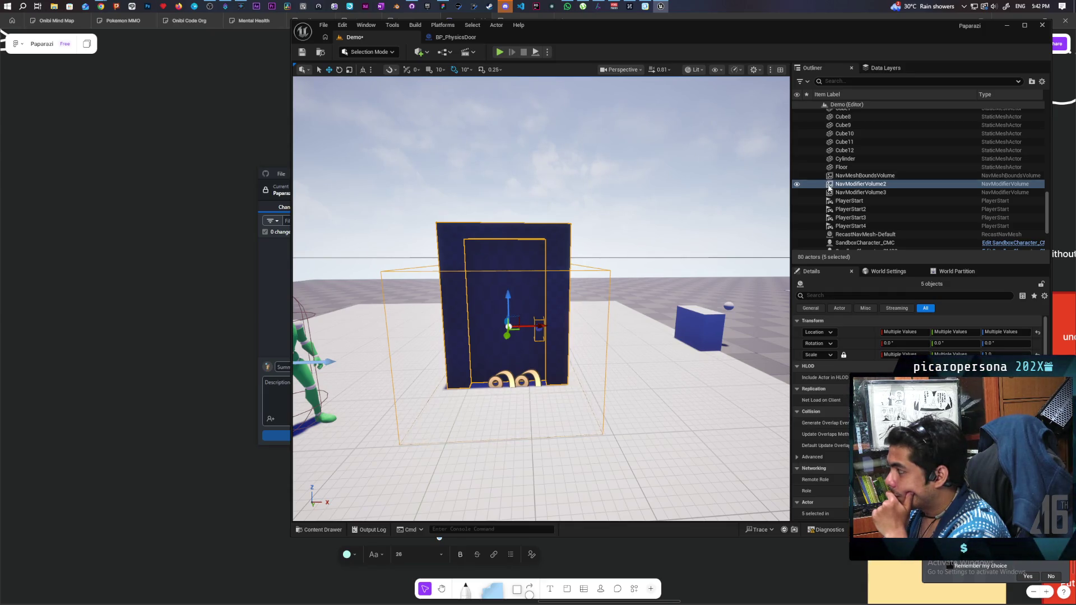
pyautogui.rightClick(859, 186)
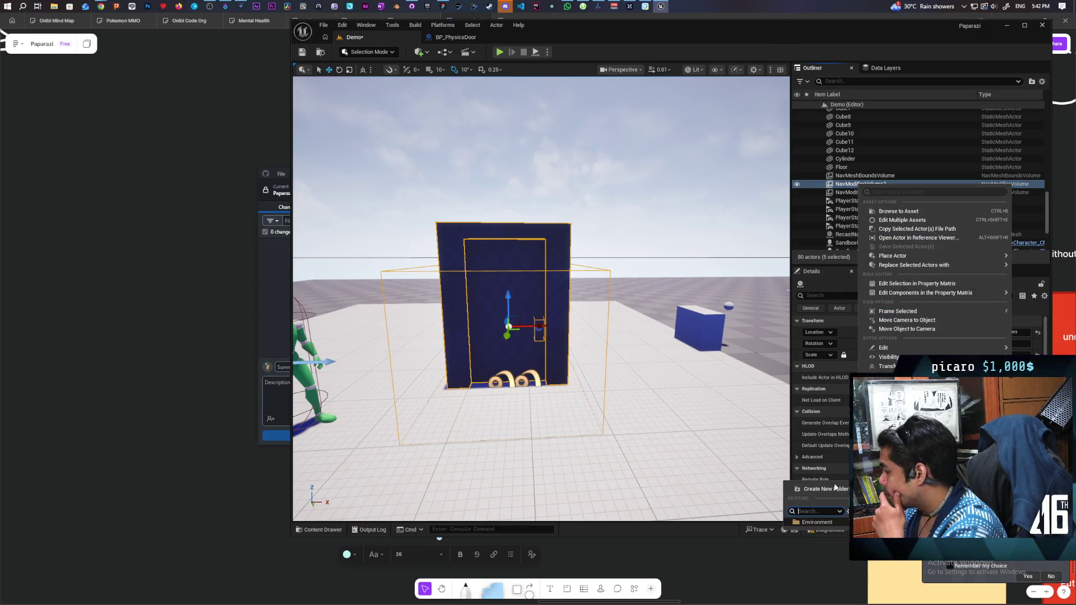
# Move the five selected actors into a new folder named Door, save, and reselect them.
pyautogui.click(896, 392)
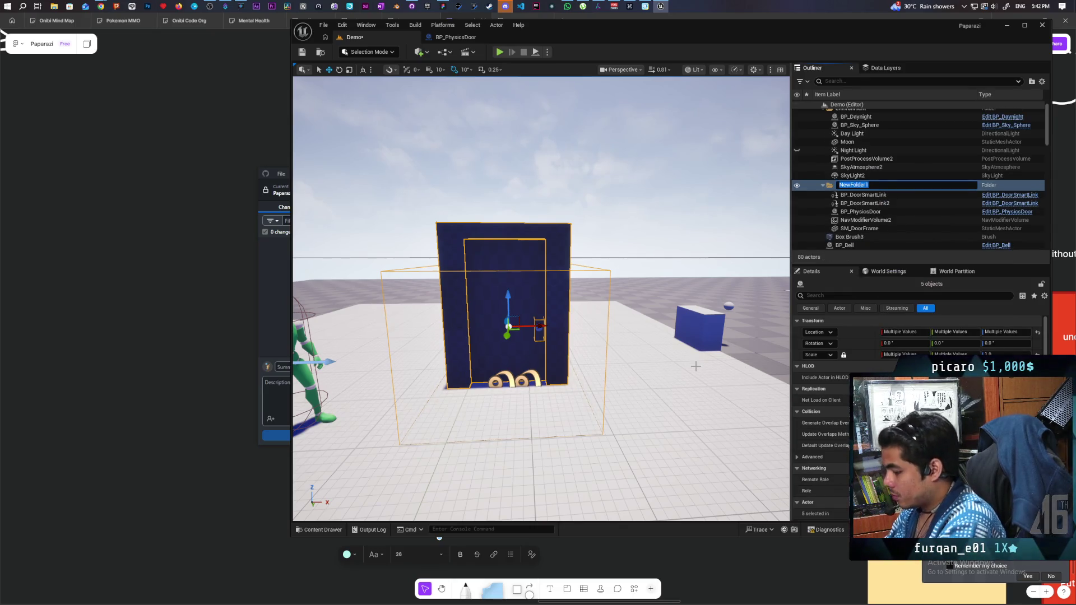
pyautogui.write('Door')
pyautogui.press('Return')
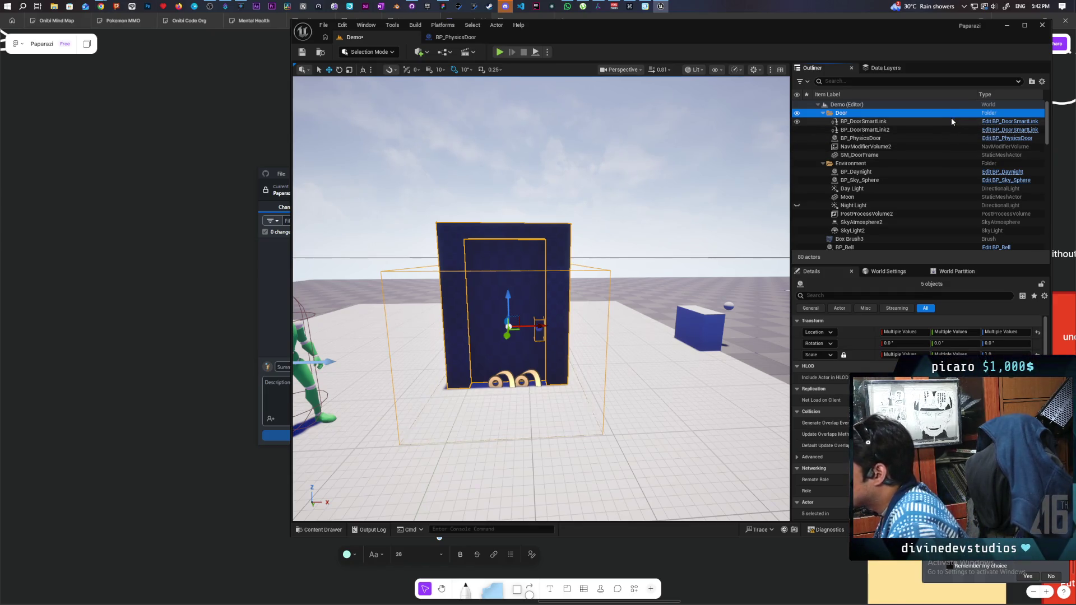
pyautogui.click(302, 53)
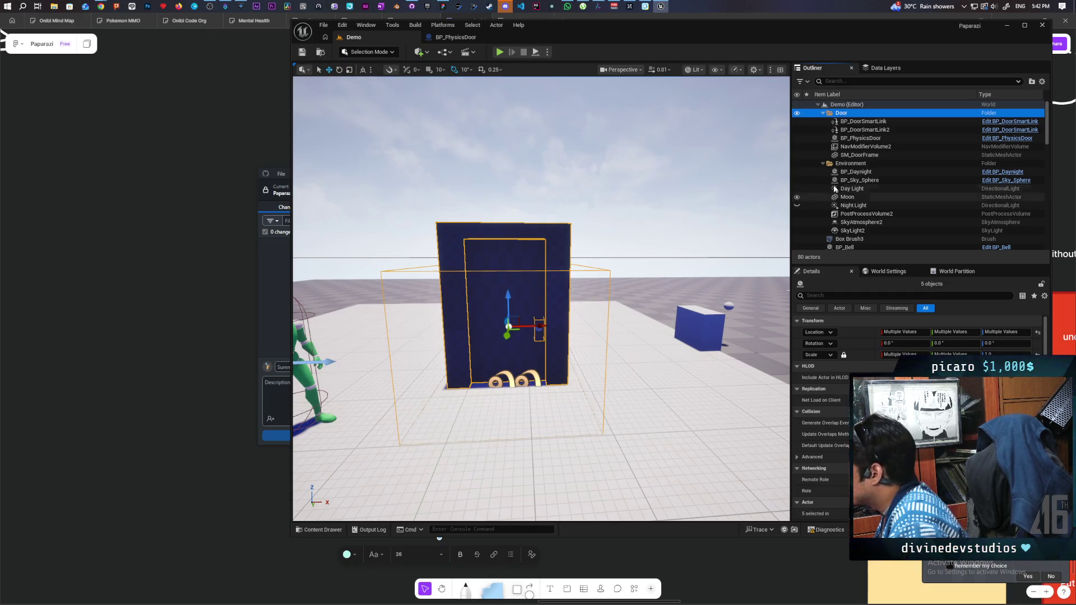
pyautogui.click(866, 121)
pyautogui.keyDown('shift'); pyautogui.click(857, 156); pyautogui.keyUp('shift')
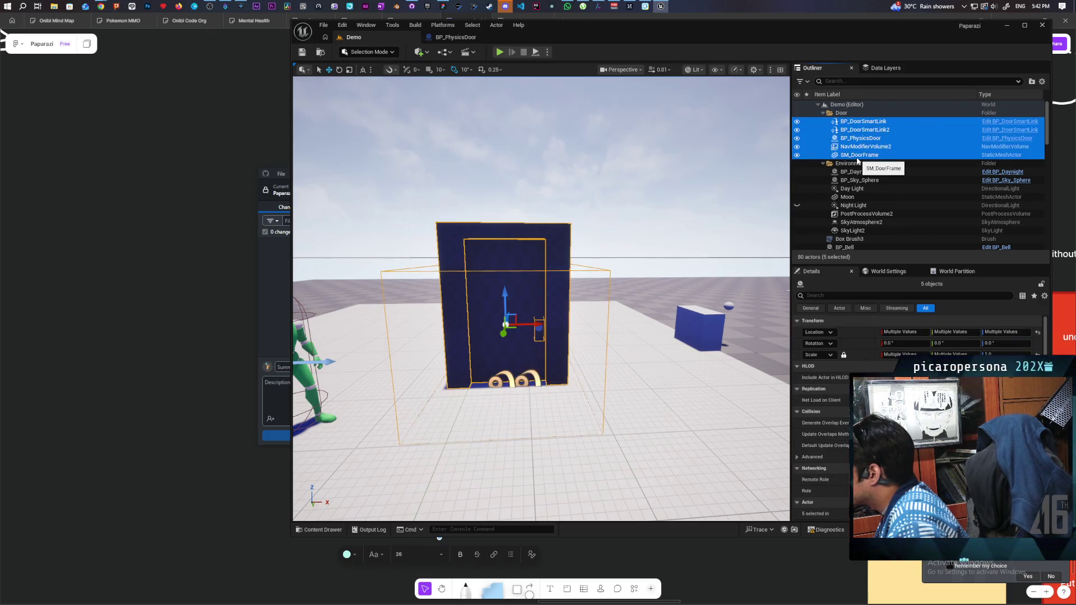
# Create a packed level actor named PLA_Door from the five selected door actors.
pyautogui.click(496, 25)
pyautogui.moveTo(598, 349)
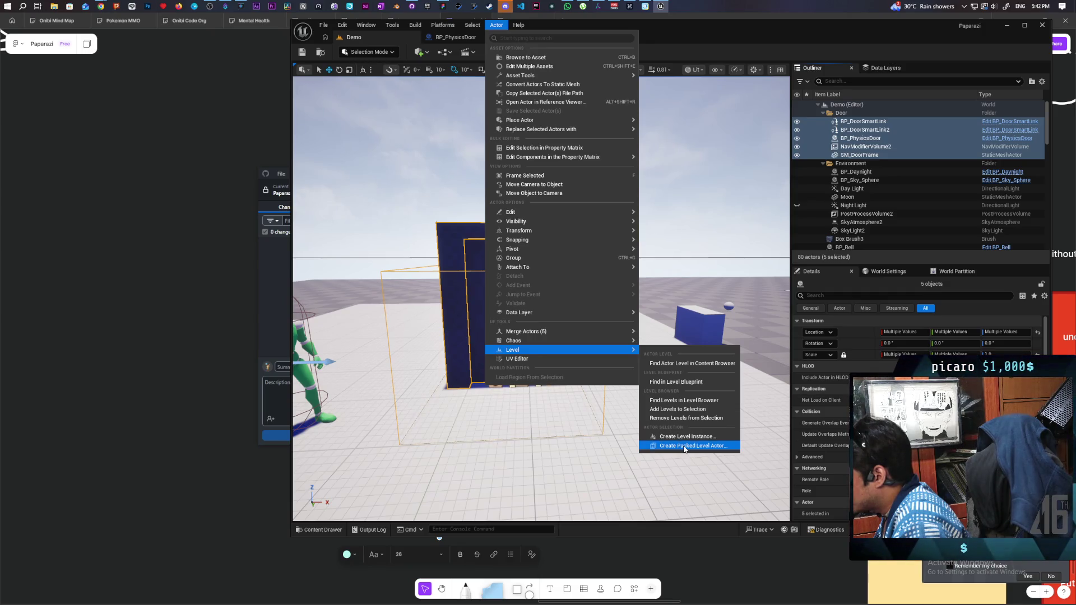
pyautogui.click(684, 447)
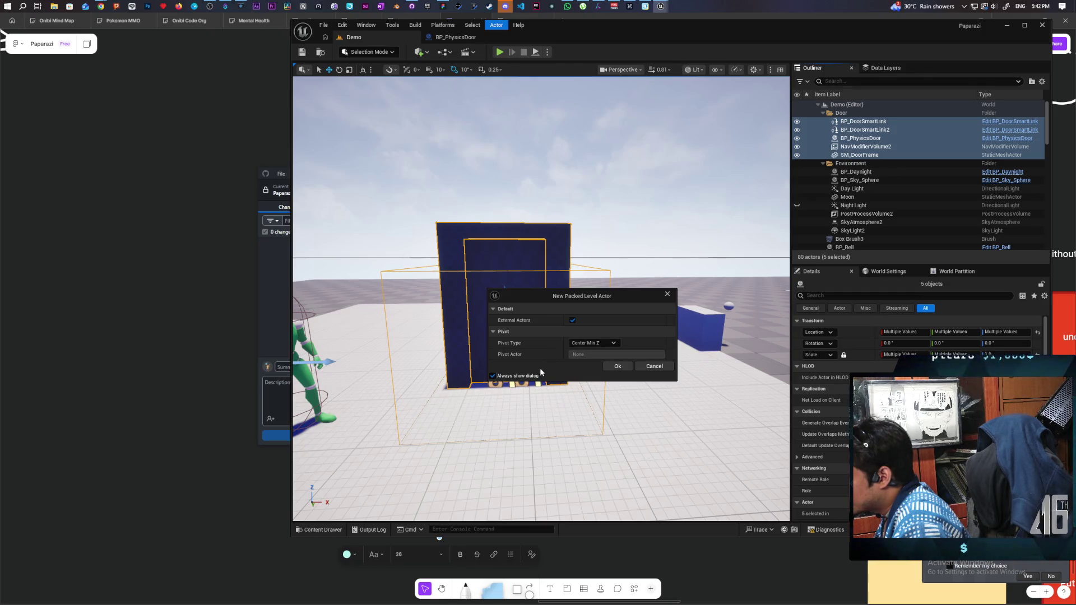
pyautogui.click(616, 366)
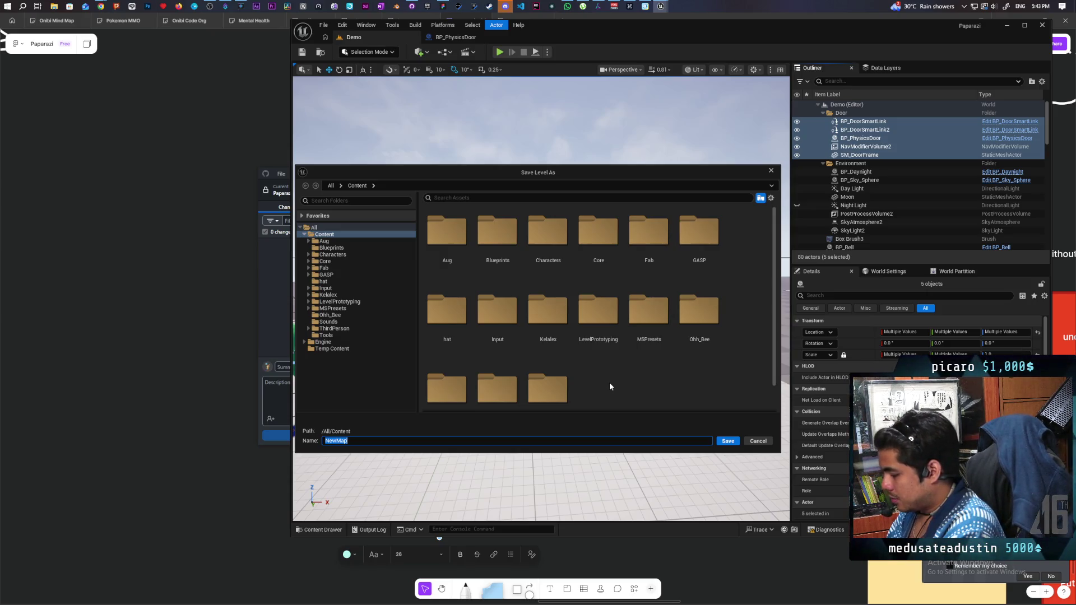
pyautogui.write('PLA_Door')
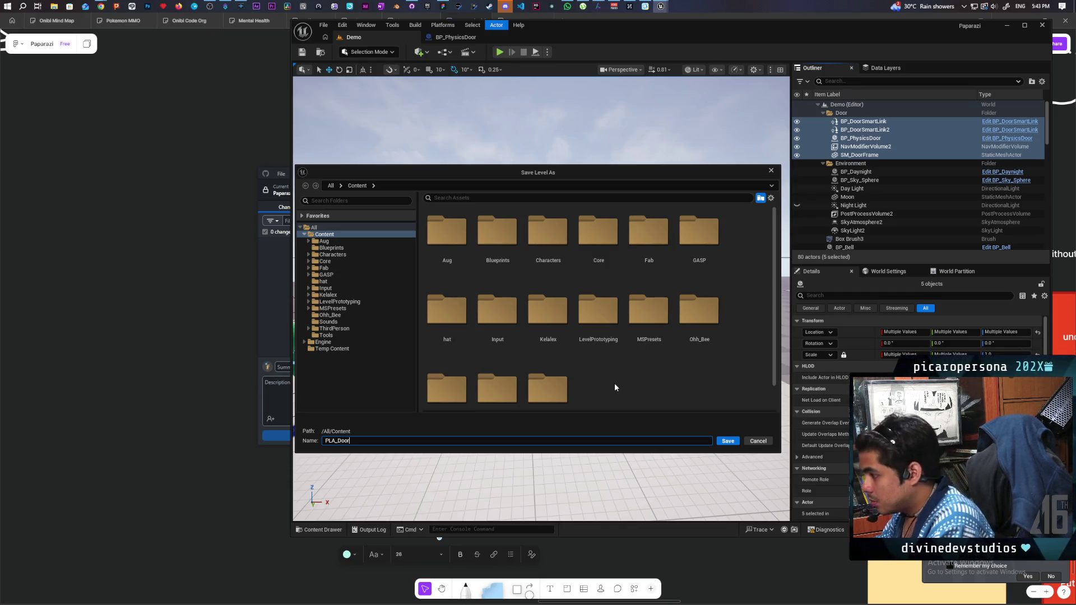
pyautogui.click(726, 442)
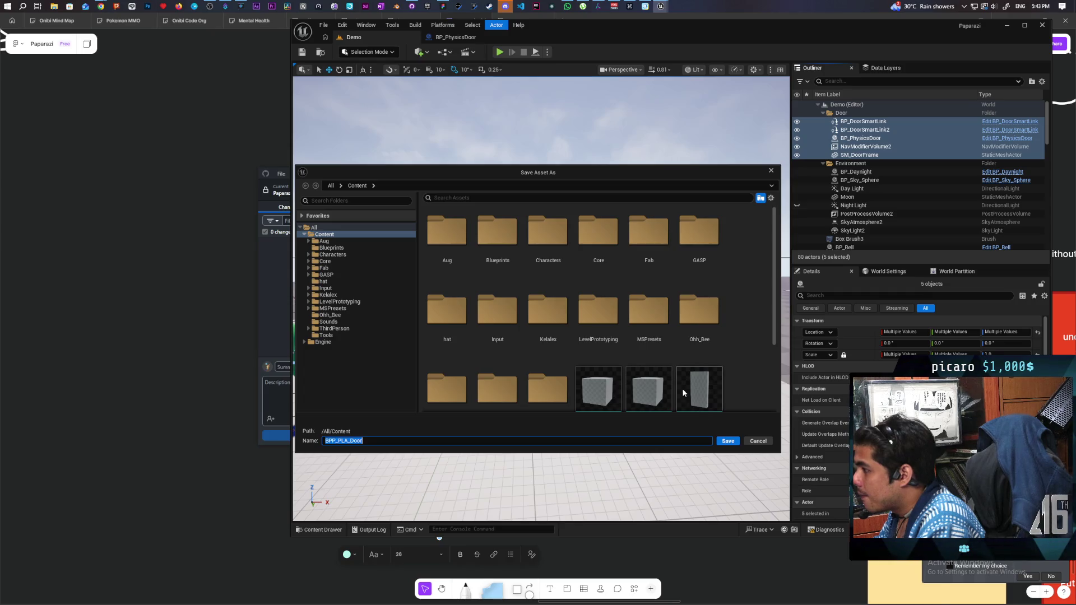
# Save the blueprint as BPP_PLA_Door and close the Message Log.
pyautogui.scroll(-2, 730, 370)
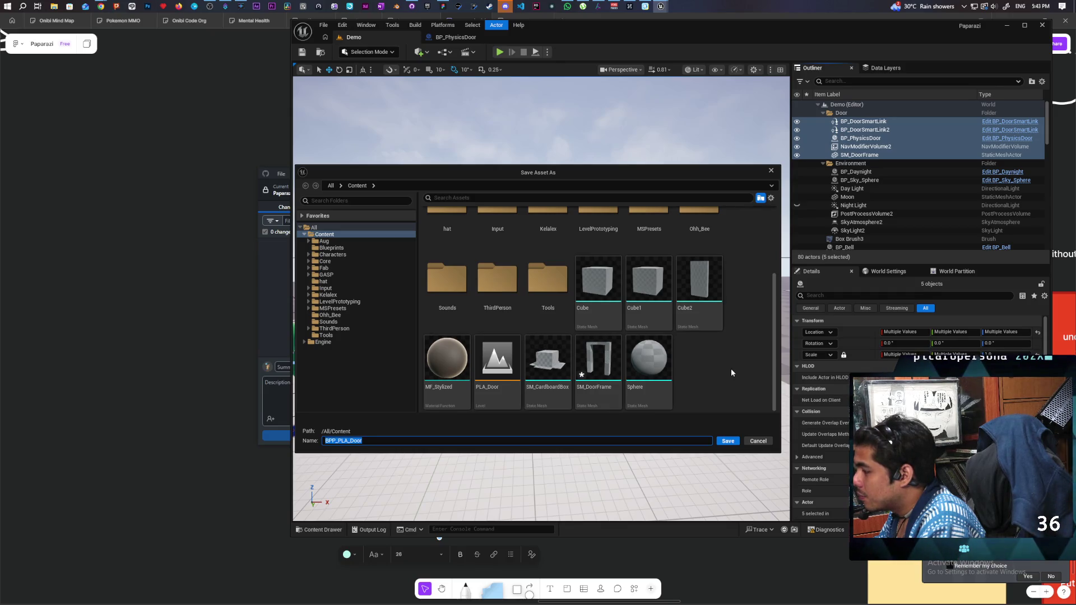
pyautogui.click(726, 442)
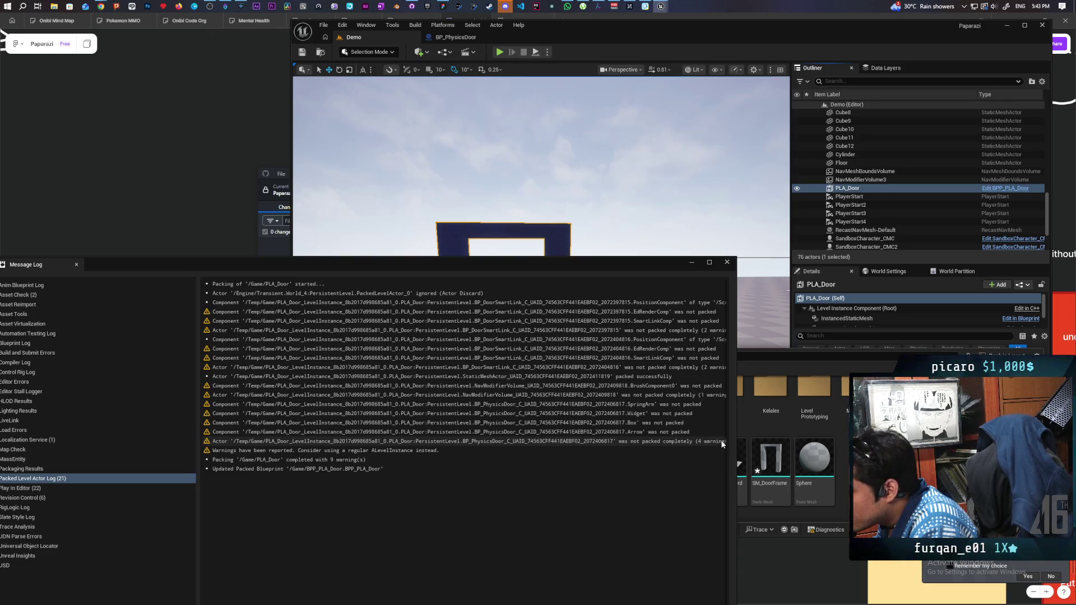
pyautogui.click(727, 262)
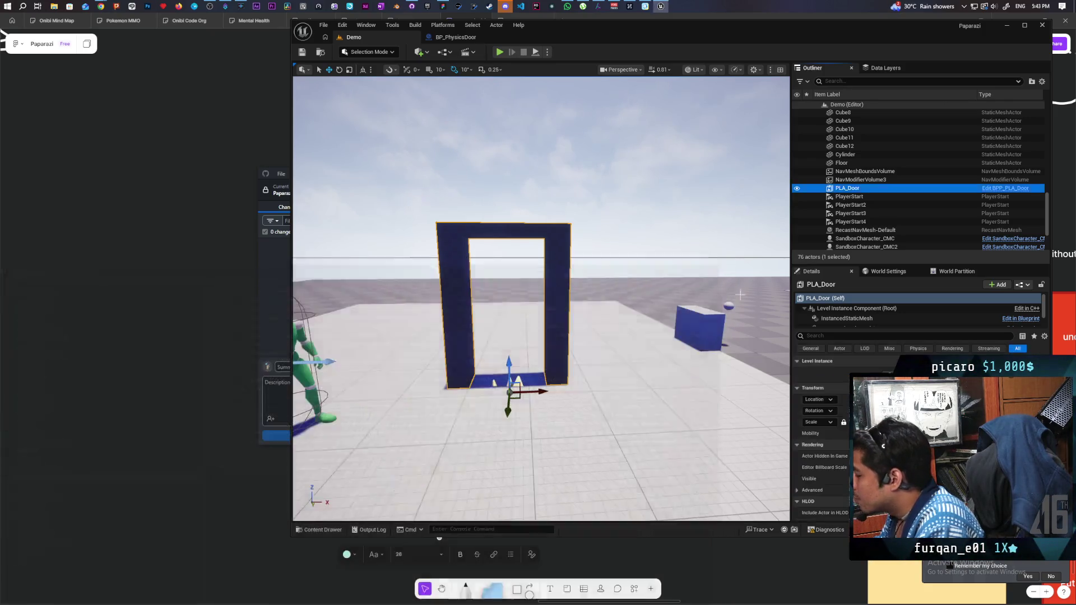
pyautogui.click(323, 530)
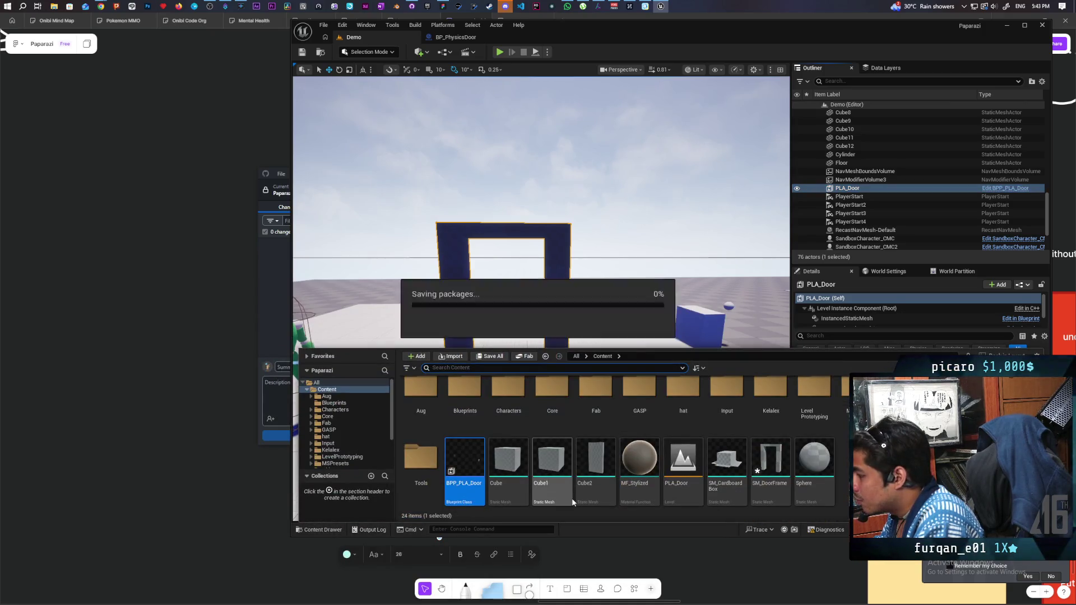
pyautogui.moveTo(554, 309); pyautogui.dragTo(566, 320)
pyautogui.hotkey('ctrl', 'space')
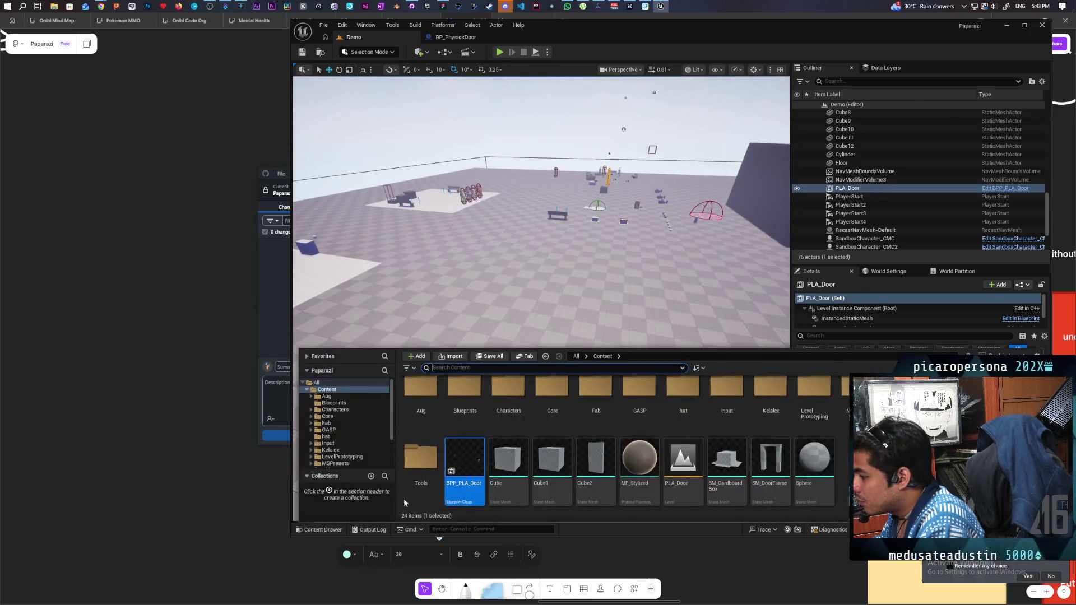
pyautogui.moveTo(464, 471)
pyautogui.mouseDown()
pyautogui.moveTo(519, 309)
pyautogui.moveTo(501, 314)
pyautogui.moveTo(556, 325)
pyautogui.moveTo(541, 308)
pyautogui.mouseUp()
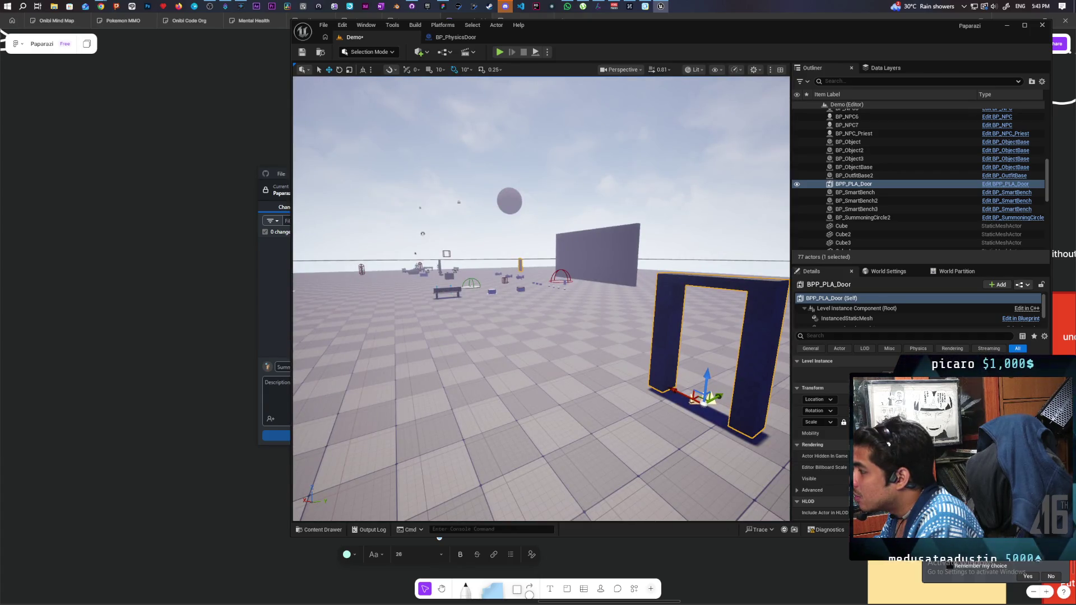
pyautogui.press('1')
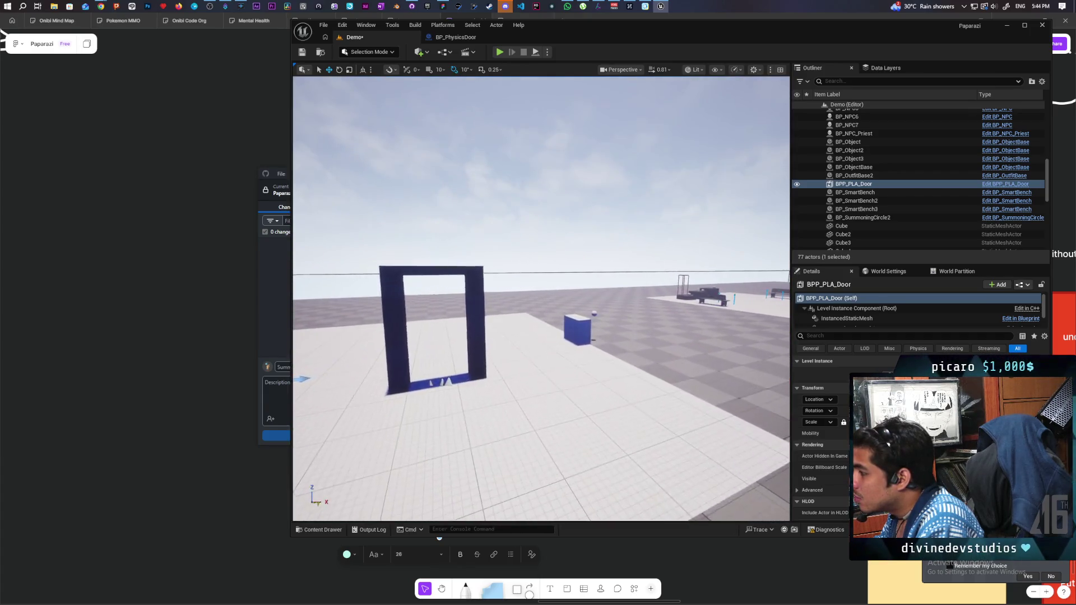
pyautogui.press('2')
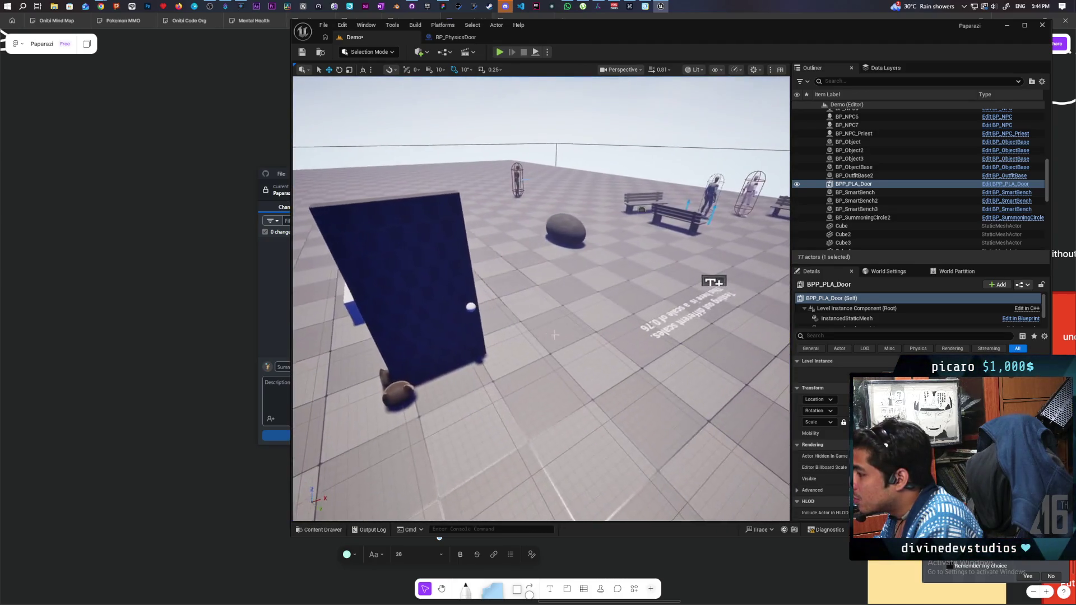
pyautogui.click(450, 312)
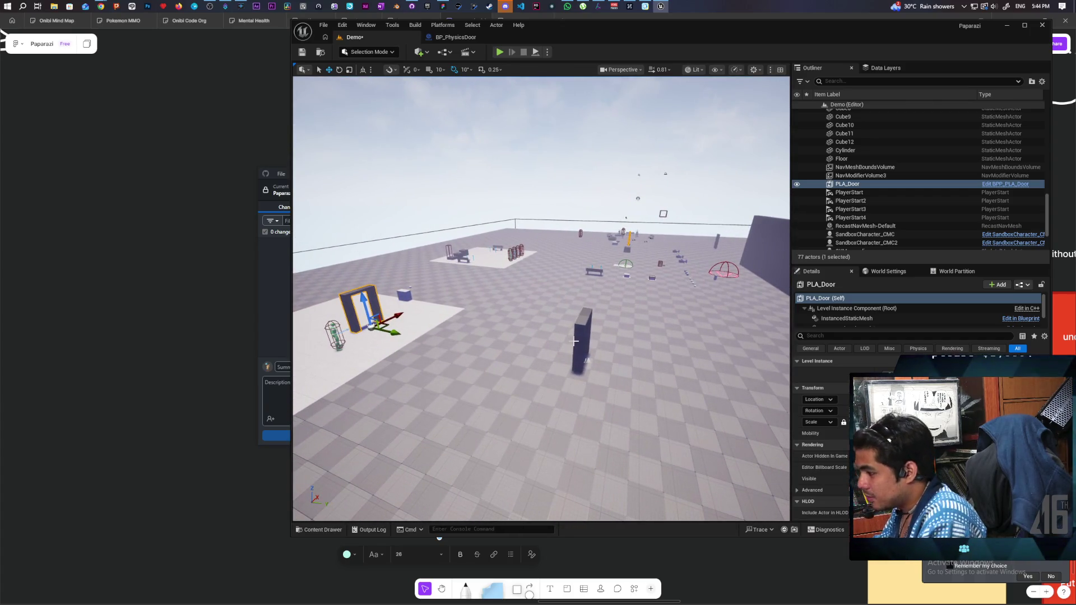
pyautogui.hotkey('ctrl', 'z')
pyautogui.hotkey('ctrl', 'z')
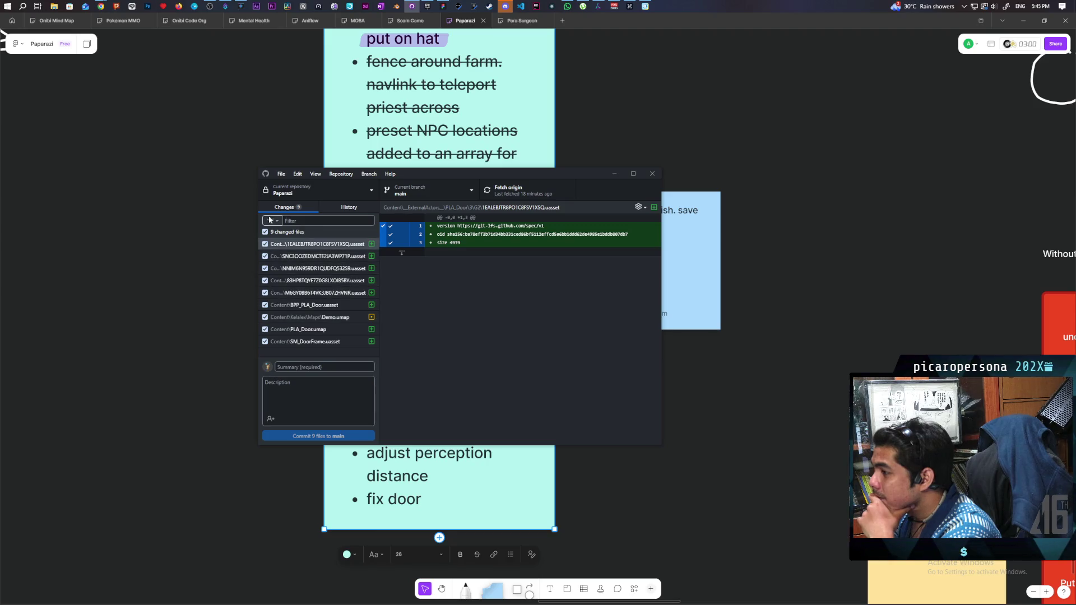
# Discard all 9 uncommitted changes and reveal the Paparazi folder in File Explorer.
pyautogui.rightClick(307, 233)
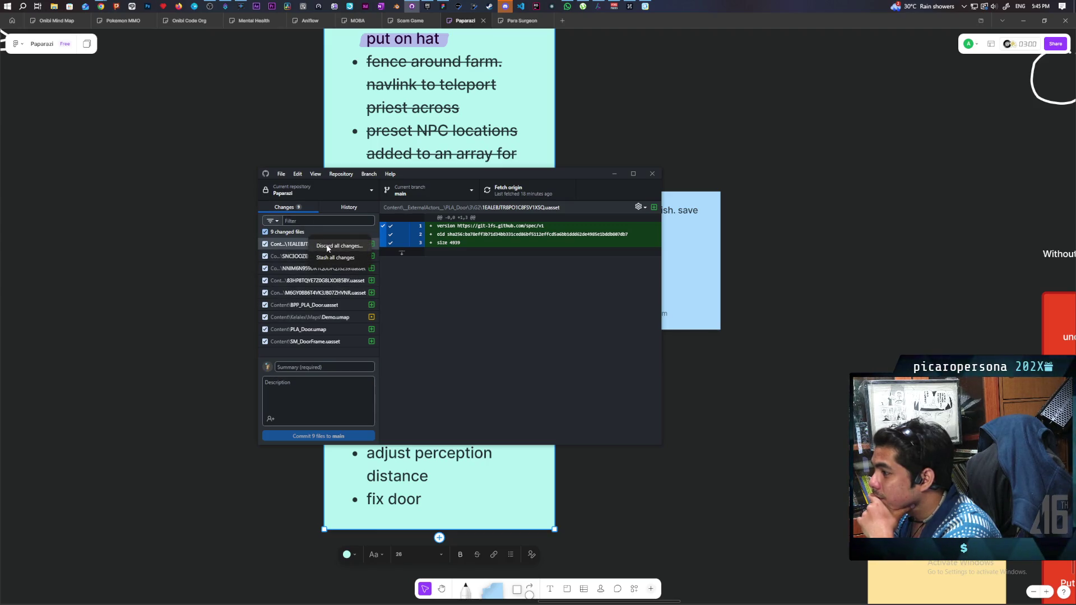
pyautogui.click(328, 247)
pyautogui.click(489, 373)
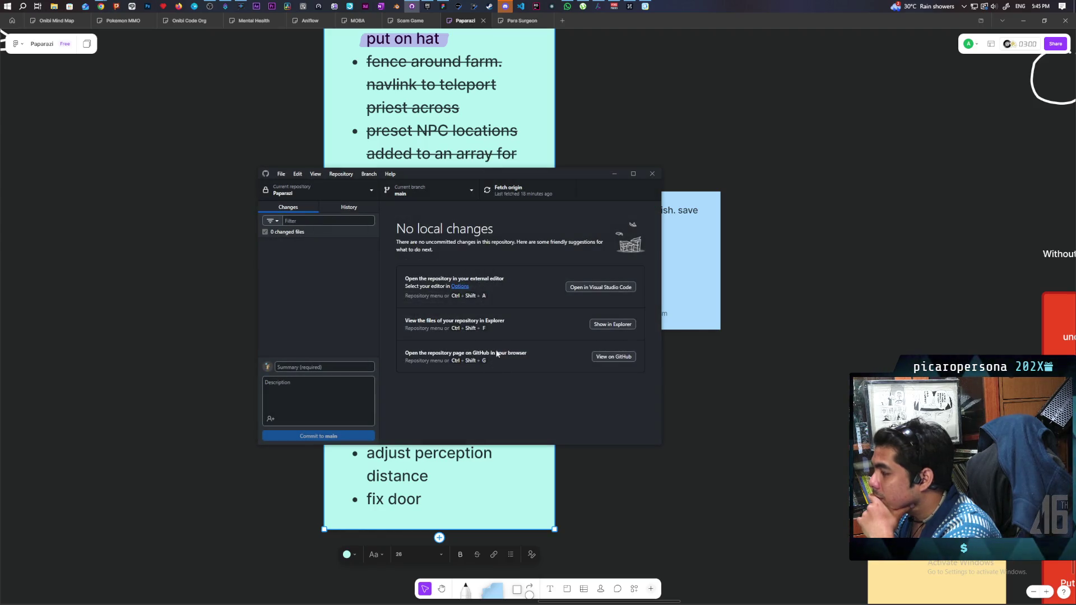
pyautogui.click(605, 325)
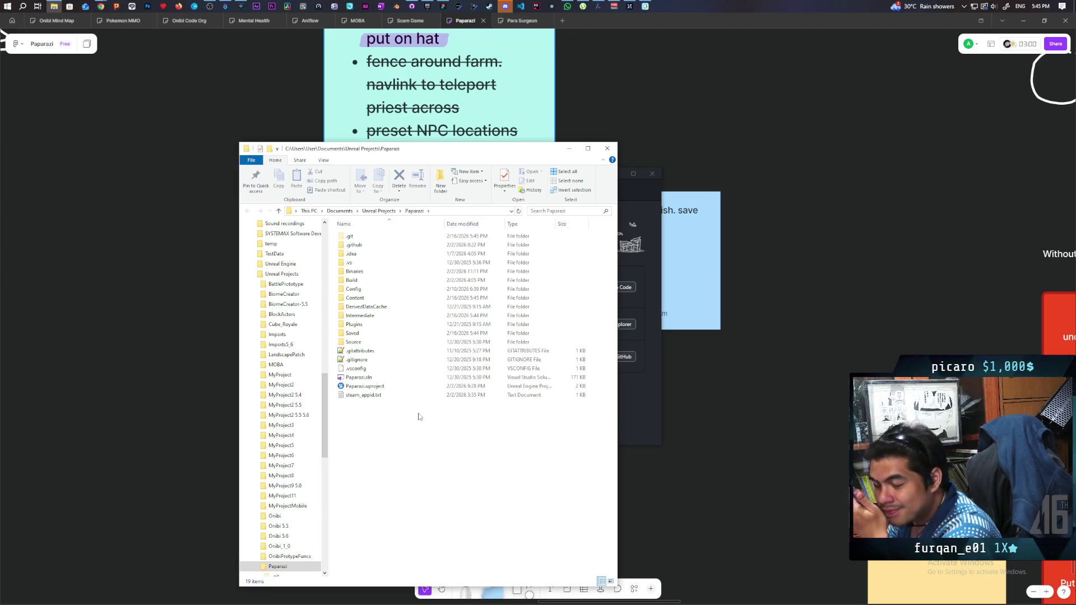
# Launch Paparazi.uproject from the project folder so it opens on the GreyboxLevel.
pyautogui.doubleClick(360, 388)
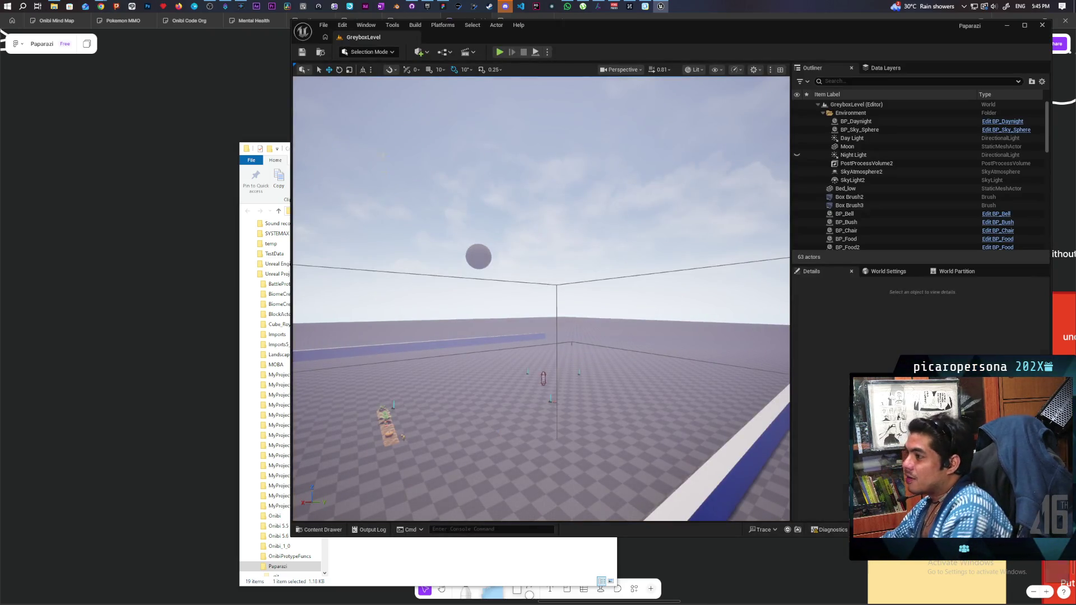
# Load the Demo level from File > Favorite Levels.
pyautogui.click(322, 26)
pyautogui.moveTo(425, 75)
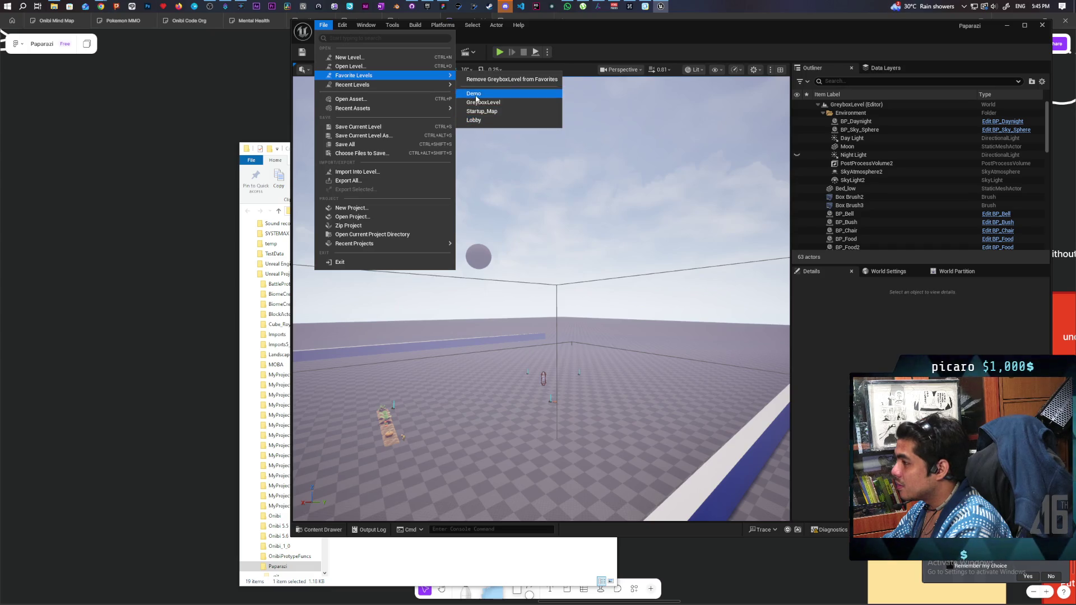
pyautogui.click(474, 94)
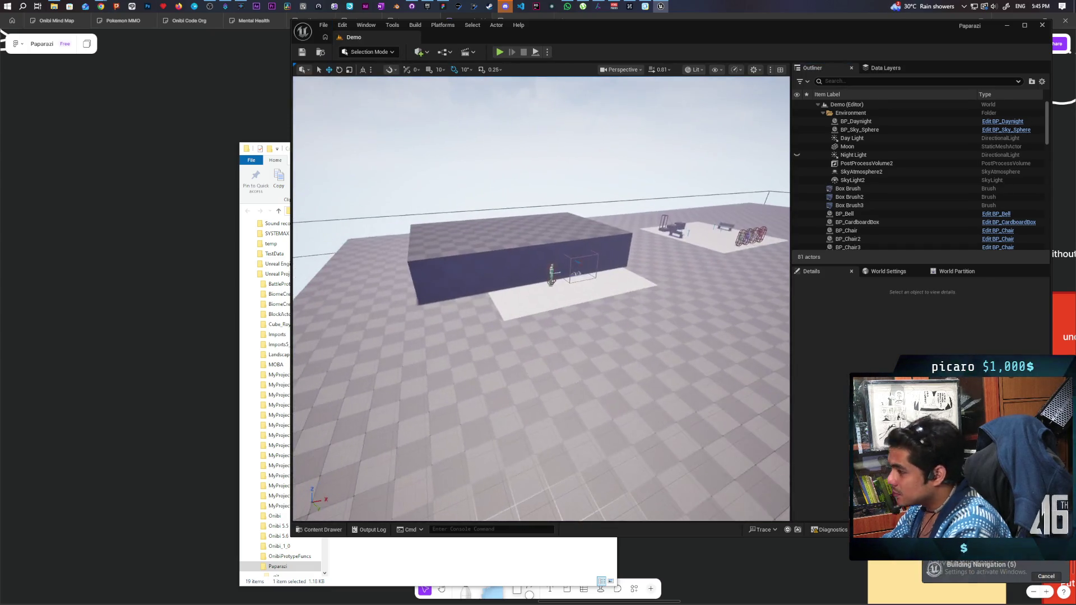
# Fly the camera to face the wall and door, and select the large Box Brush.
pyautogui.press('w')
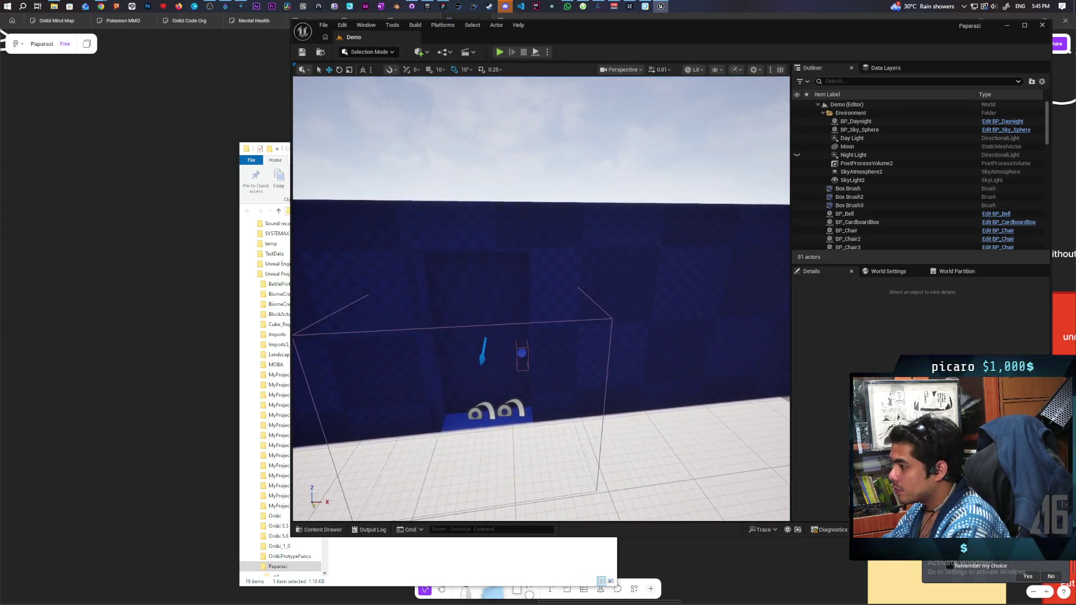
pyautogui.press('s')
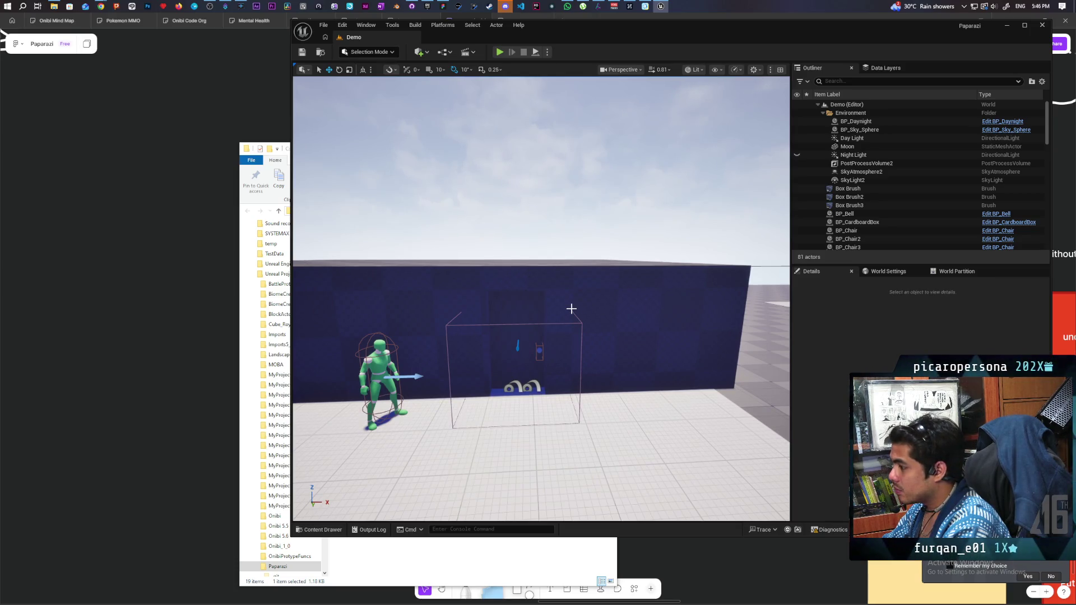
pyautogui.click(526, 309)
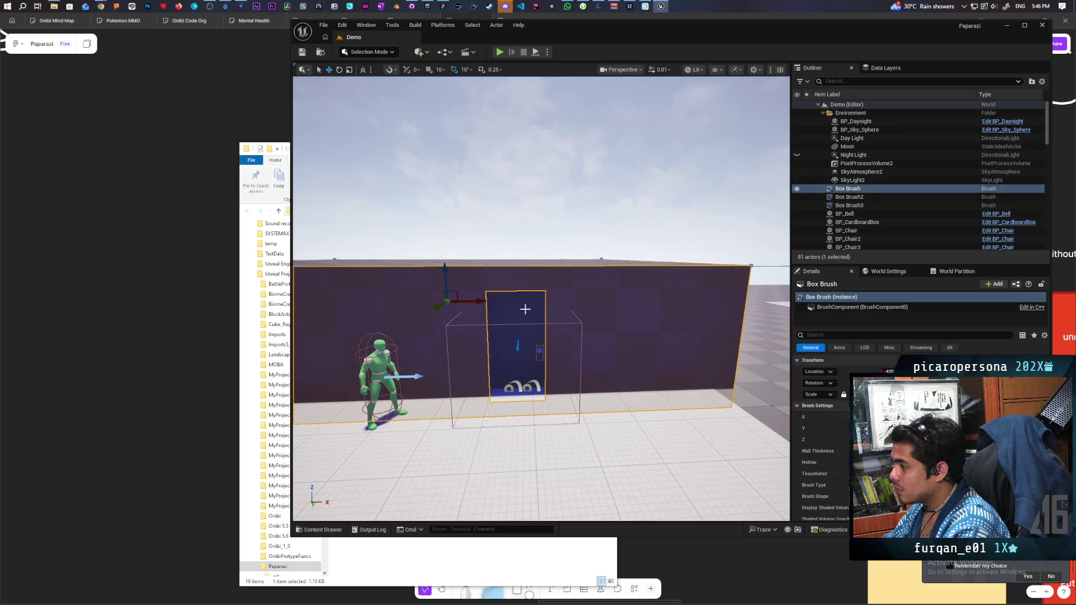
# Select the wall Box Brush together with Box Brush2 and frame them in the view.
pyautogui.keyDown('ctrl'); pyautogui.click(525, 338); pyautogui.keyUp('ctrl')
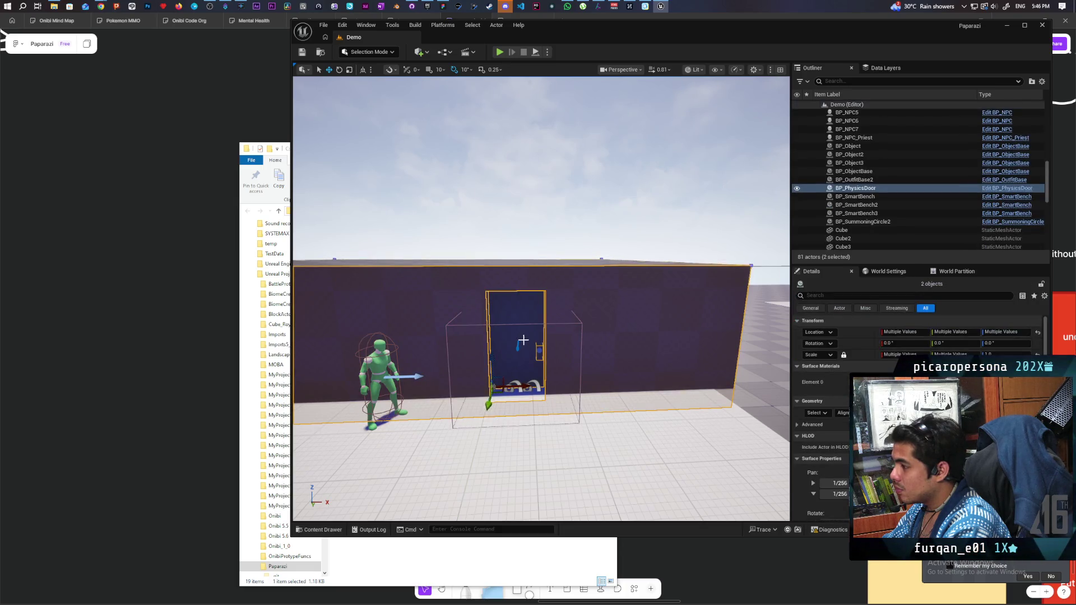
pyautogui.press('f')
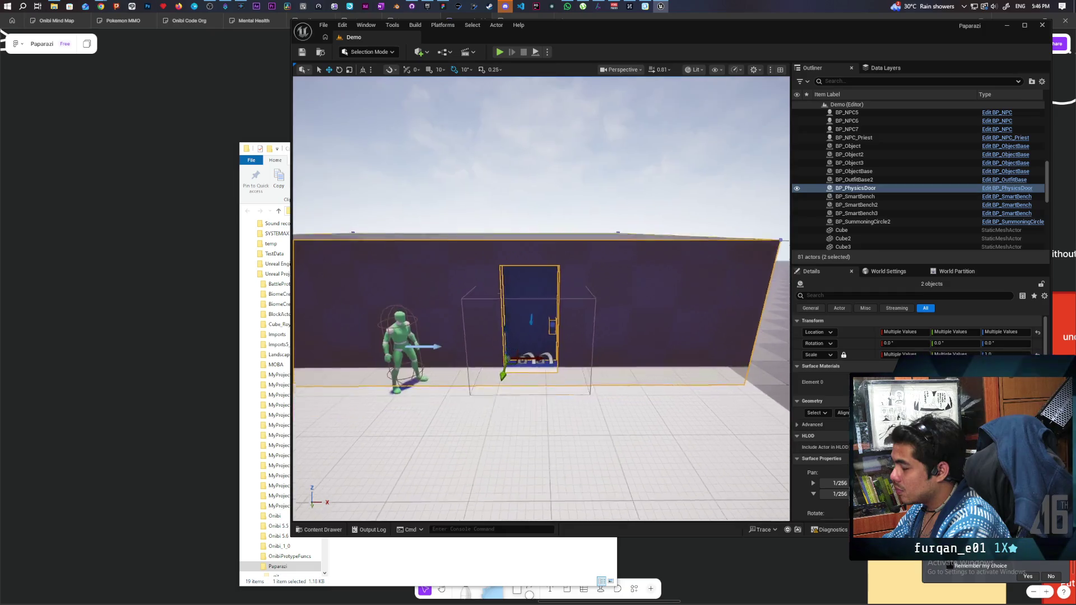
pyautogui.scroll(-3, 522, 348)
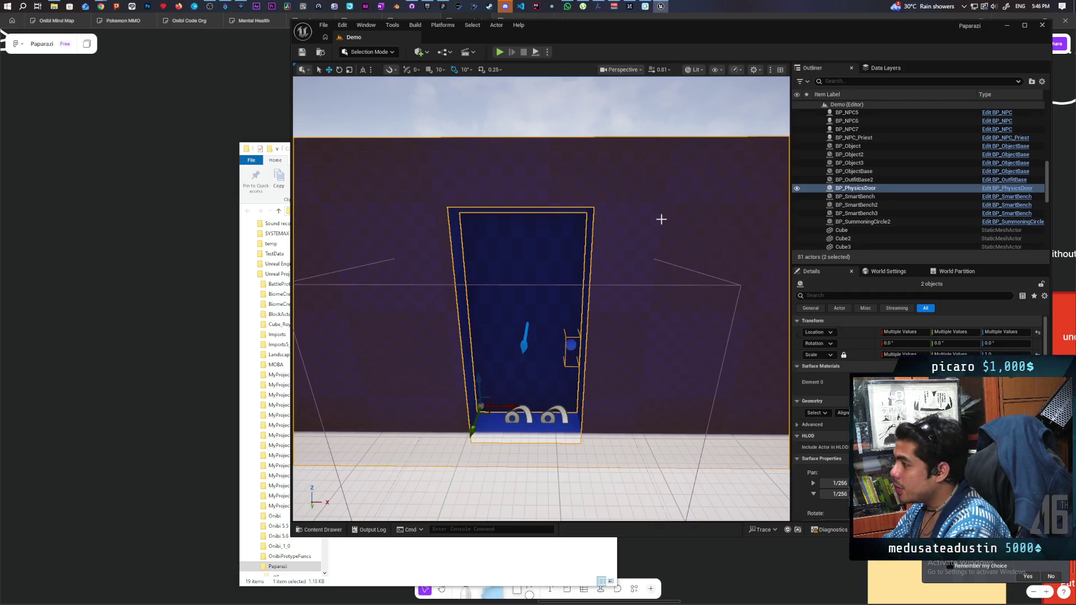
pyautogui.click(664, 251)
pyautogui.moveTo(640, 257)
pyautogui.mouseDown()
pyautogui.moveTo(640, 297)
pyautogui.moveTo(640, 218)
pyautogui.moveTo(640, 252)
pyautogui.moveTo(640, 238)
pyautogui.mouseUp()
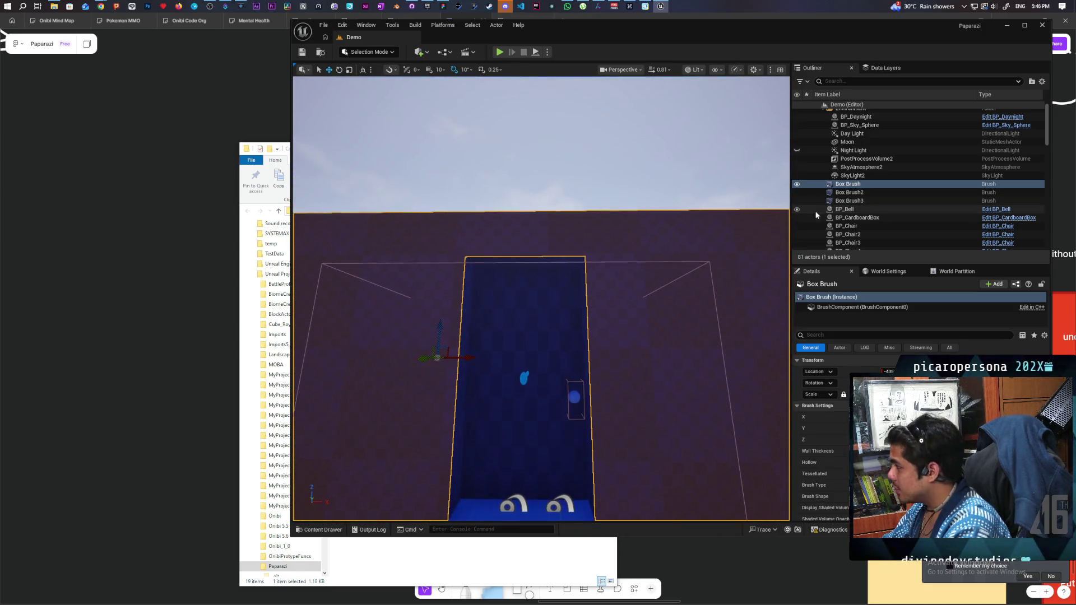
pyautogui.keyDown('ctrl'); pyautogui.click(855, 193); pyautogui.keyUp('ctrl')
pyautogui.moveTo(668, 304); pyautogui.dragTo(616, 306)
pyautogui.press('f')
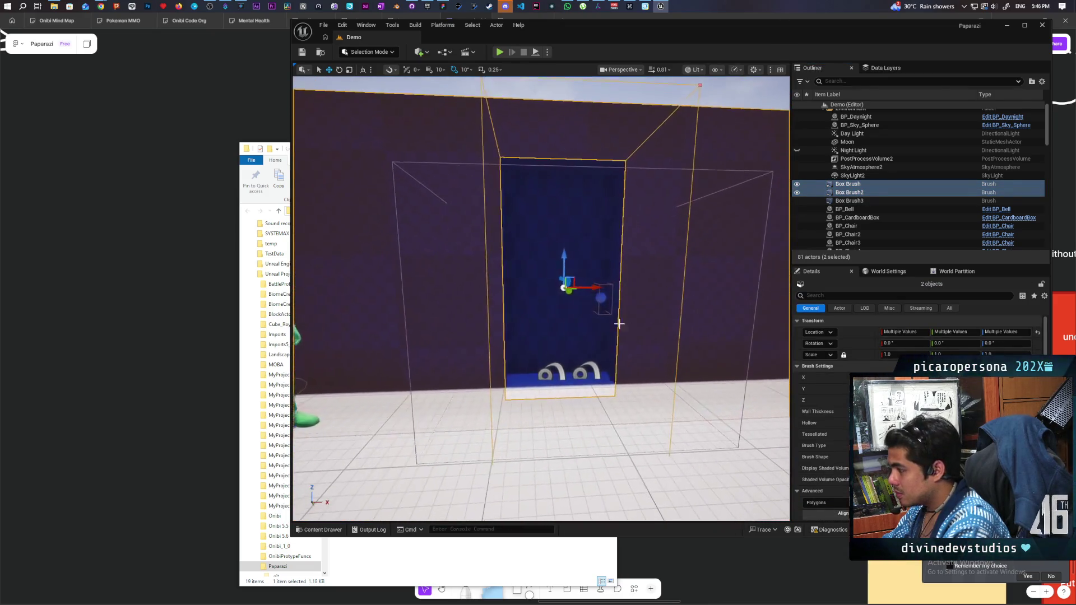
# Add both BP_DoorSmartLinks, BP_PhysicsDoor and NavModifierVolume2 to the selection.
pyautogui.keyDown('ctrl'); pyautogui.click(547, 376); pyautogui.keyUp('ctrl')
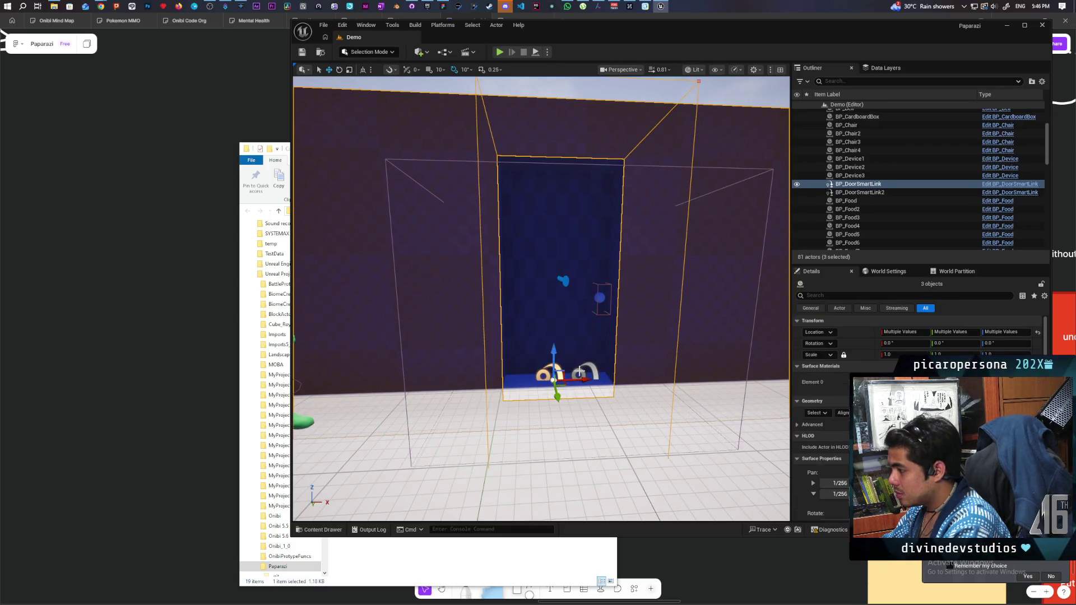
pyautogui.keyDown('ctrl'); pyautogui.click(592, 367); pyautogui.keyUp('ctrl')
pyautogui.scroll(-5, 553, 240)
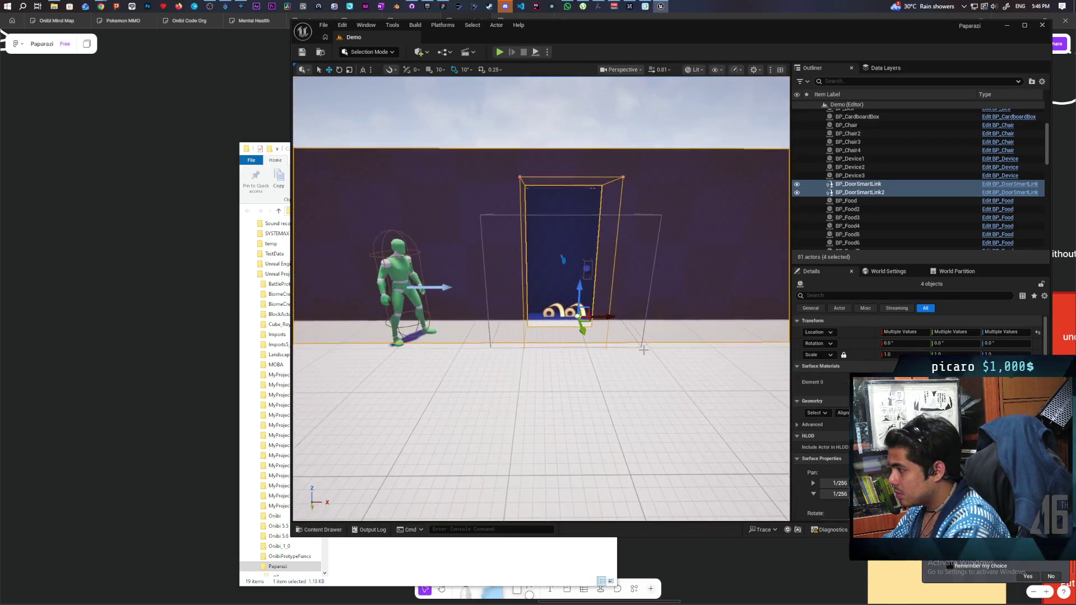
pyautogui.keyDown('ctrl'); pyautogui.click(545, 231); pyautogui.keyUp('ctrl')
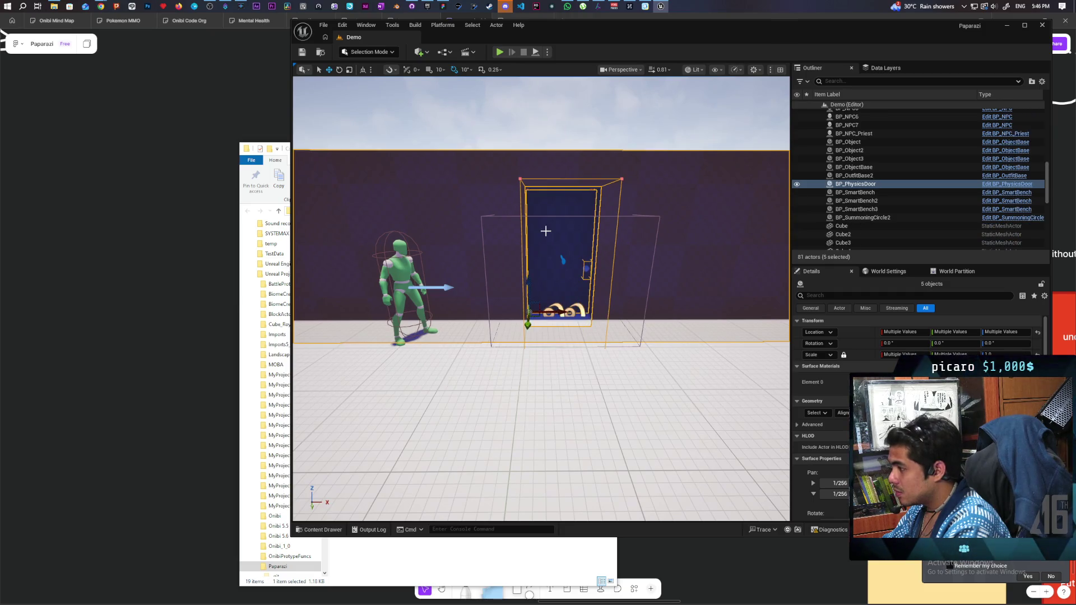
pyautogui.keyDown('ctrl'); pyautogui.click(481, 216); pyautogui.keyUp('ctrl')
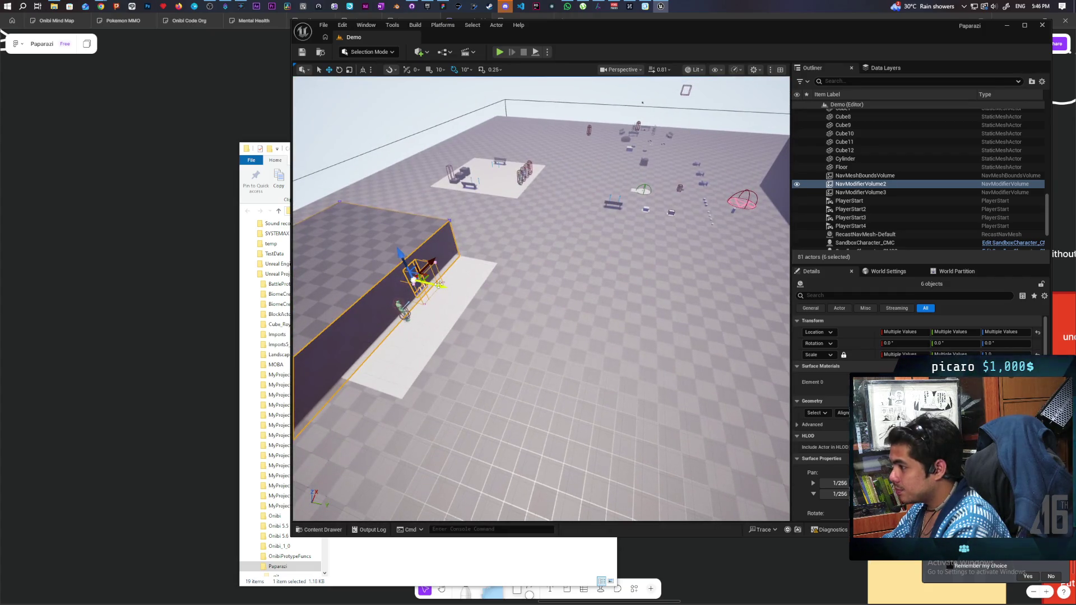
pyautogui.keyDown('alt'); pyautogui.moveTo(440, 284); pyautogui.dragTo(702, 337); pyautogui.keyUp('alt')
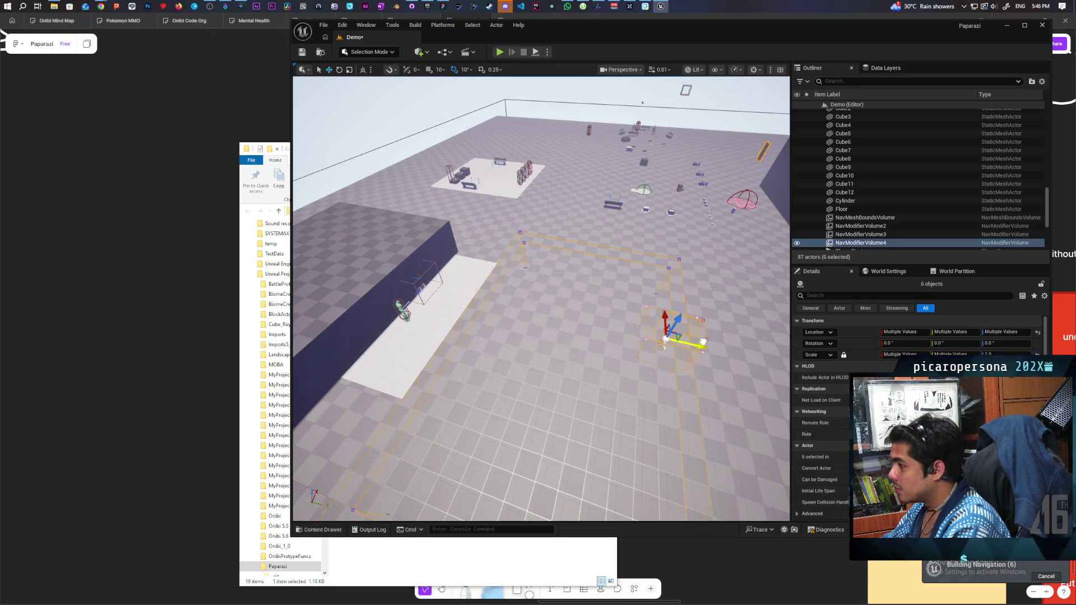
pyautogui.moveTo(699, 340); pyautogui.dragTo(666, 337)
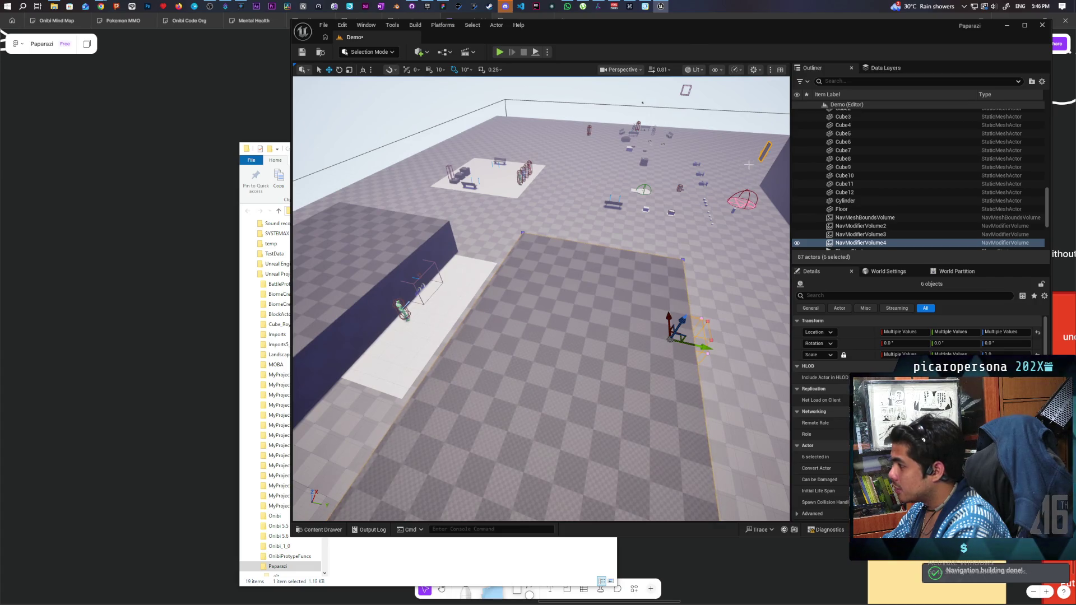
pyautogui.press('f')
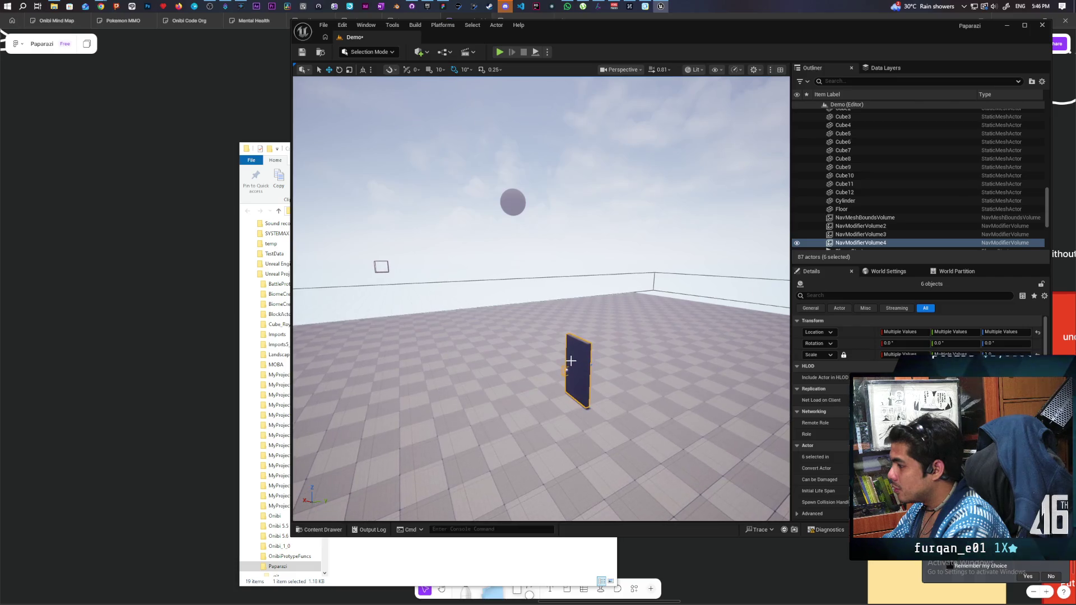
# Frame BP_PhysicsDoor2, inspect its components, then locate the original BP_PhysicsDoor.
pyautogui.click(577, 355)
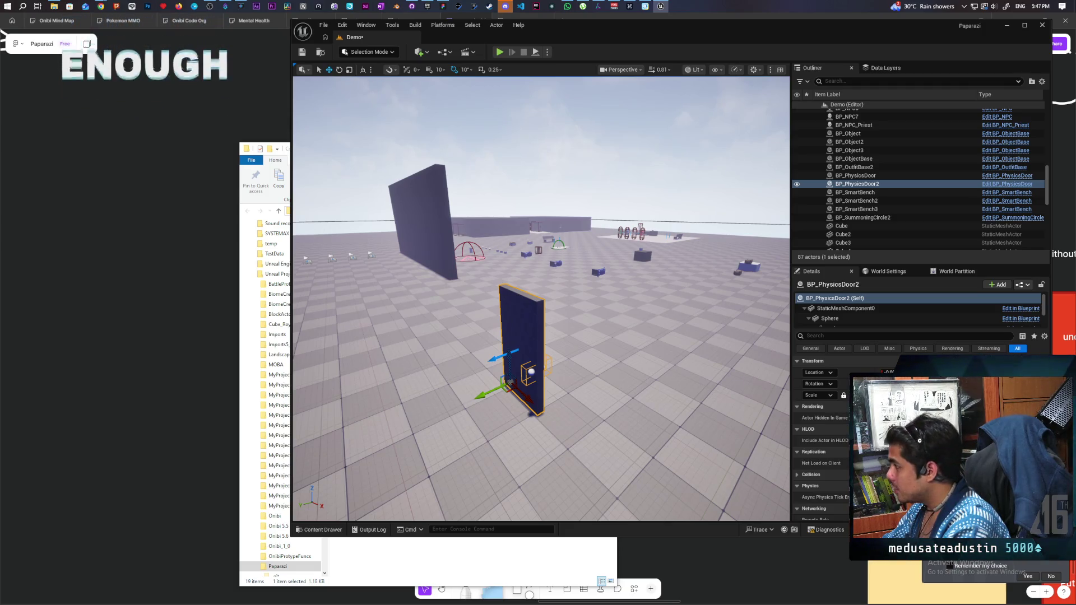
pyautogui.press('f')
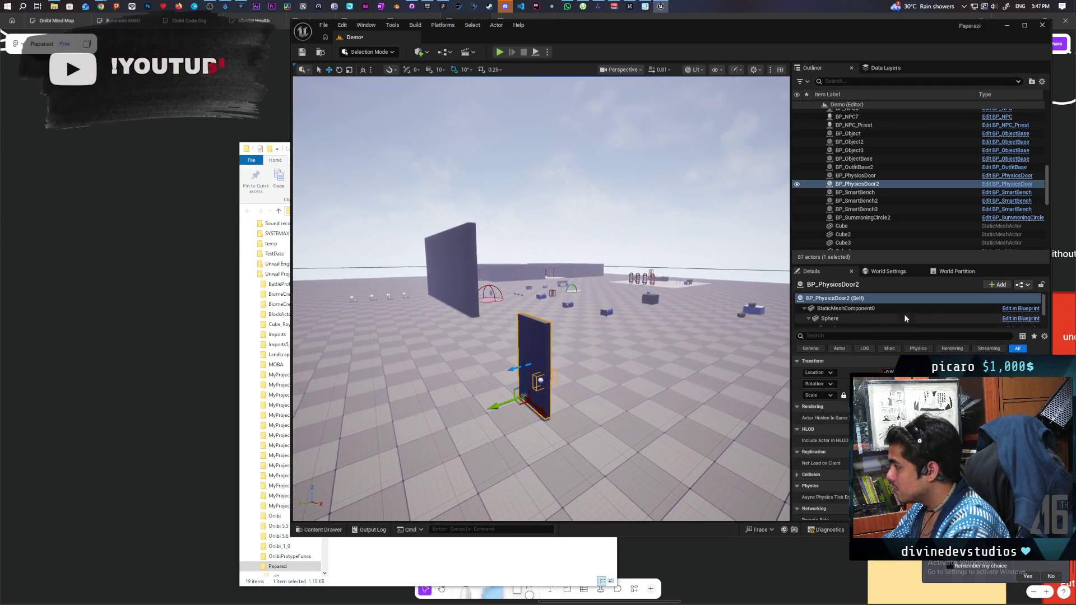
pyautogui.click(830, 318)
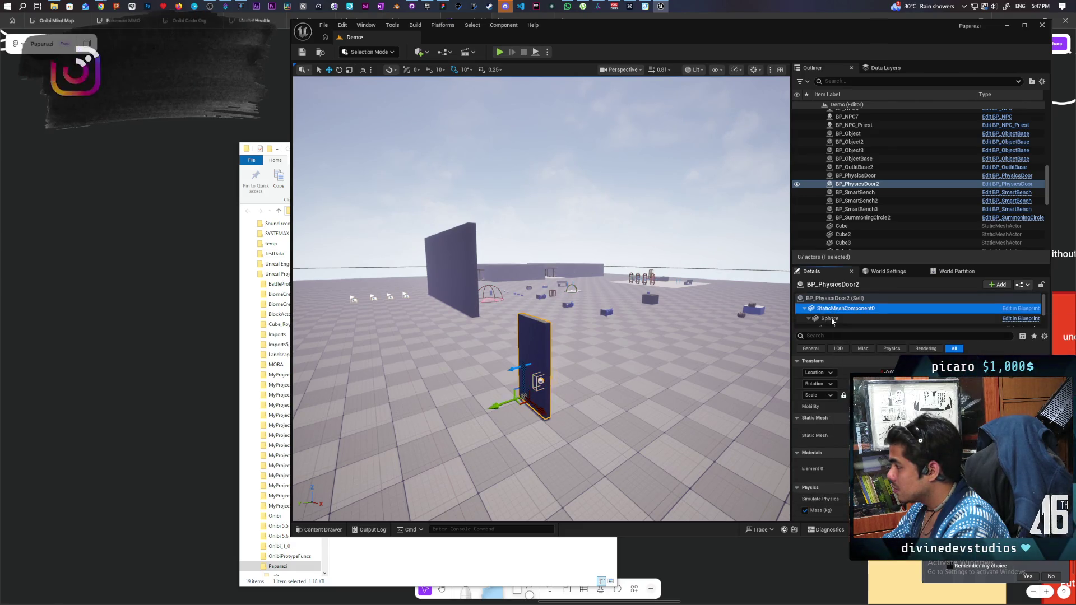
pyautogui.click(837, 298)
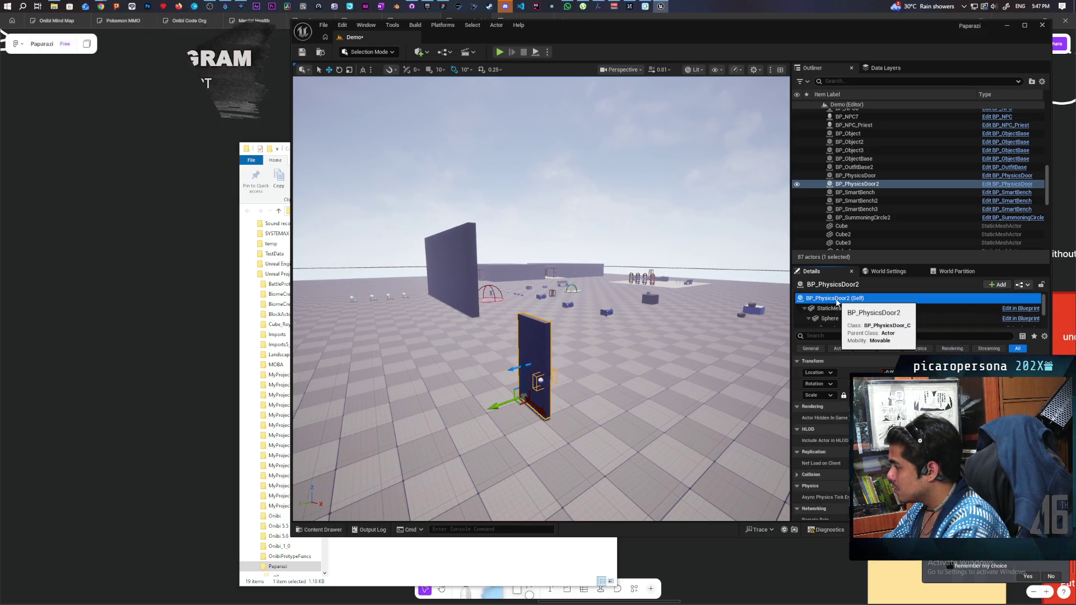
pyautogui.moveTo(644, 336)
pyautogui.mouseDown()
pyautogui.moveTo(622, 333)
pyautogui.moveTo(588, 199)
pyautogui.moveTo(560, 235)
pyautogui.moveTo(528, 247)
pyautogui.mouseUp()
pyautogui.click(528, 247)
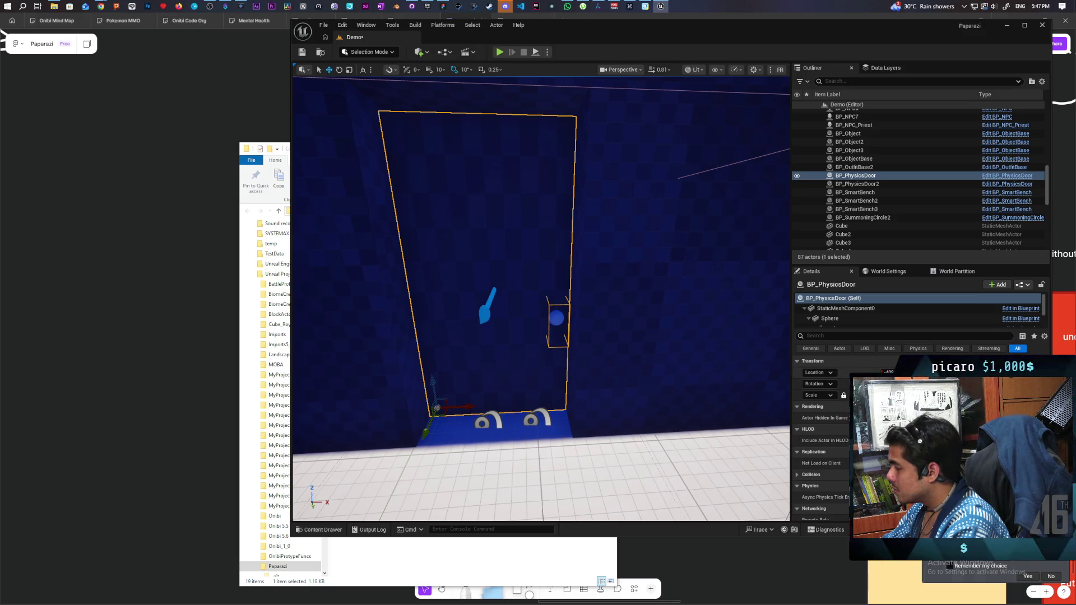
pyautogui.moveTo(705, 339)
pyautogui.mouseDown()
pyautogui.moveTo(644, 336)
pyautogui.moveTo(705, 339)
pyautogui.mouseUp()
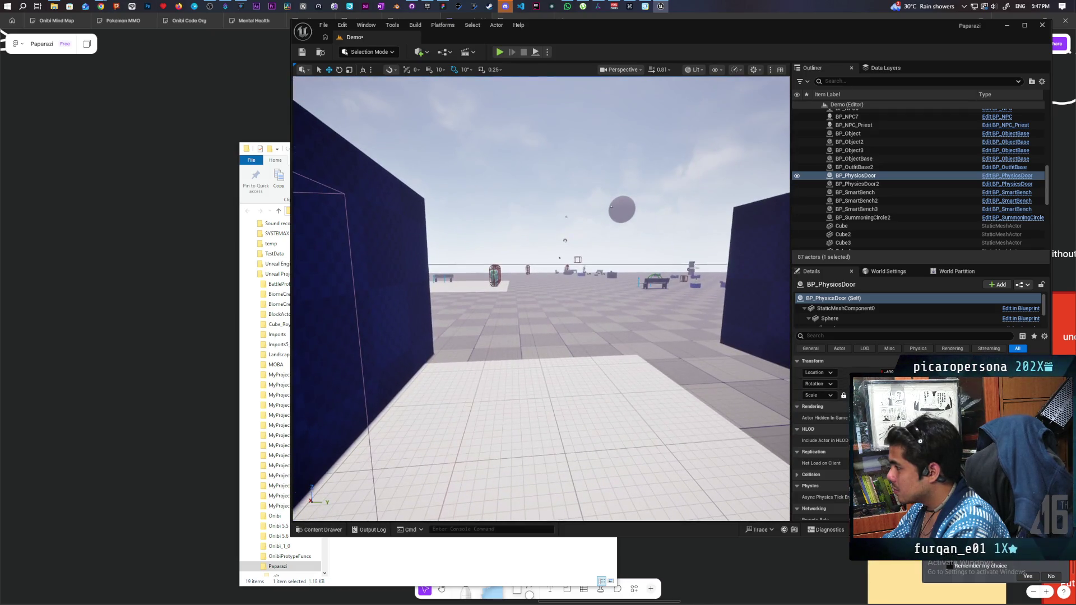
pyautogui.click(692, 299)
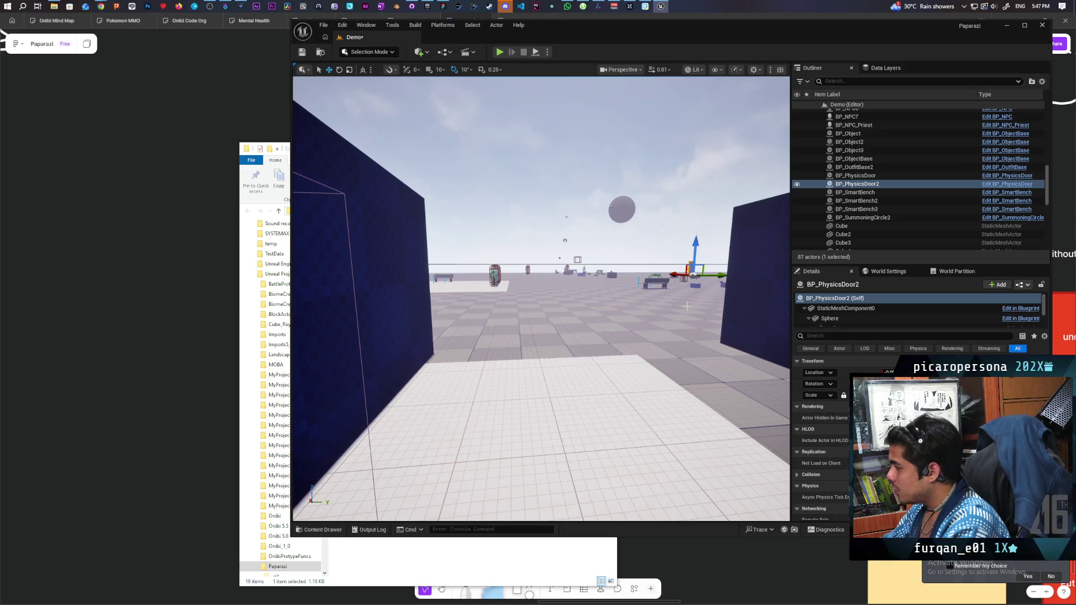
# Select the door in the blue wall and Alt-drag out a copy, BP_PhysicsDoor3.
pyautogui.moveTo(686, 306)
pyautogui.mouseDown()
pyautogui.moveTo(644, 311)
pyautogui.moveTo(686, 306)
pyautogui.moveTo(656, 308)
pyautogui.moveTo(689, 336)
pyautogui.mouseUp()
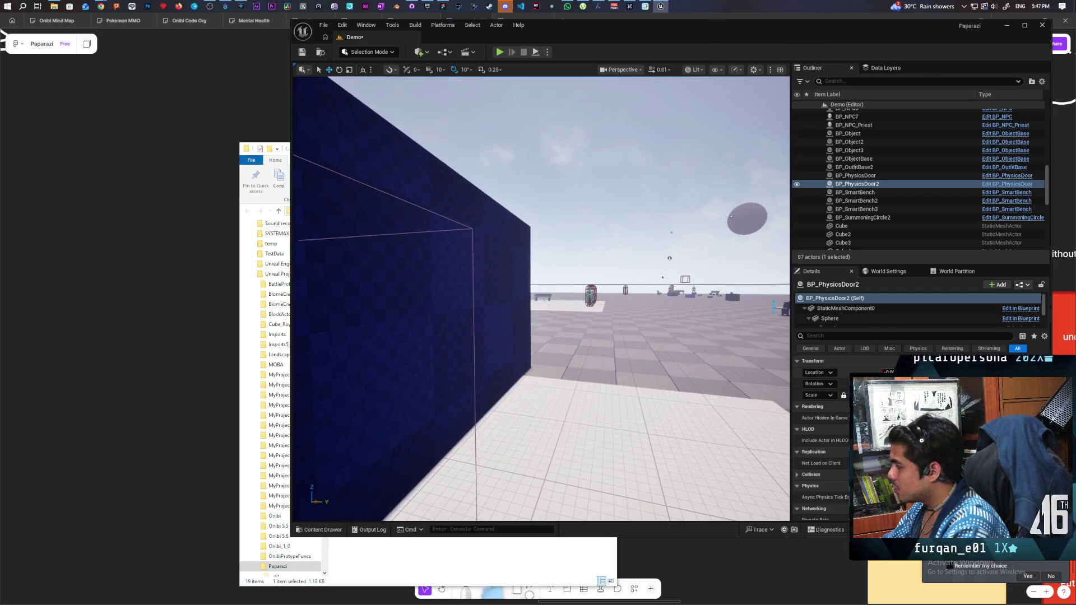
pyautogui.moveTo(431, 341)
pyautogui.mouseDown()
pyautogui.moveTo(415, 339)
pyautogui.moveTo(431, 341)
pyautogui.mouseUp()
pyautogui.click(431, 341)
pyautogui.moveTo(453, 349)
pyautogui.mouseDown()
pyautogui.moveTo(452, 370)
pyautogui.moveTo(505, 418)
pyautogui.mouseUp()
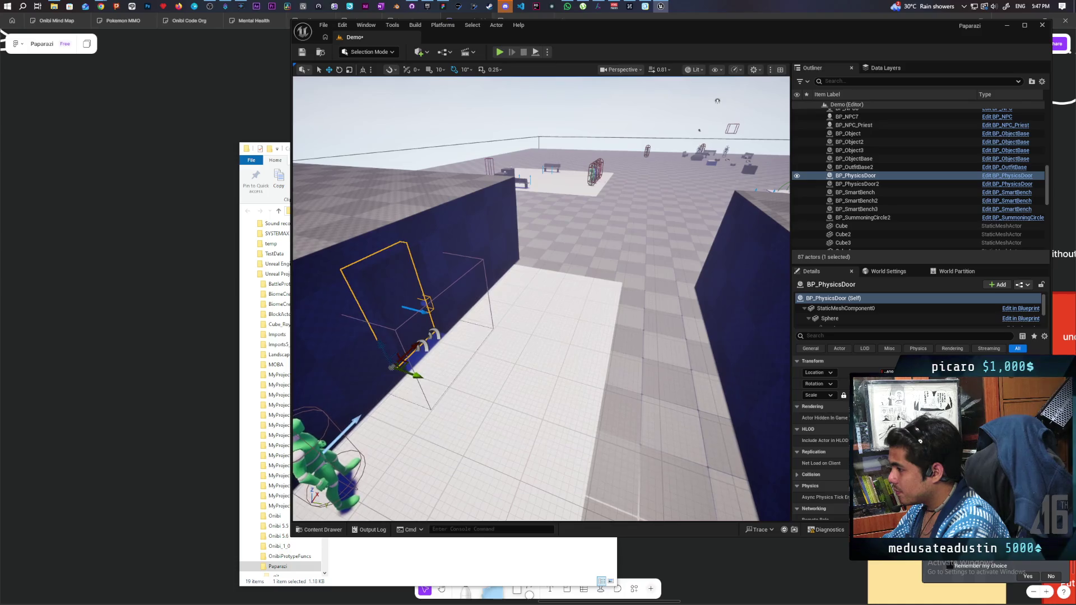
pyautogui.moveTo(412, 374)
pyautogui.keyDown('alt'); pyautogui.mouseDown()
pyautogui.moveTo(536, 400)
pyautogui.moveTo(538, 261)
pyautogui.mouseUp(); pyautogui.keyUp('alt')
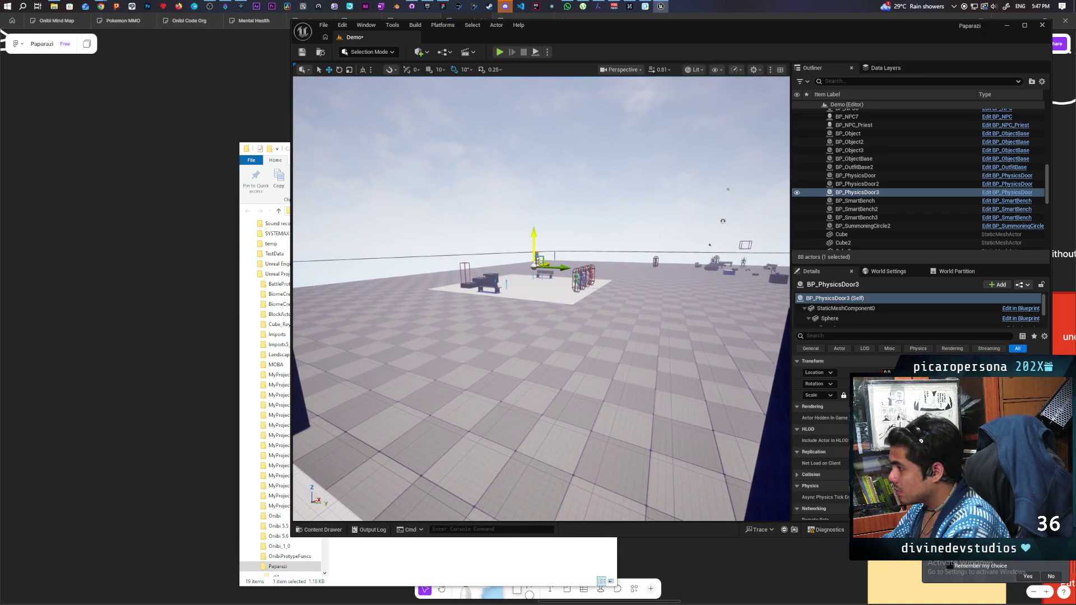
# Delete the duplicated BP_PhysicsDoor3, returning the level to 87 actors.
pyautogui.moveTo(595, 335); pyautogui.dragTo(588, 246)
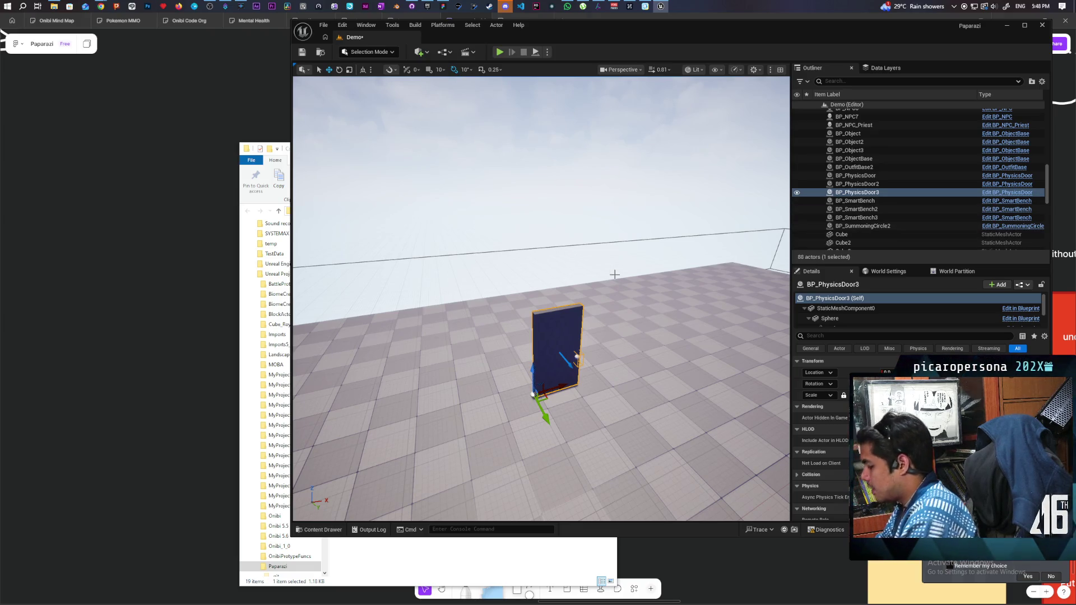
pyautogui.press('Delete')
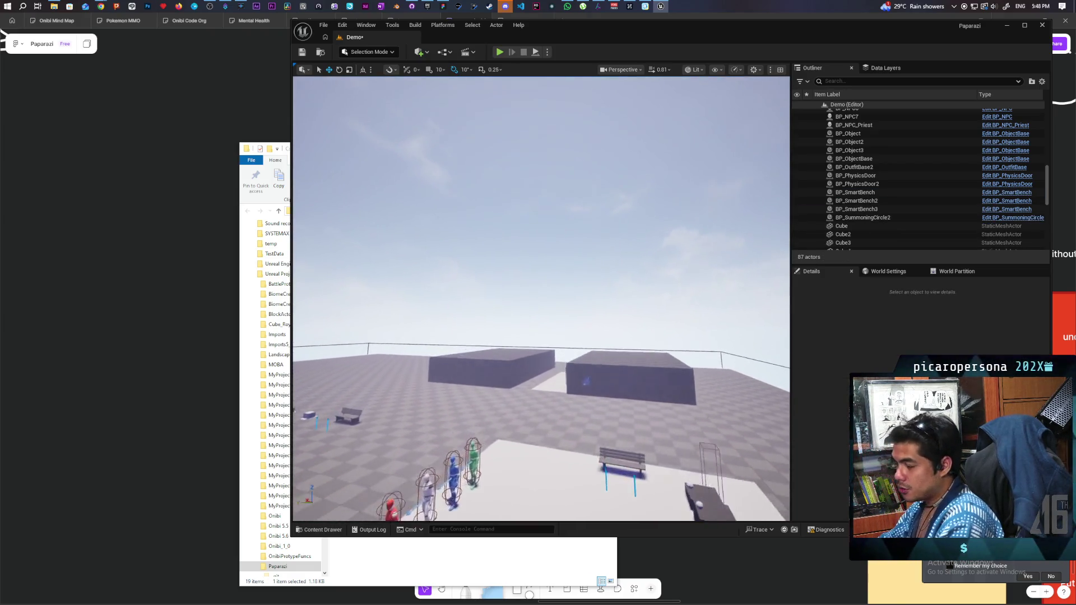
pyautogui.press('w')
pyautogui.press('w')
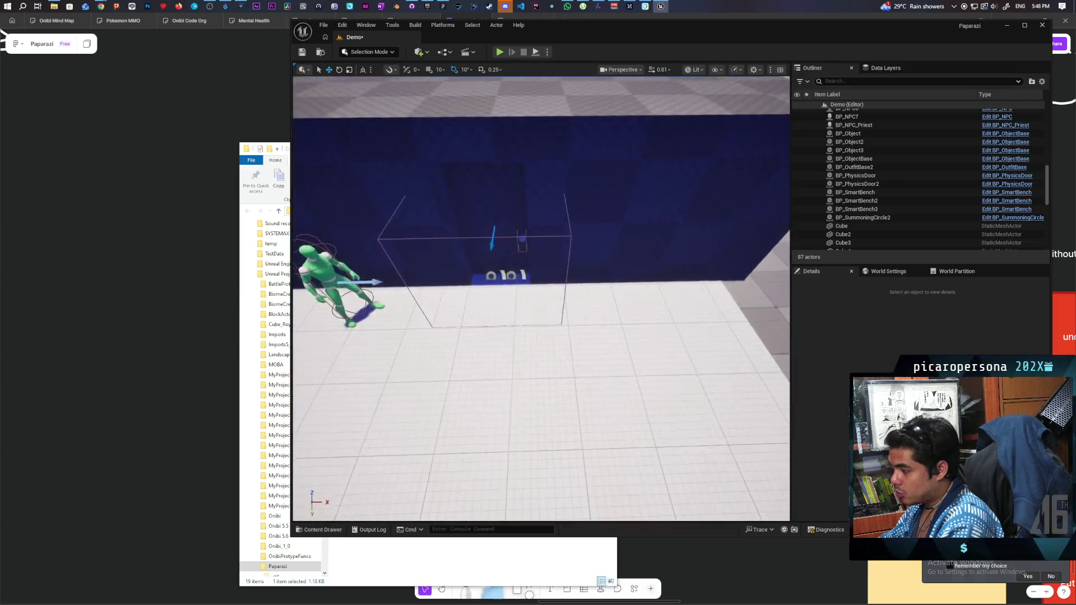
pyautogui.press('s')
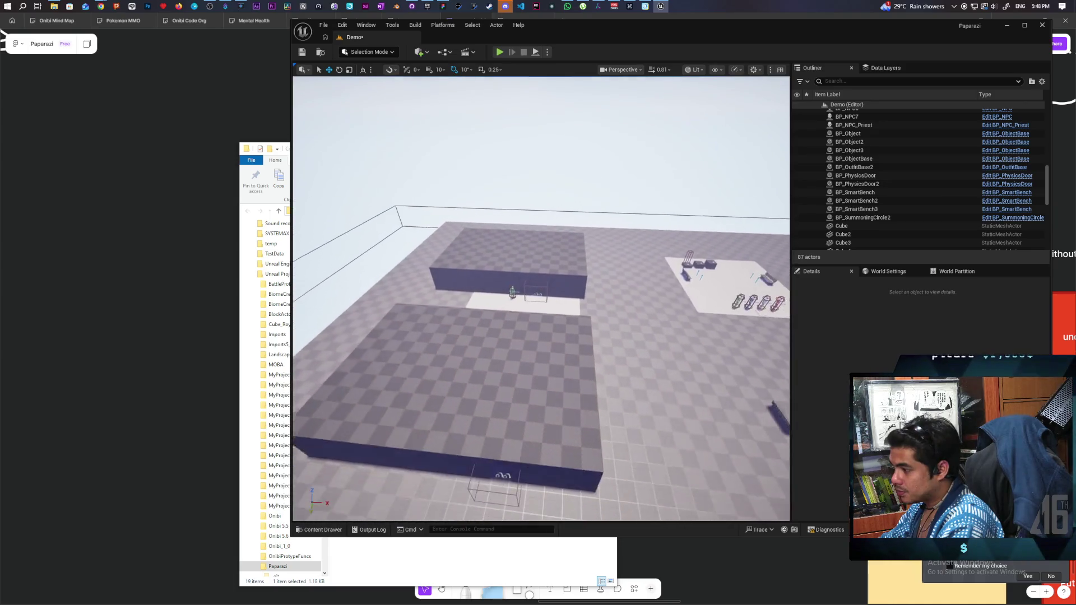
# Fly around the blue blocks and along the wall, then select BP_DoorSmartLink.
pyautogui.press('s')
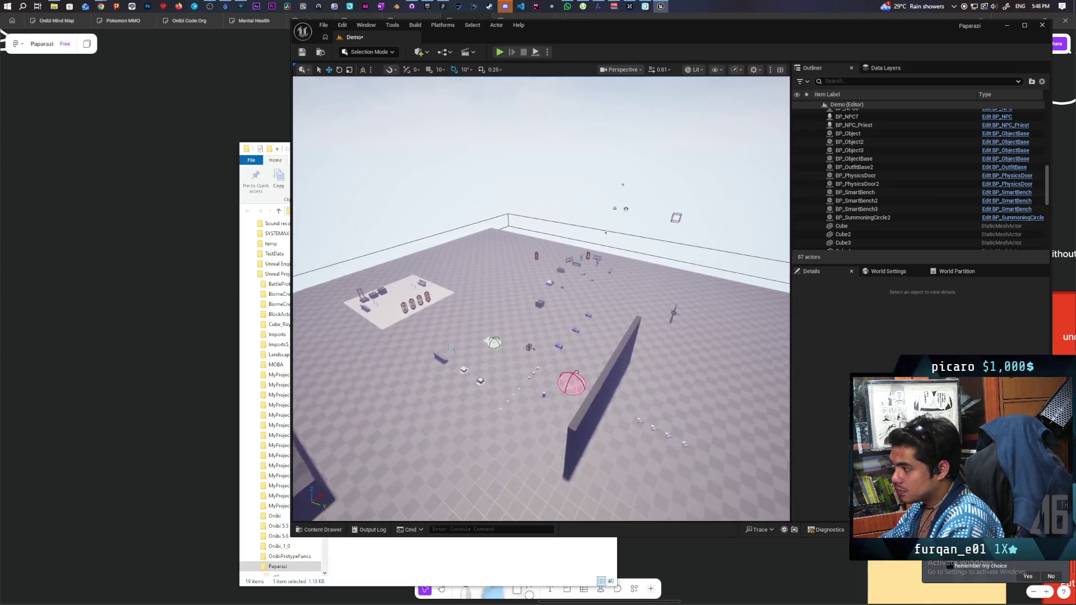
pyautogui.press('w')
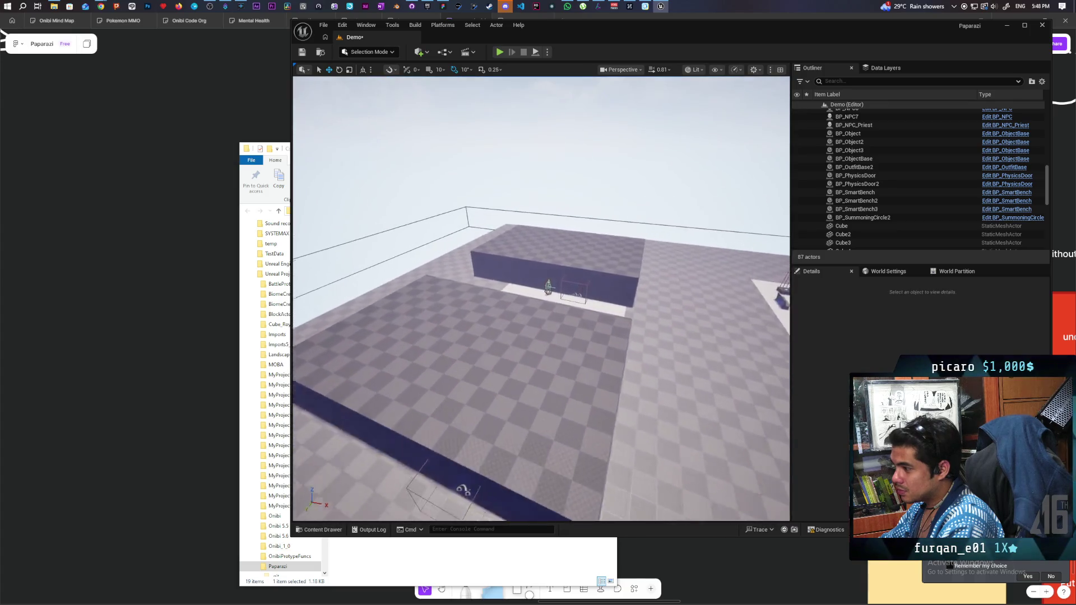
pyautogui.press('w')
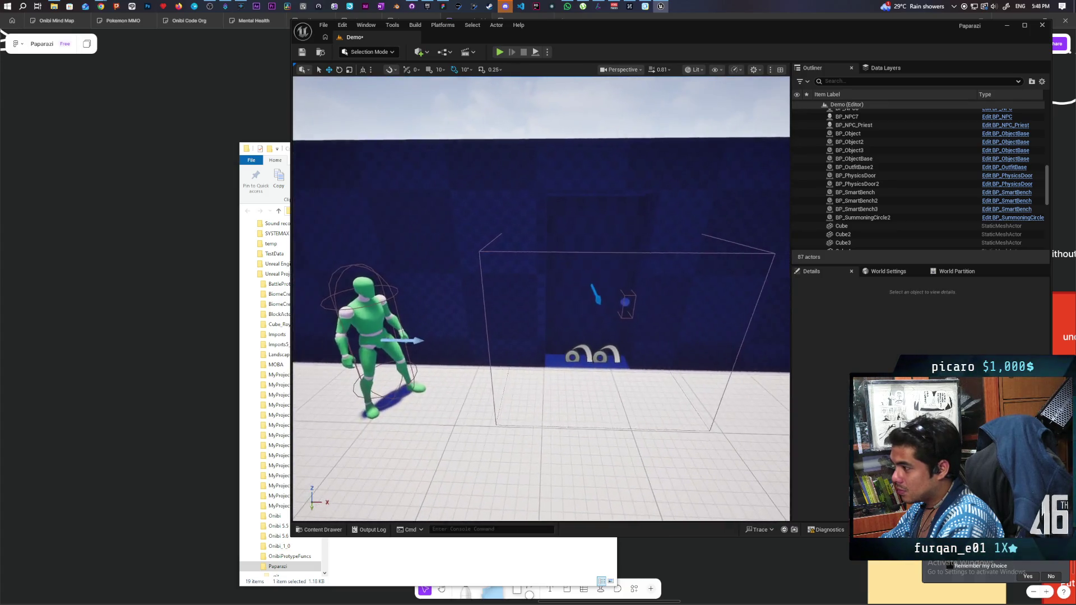
pyautogui.press('d')
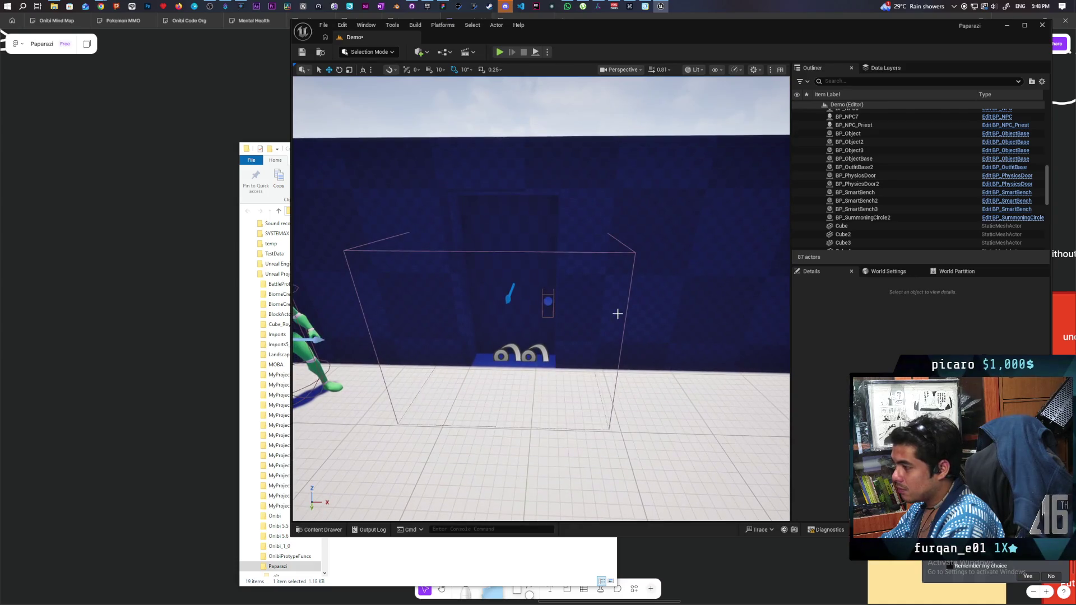
pyautogui.click(513, 349)
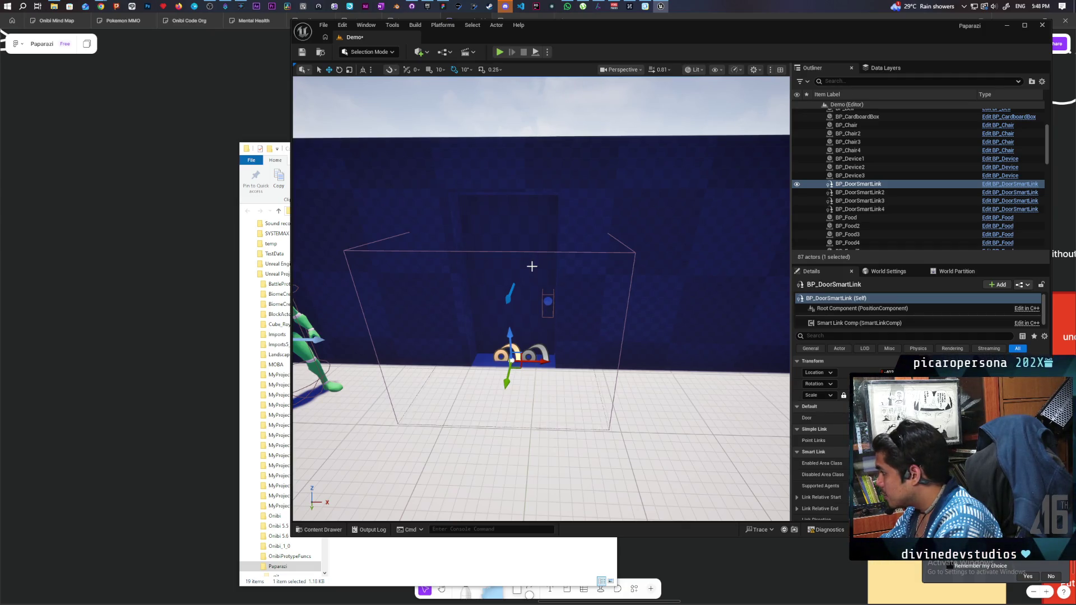
pyautogui.click(518, 228)
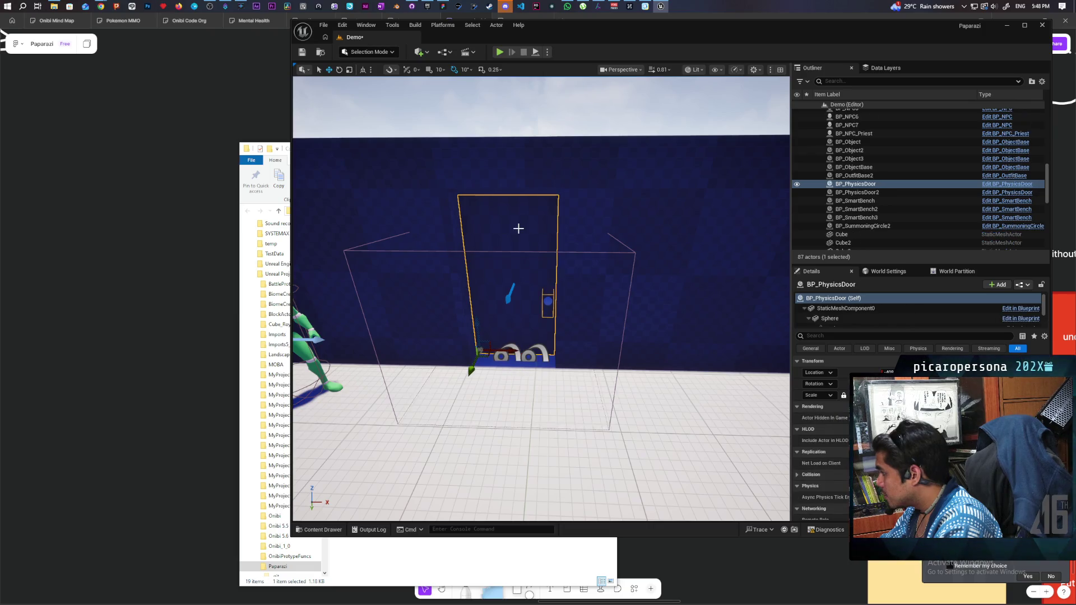
pyautogui.click(514, 347)
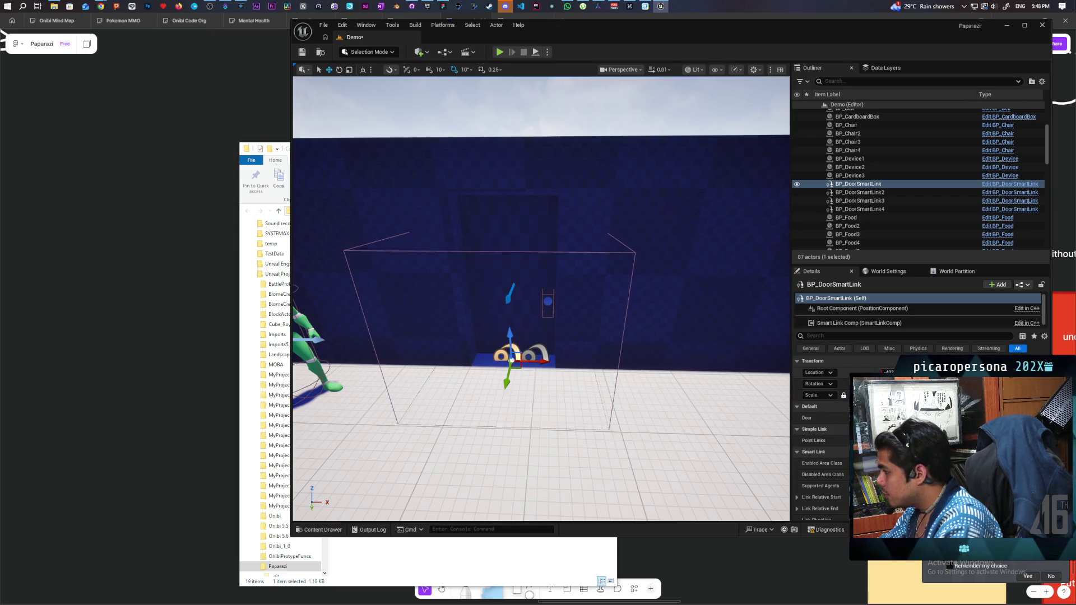
pyautogui.click(488, 307)
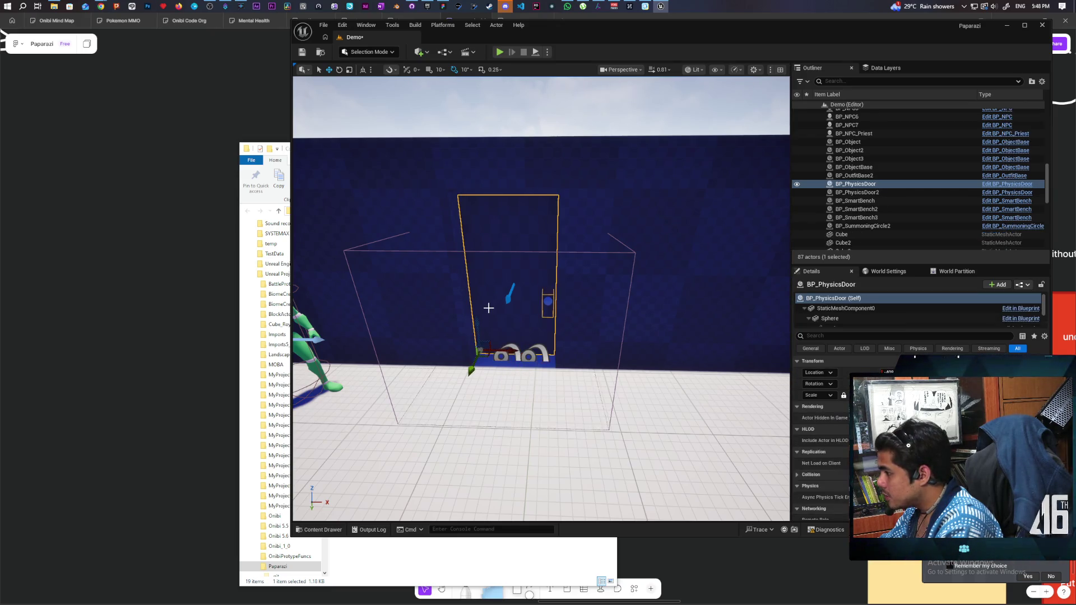
pyautogui.click(507, 355)
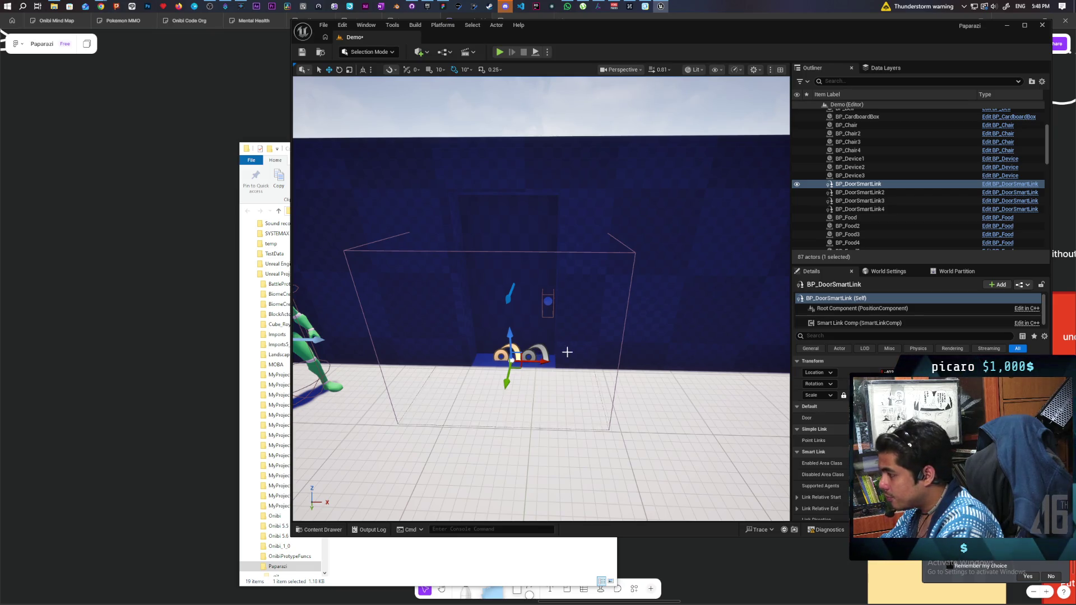
pyautogui.scroll(-15, 564, 351)
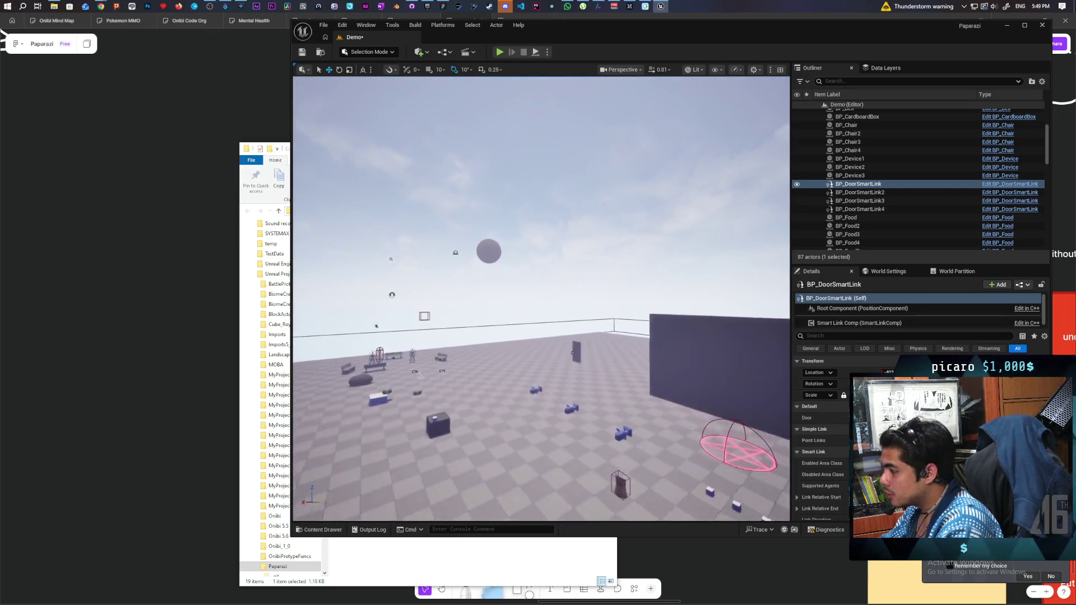
pyautogui.click(576, 353)
pyautogui.press('f')
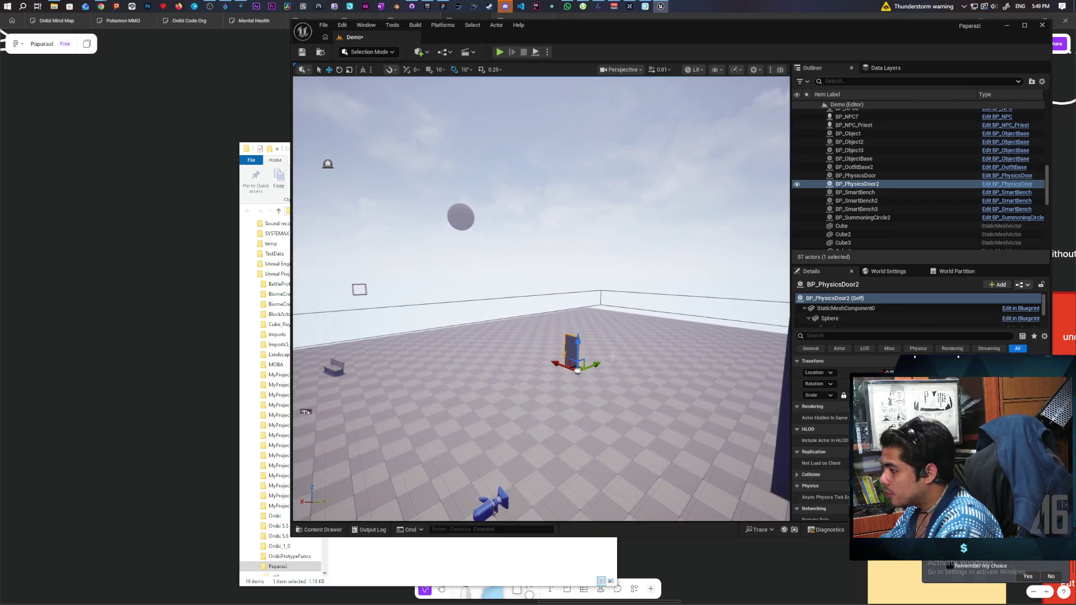
pyautogui.keyDown('alt'); pyautogui.moveTo(583, 365); pyautogui.dragTo(634, 364); pyautogui.keyUp('alt')
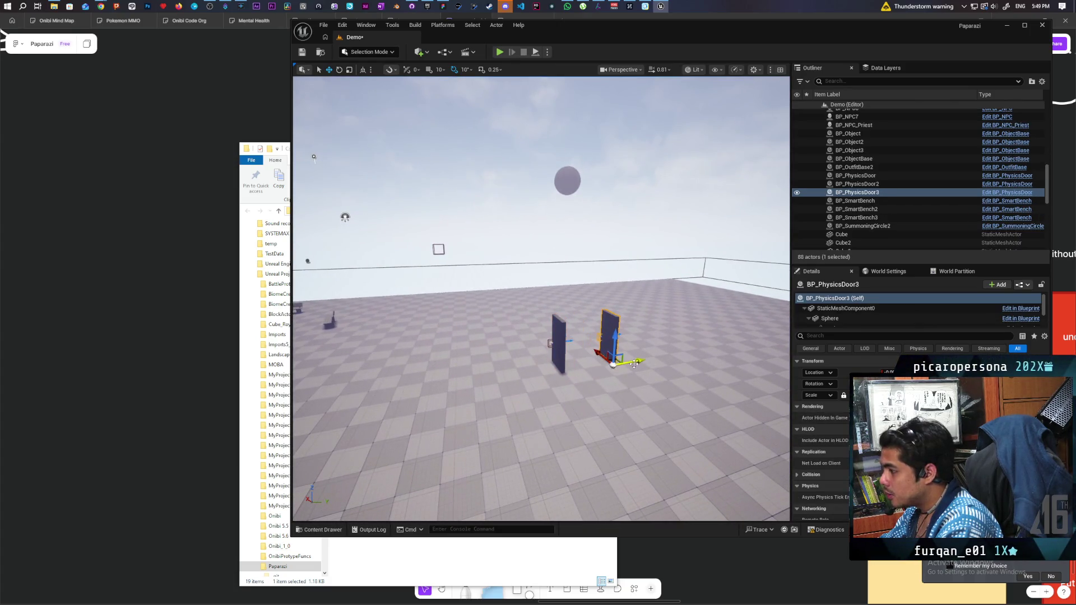
pyautogui.scroll(-5, 634, 364)
pyautogui.press('Delete')
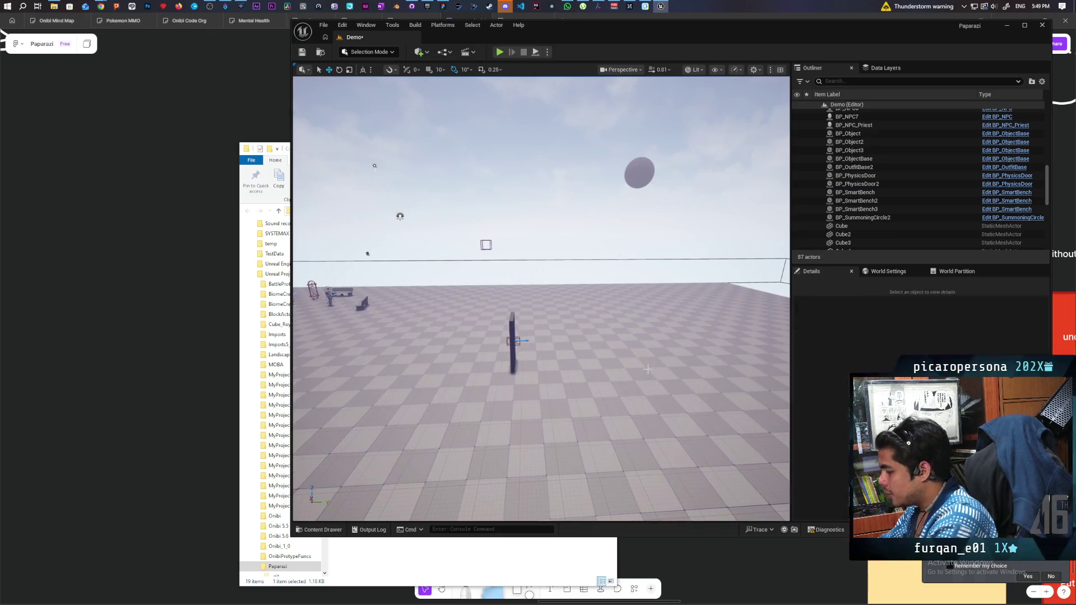
pyautogui.moveTo(647, 368)
pyautogui.mouseDown()
pyautogui.moveTo(644, 381)
pyautogui.moveTo(639, 359)
pyautogui.moveTo(633, 387)
pyautogui.moveTo(627, 370)
pyautogui.moveTo(633, 392)
pyautogui.moveTo(617, 336)
pyautogui.moveTo(588, 325)
pyautogui.moveTo(570, 337)
pyautogui.mouseUp()
pyautogui.click(562, 281)
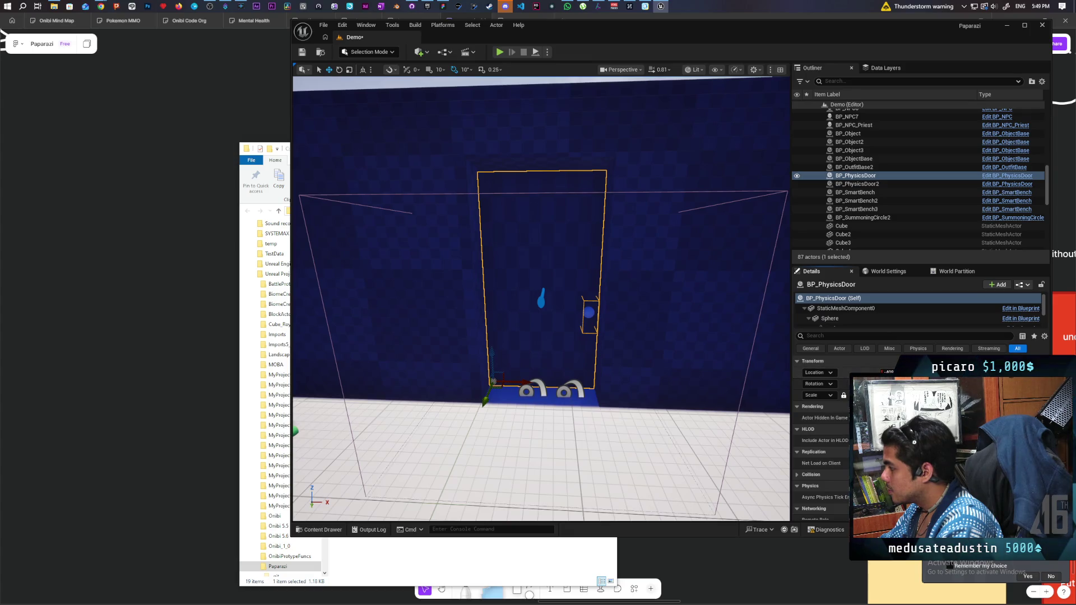
# Slide BP_PhysicsDoor toward the wall's centre, then undo the move.
pyautogui.moveTo(655, 392); pyautogui.dragTo(644, 381)
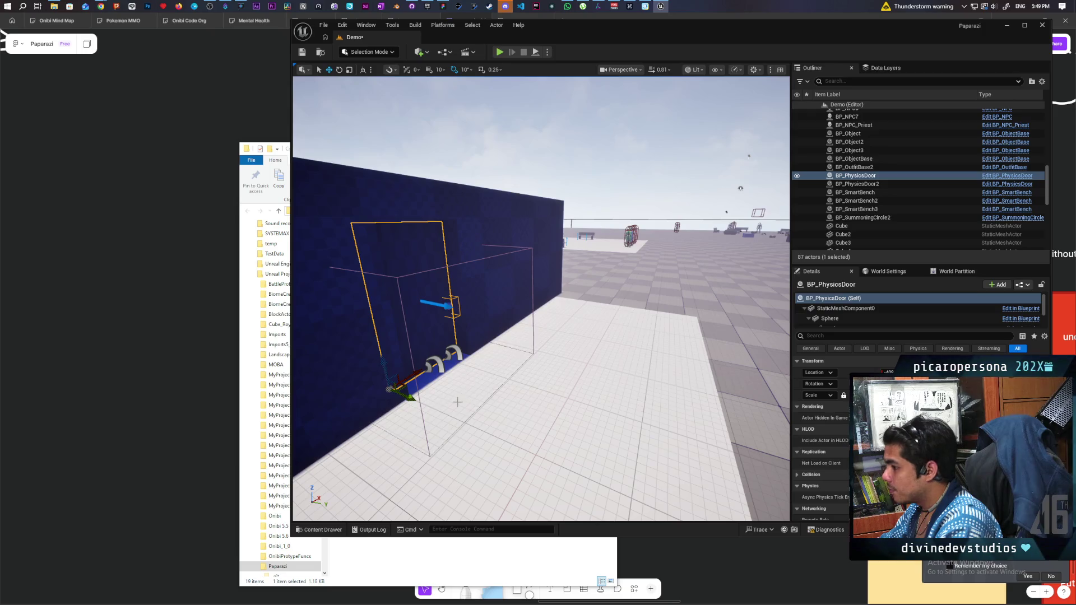
pyautogui.moveTo(411, 399); pyautogui.dragTo(571, 439)
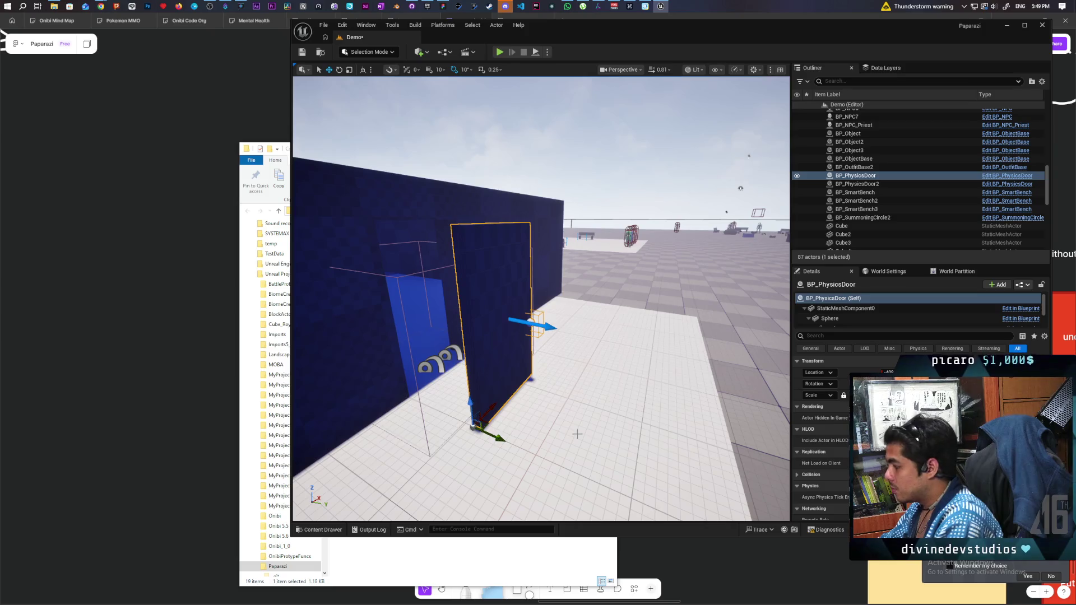
pyautogui.hotkey('ctrl', 'z')
# Duplicate the door as BP_PhysicsDoor3 and delete the extra BP_PhysicsDoor4 copy.
pyautogui.hotkey('ctrl', 'd')
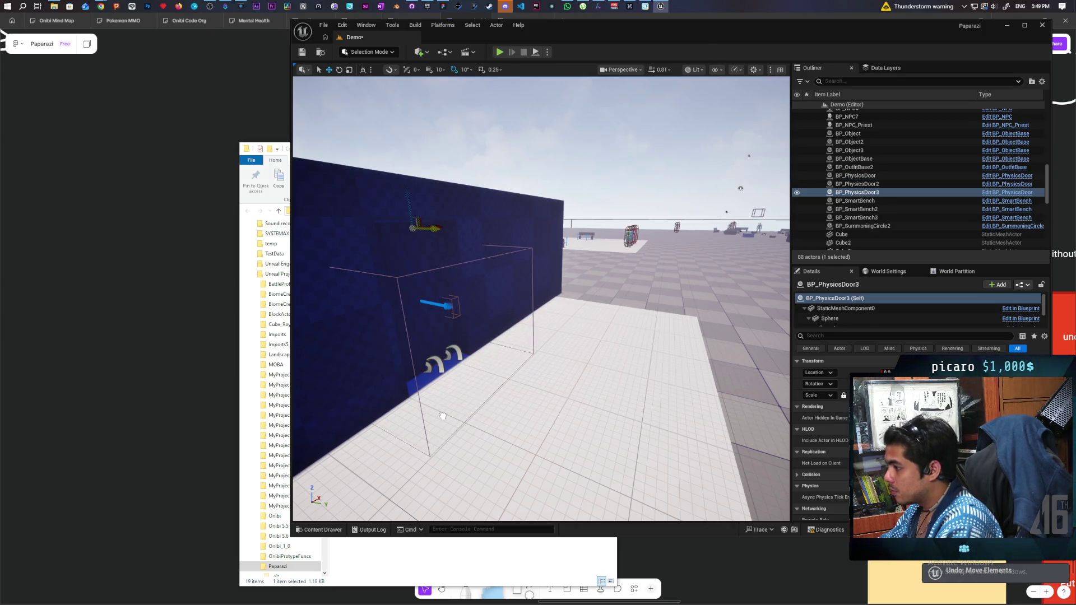
pyautogui.moveTo(478, 428)
pyautogui.mouseDown()
pyautogui.moveTo(478, 392)
pyautogui.moveTo(515, 437)
pyautogui.mouseUp()
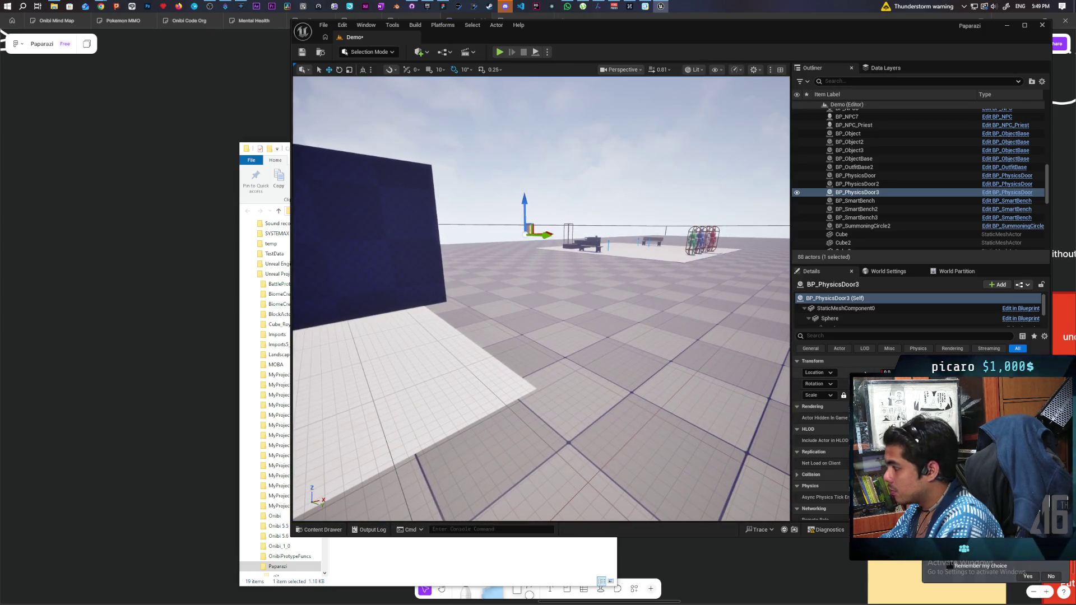
pyautogui.press('f')
pyautogui.moveTo(482, 392)
pyautogui.mouseDown()
pyautogui.moveTo(482, 380)
pyautogui.moveTo(533, 409)
pyautogui.moveTo(491, 415)
pyautogui.moveTo(480, 405)
pyautogui.moveTo(588, 435)
pyautogui.mouseUp()
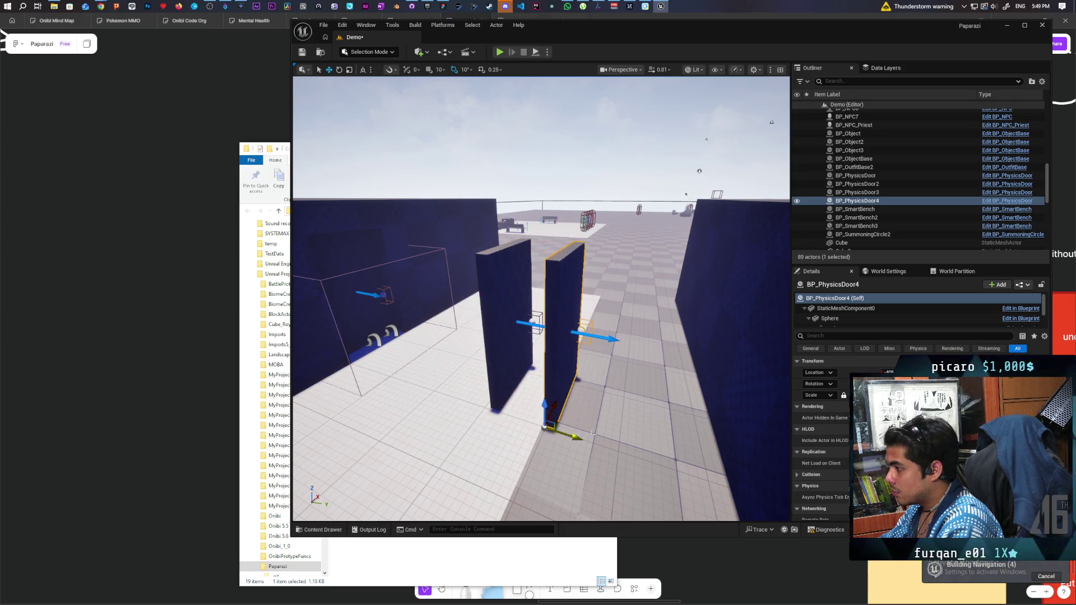
pyautogui.press('Delete')
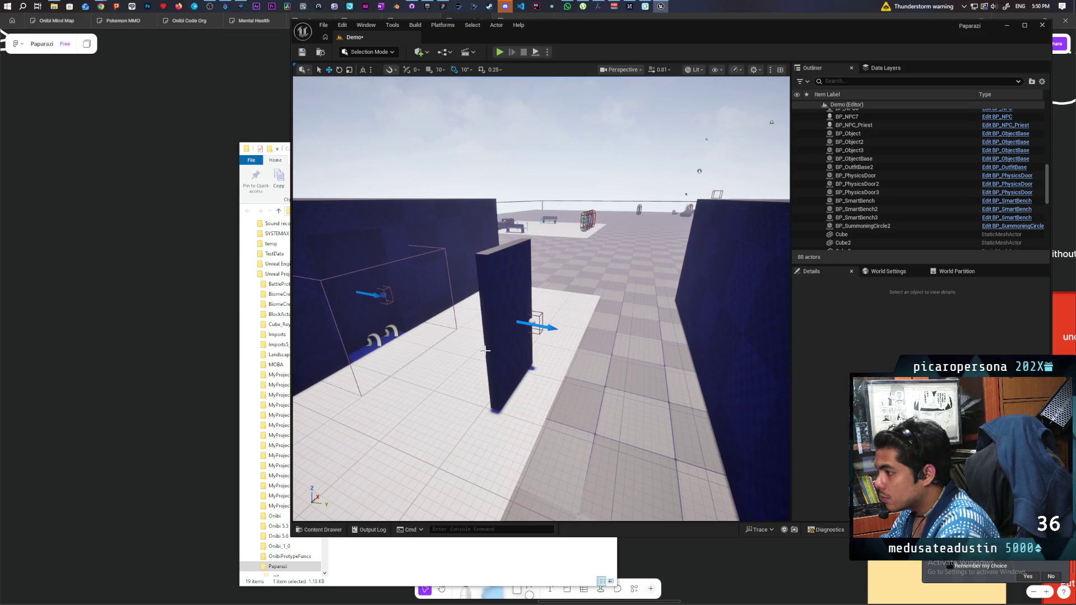
pyautogui.click(343, 254)
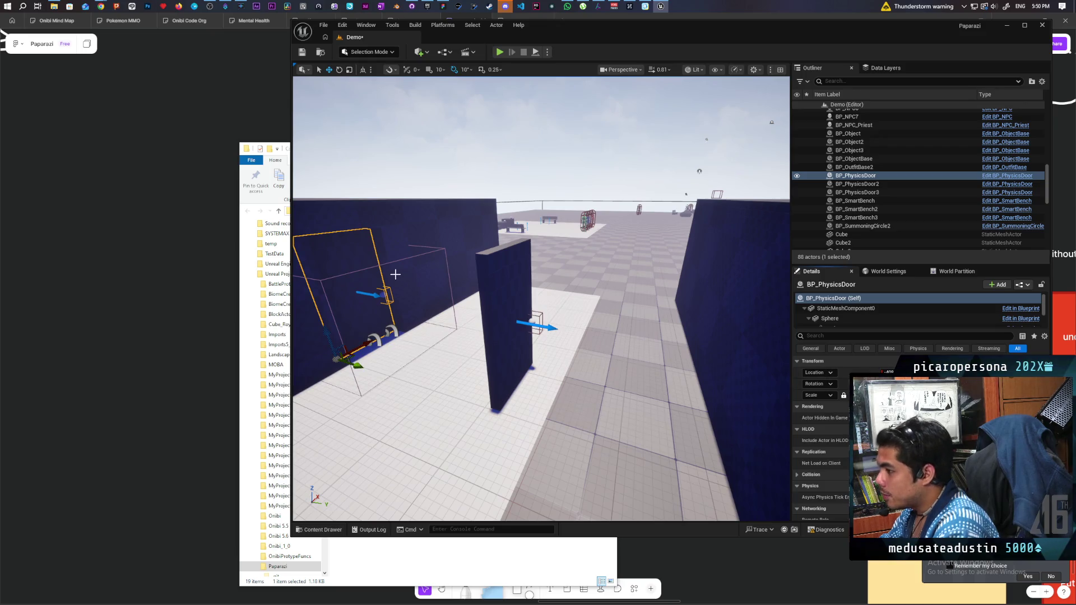
# Delete the original BP_PhysicsDoor, confirming despite its smart-link references.
pyautogui.press('Delete')
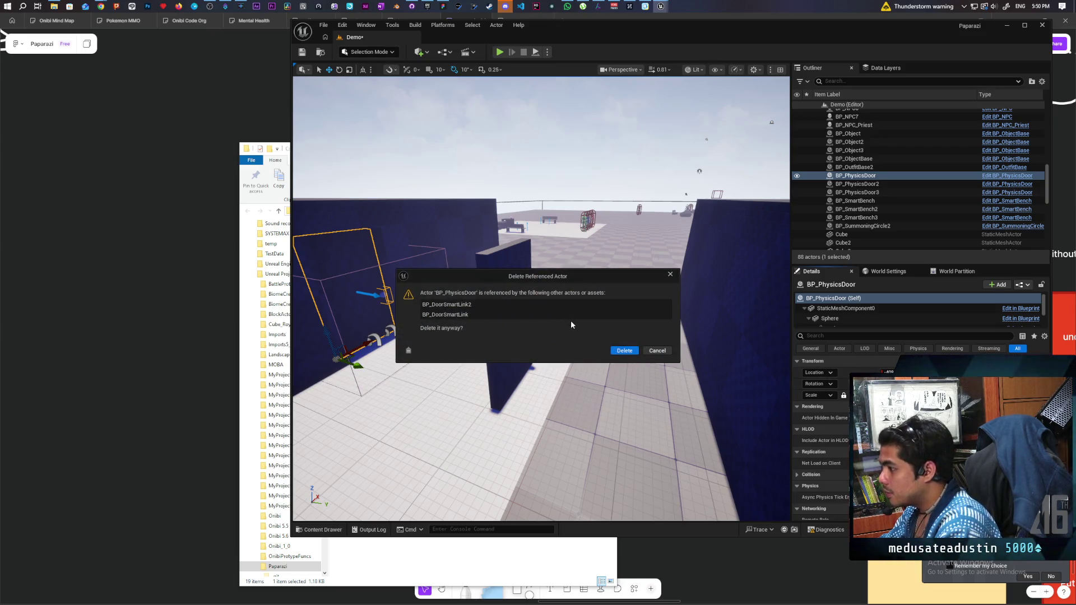
pyautogui.click(624, 351)
pyautogui.click(504, 336)
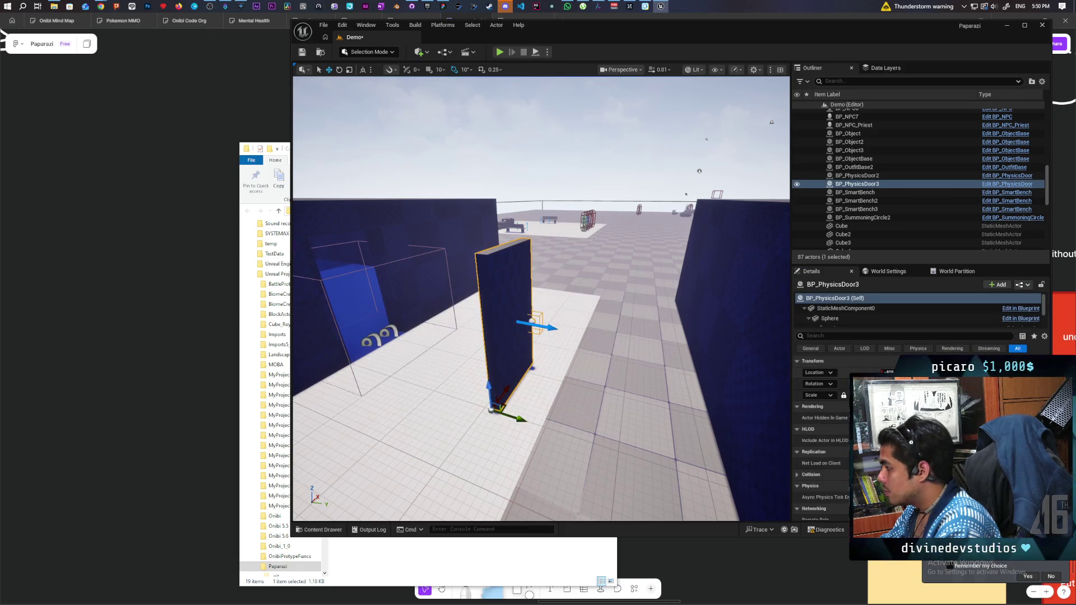
pyautogui.press('f')
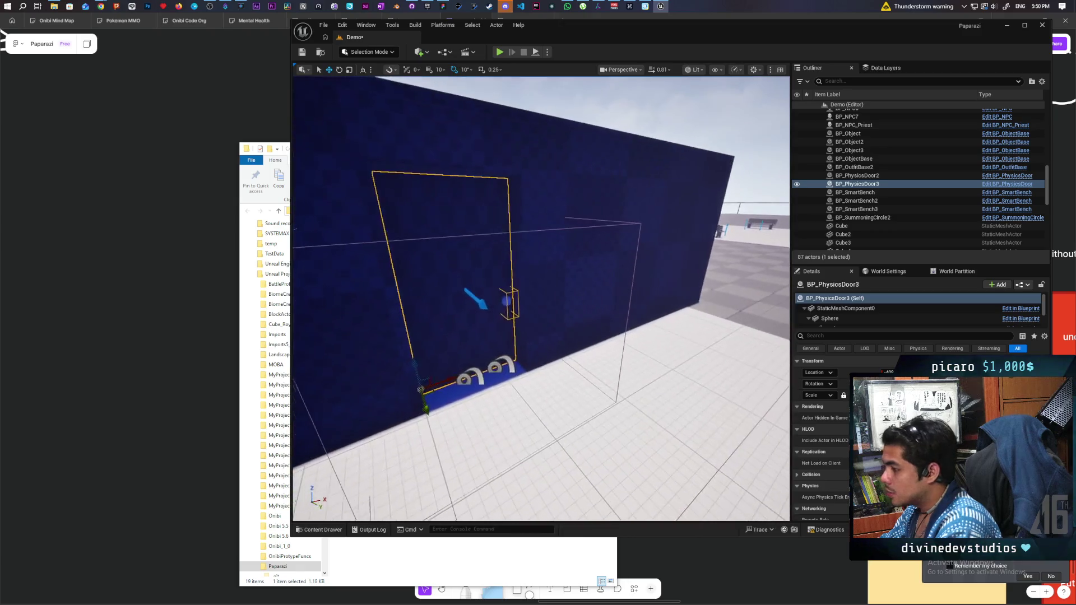
# Save the Demo level with Ctrl+S and frame BP_DoorSmartLink2.
pyautogui.click(482, 381)
pyautogui.press('f')
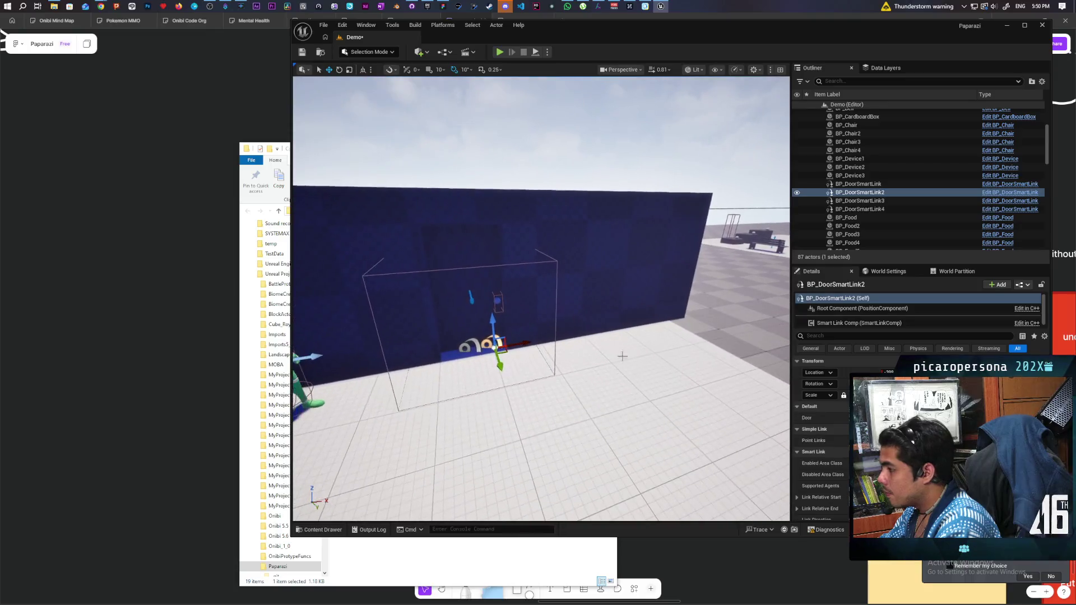
pyautogui.hotkey('ctrl', 's')
pyautogui.scroll(-10, 495, 196)
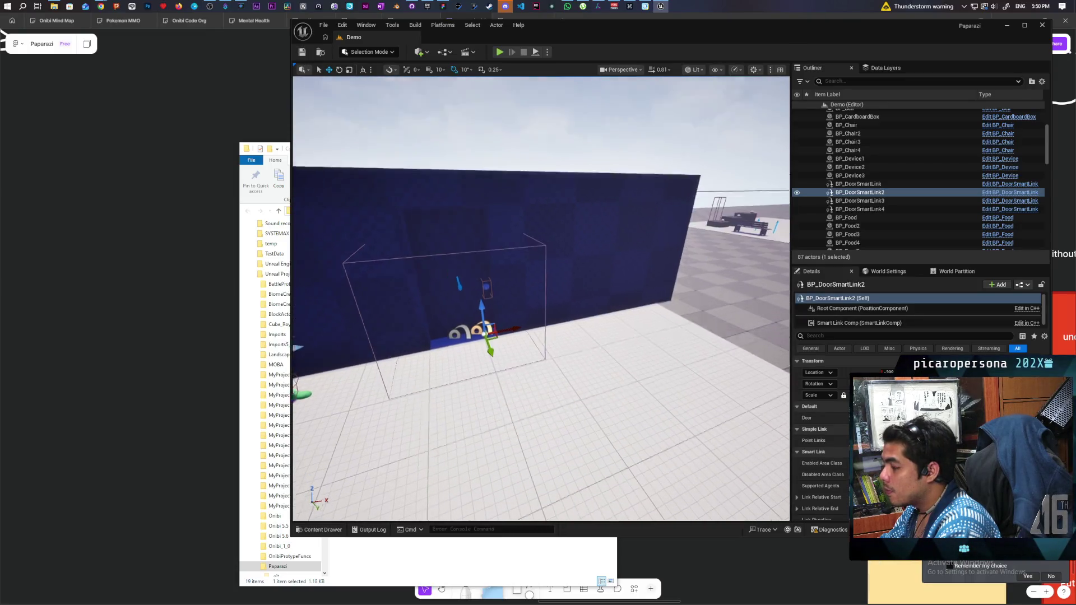
pyautogui.press('f')
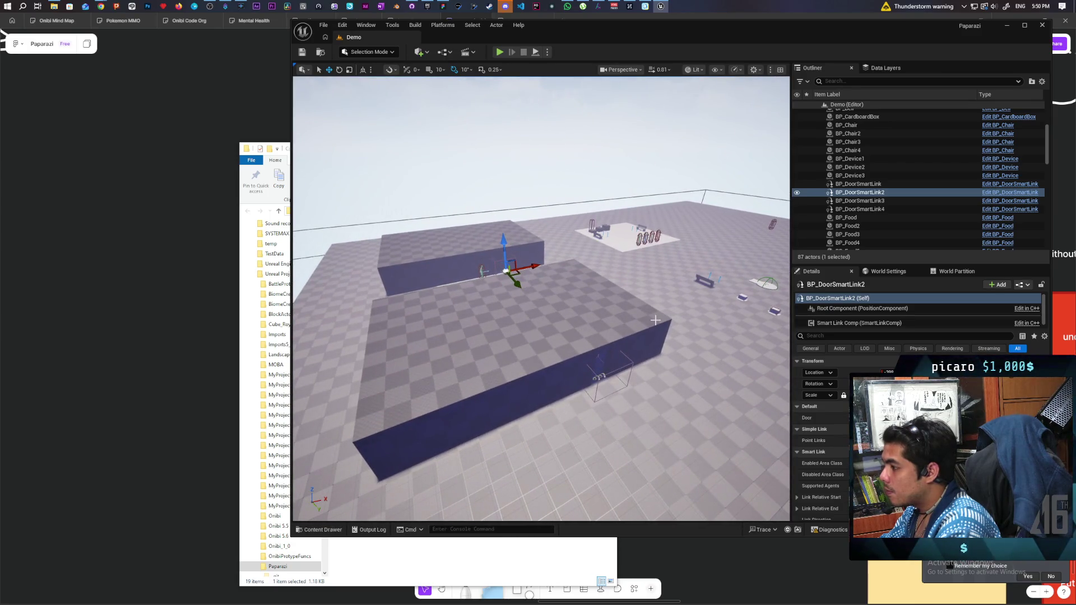
# Delete Box Brush4, the leftover wireframe volume and a small leftover actor.
pyautogui.click(561, 379)
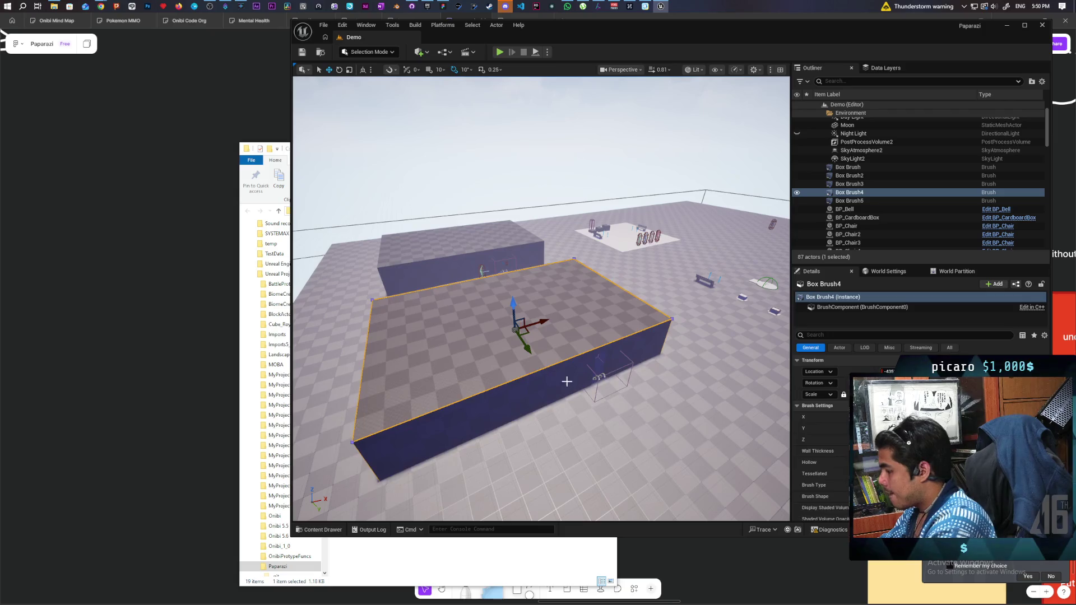
pyautogui.press('Delete')
pyautogui.click(597, 377)
pyautogui.press('Delete')
pyautogui.click(598, 376)
pyautogui.press('Delete')
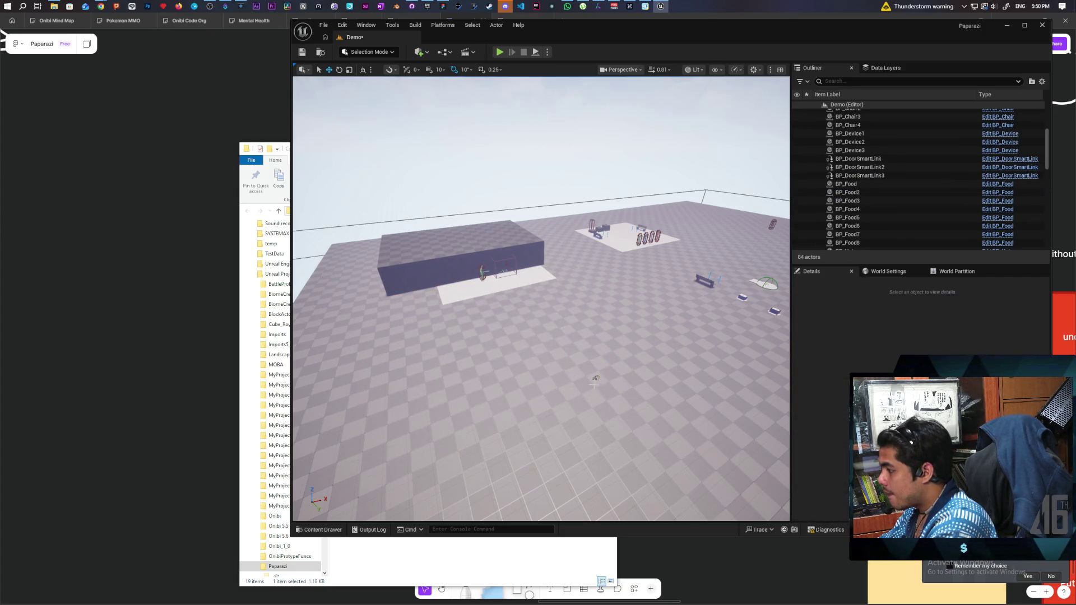
# Delete BP_DoorSmartLink3 and another leftover actor near the wall.
pyautogui.click(612, 383)
pyautogui.press('Delete')
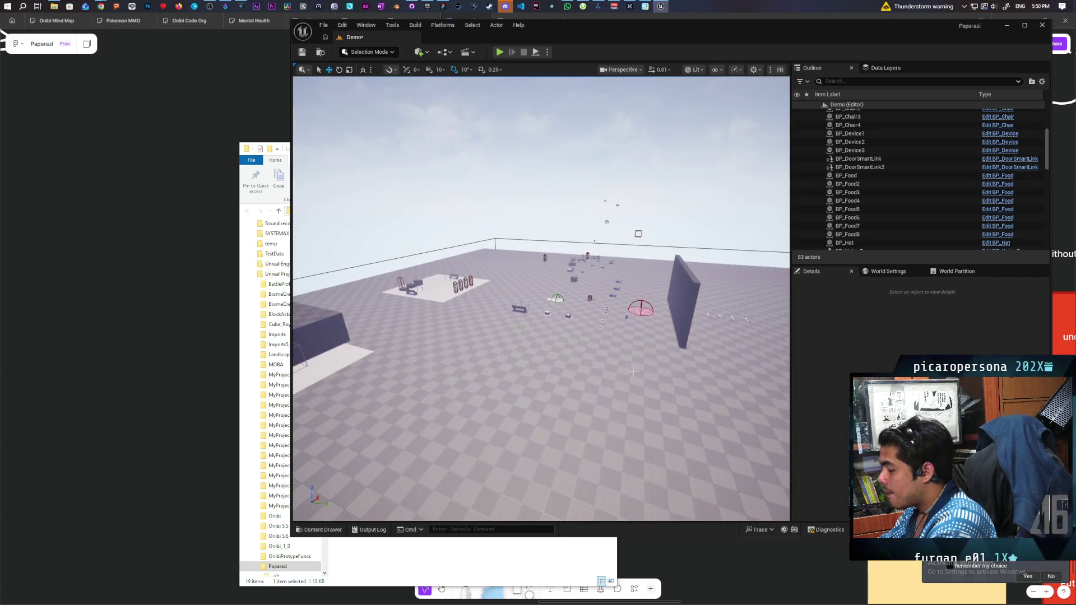
pyautogui.moveTo(613, 383)
pyautogui.mouseDown()
pyautogui.moveTo(538, 336)
pyautogui.moveTo(535, 364)
pyautogui.moveTo(506, 262)
pyautogui.mouseUp()
pyautogui.click(576, 352)
pyautogui.press('Delete')
pyautogui.click(506, 262)
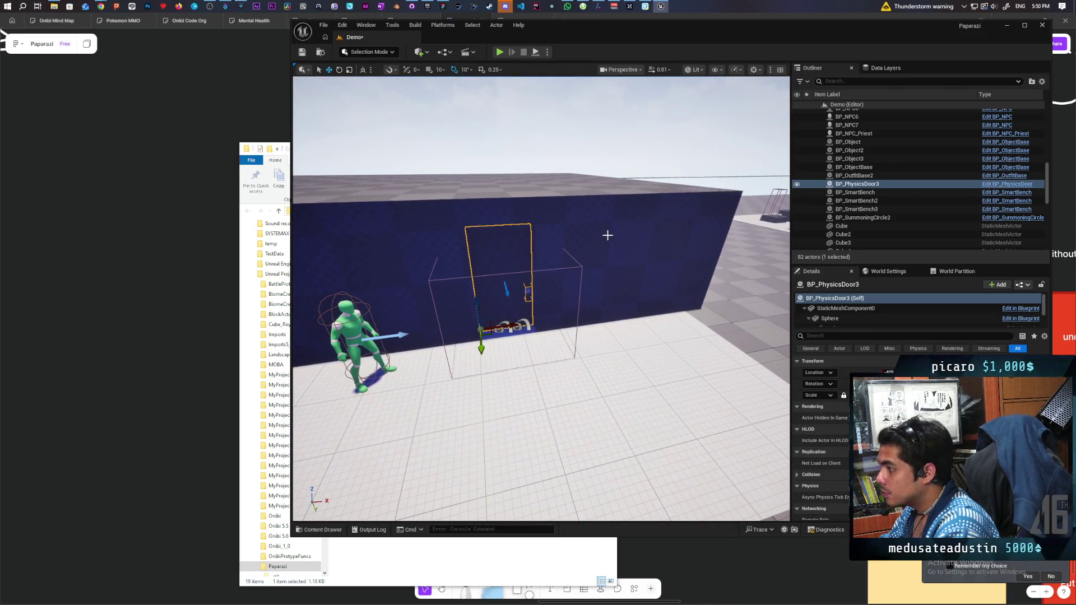
pyautogui.click(608, 235)
pyautogui.keyDown('ctrl'); pyautogui.click(715, 264); pyautogui.keyUp('ctrl')
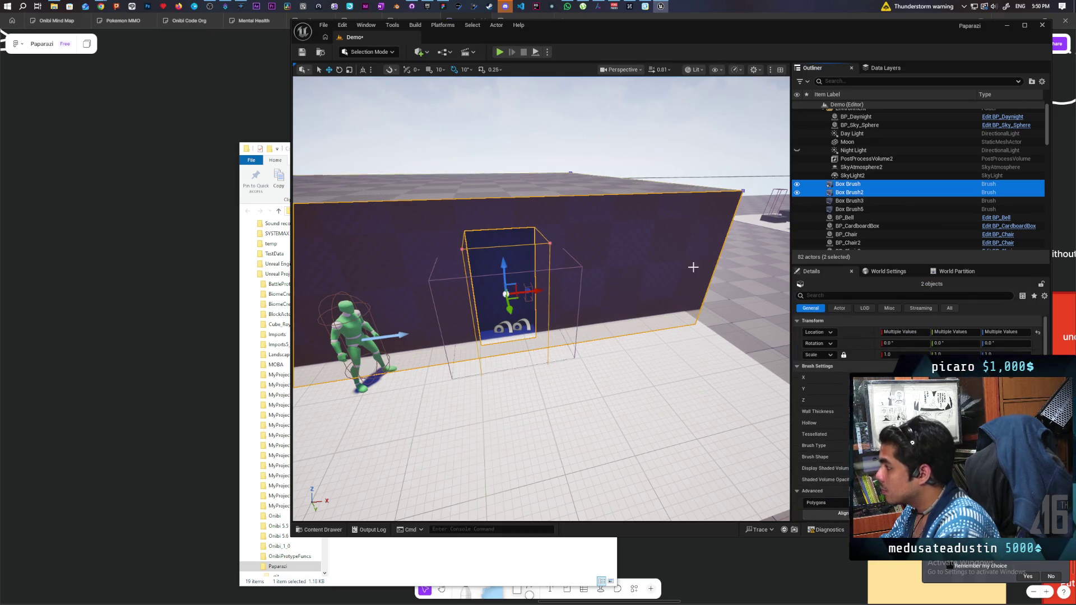
pyautogui.keyDown('ctrl'); pyautogui.click(501, 275); pyautogui.keyUp('ctrl')
pyautogui.moveTo(501, 274)
pyautogui.mouseDown()
pyautogui.moveTo(493, 302)
pyautogui.moveTo(464, 319)
pyautogui.moveTo(684, 387)
pyautogui.moveTo(672, 348)
pyautogui.moveTo(661, 381)
pyautogui.moveTo(617, 378)
pyautogui.mouseUp()
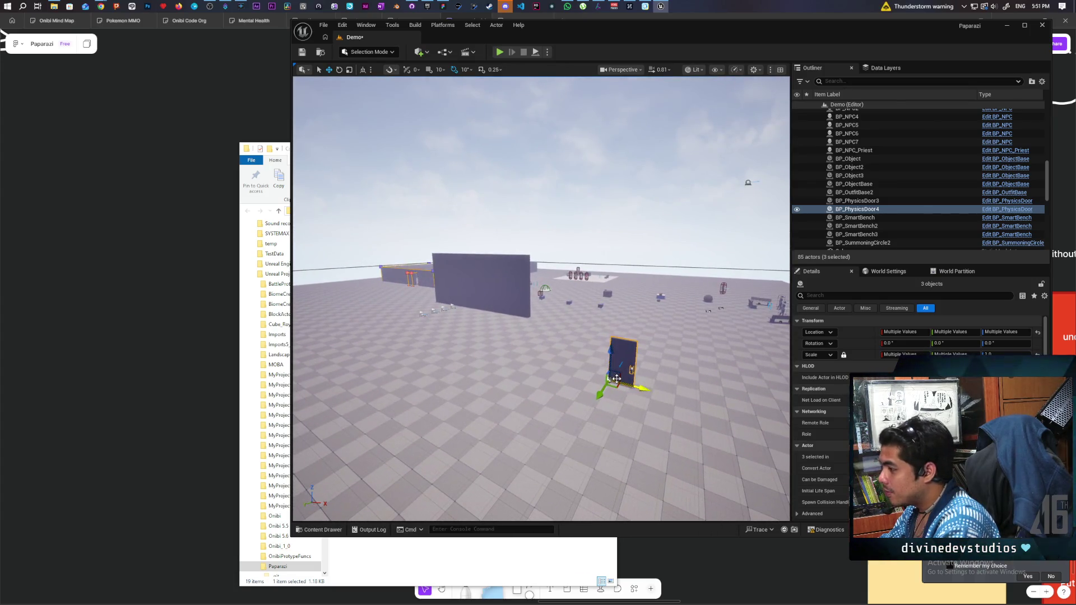
pyautogui.hotkey('ctrl', 'z')
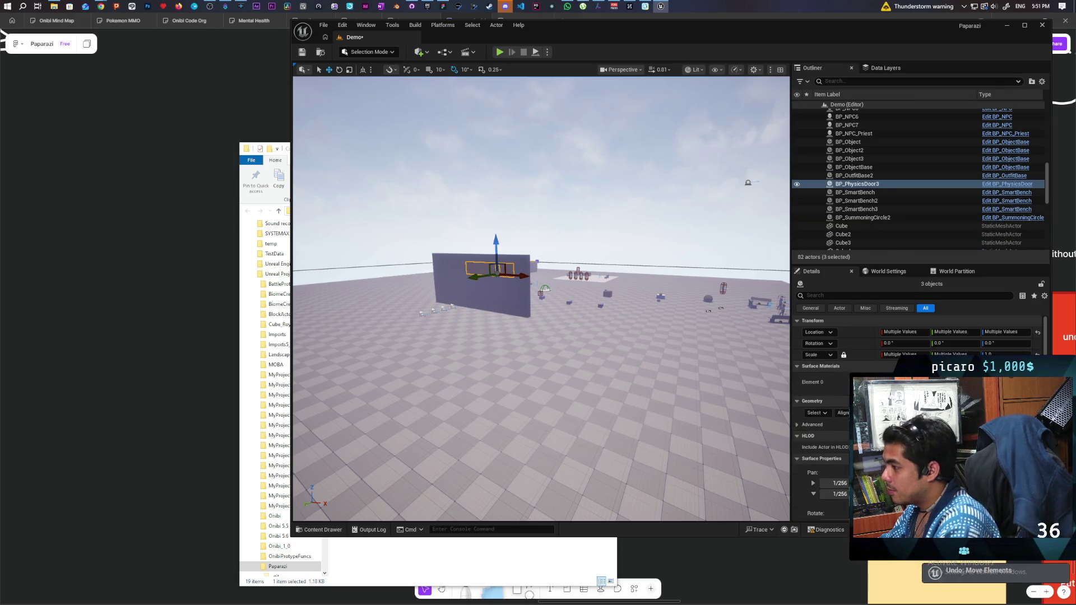
pyautogui.press('f')
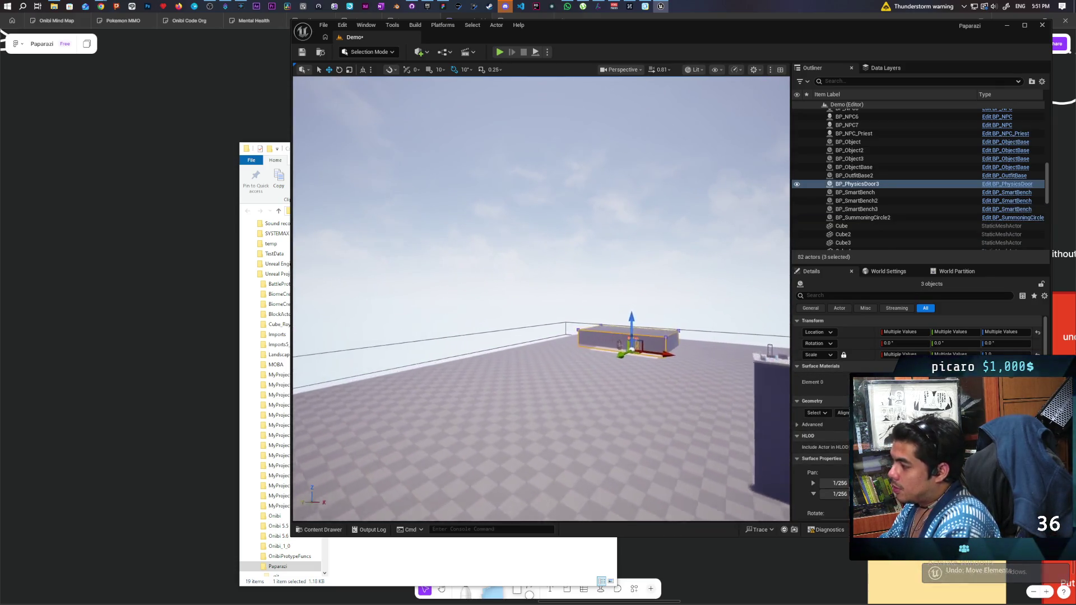
pyautogui.scroll(5, 541, 299)
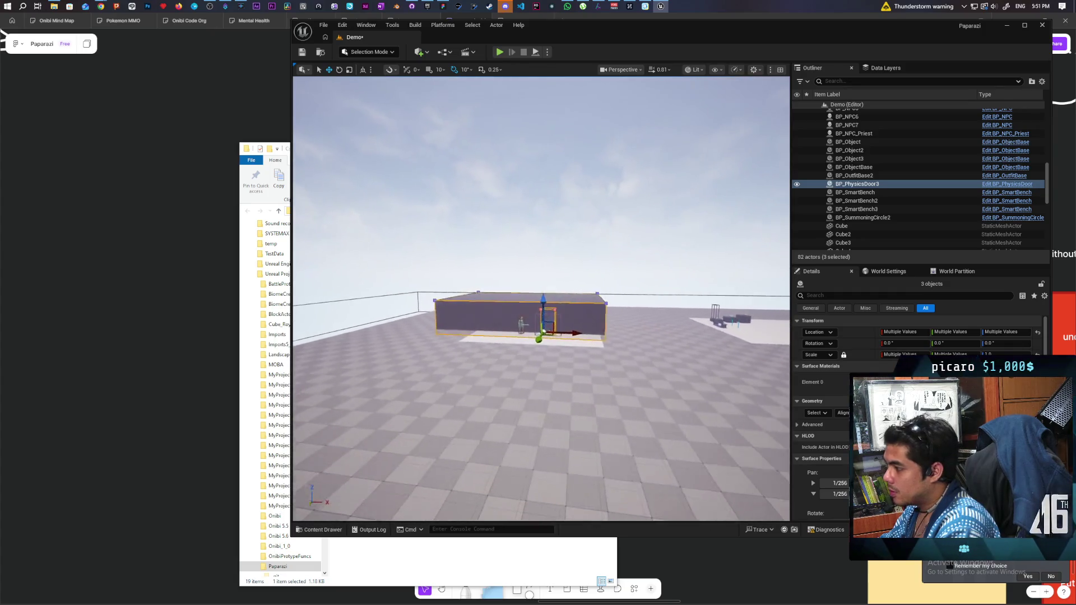
pyautogui.scroll(8, 541, 299)
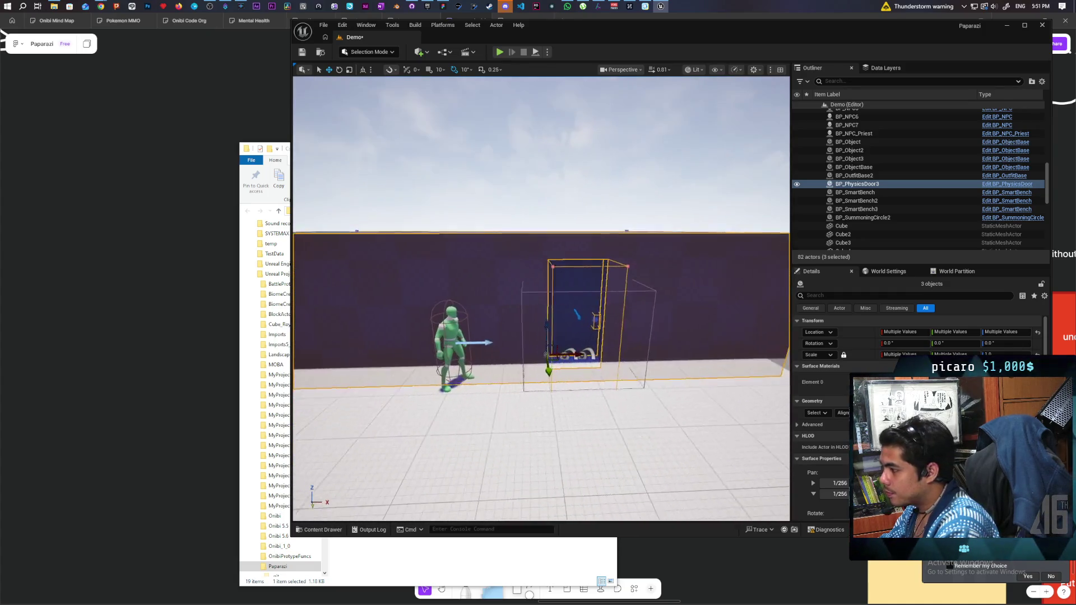
pyautogui.scroll(5, 577, 218)
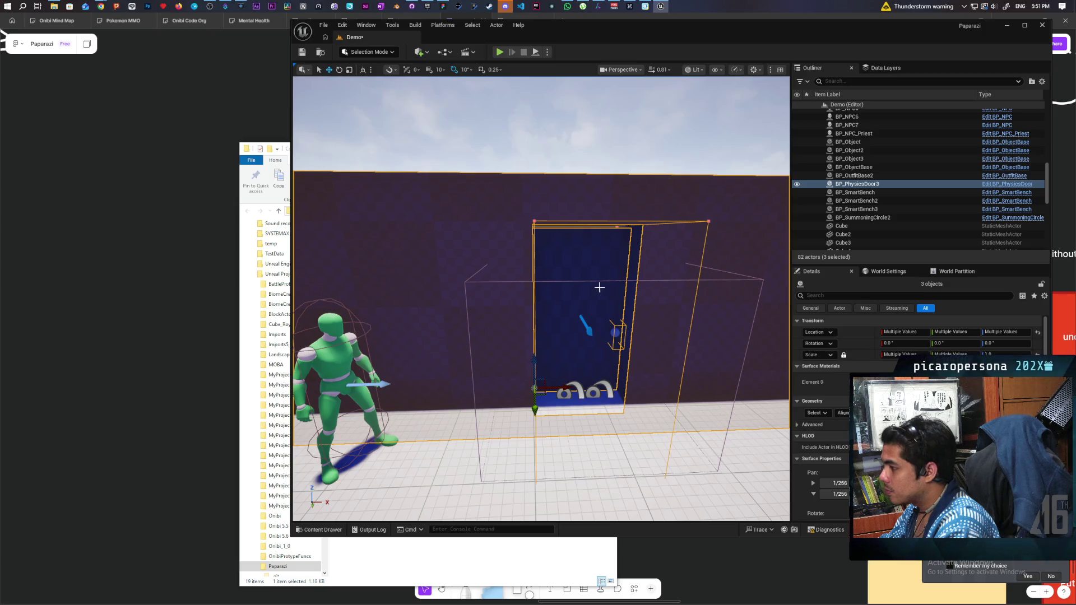
pyautogui.click(588, 270)
pyautogui.scroll(-10, 588, 270)
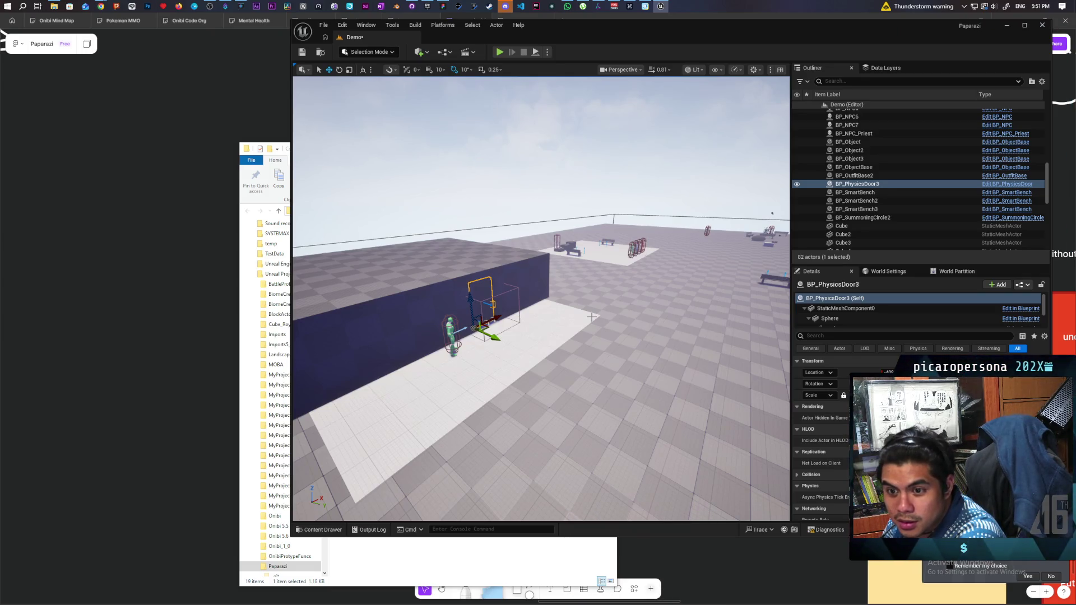
# Alt-drag out several physics door copies at the far end of the level.
pyautogui.scroll(4, 591, 317)
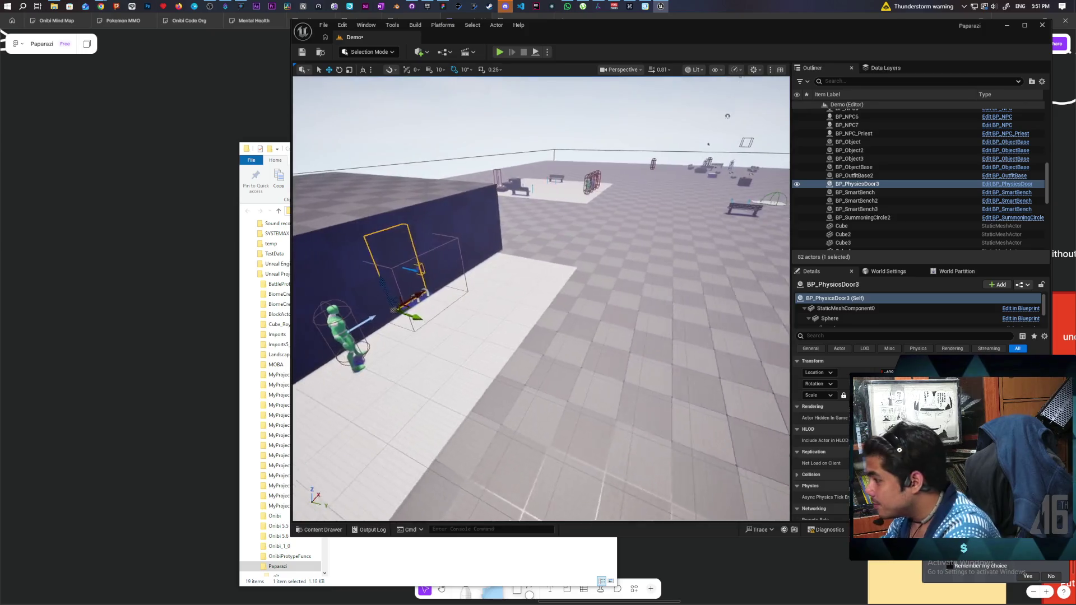
pyautogui.keyDown('alt'); pyautogui.moveTo(442, 317); pyautogui.dragTo(536, 348); pyautogui.keyUp('alt')
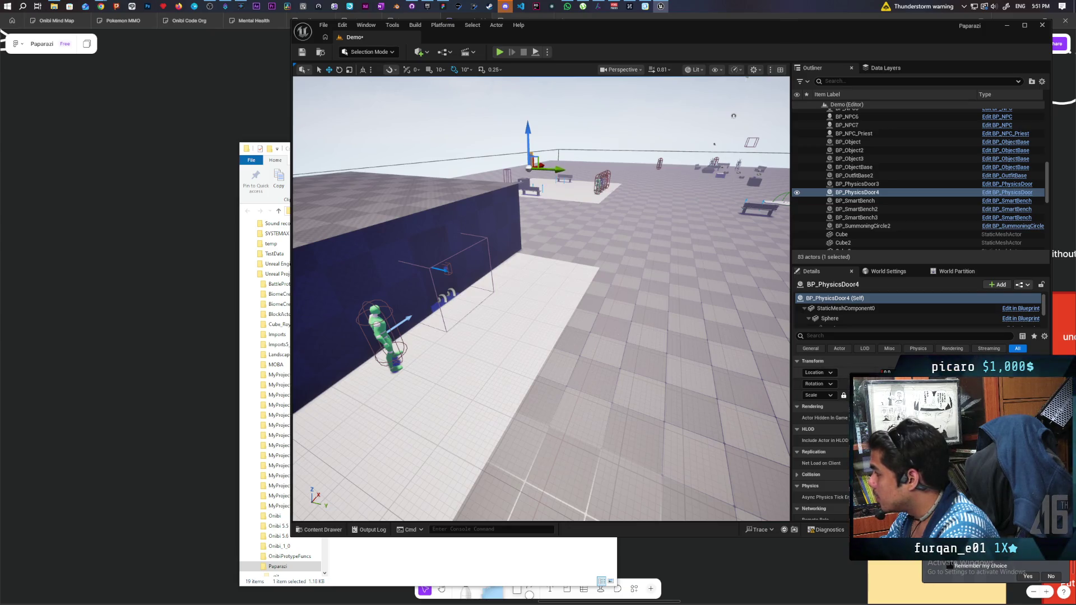
pyautogui.moveTo(528, 168); pyautogui.dragTo(424, 309)
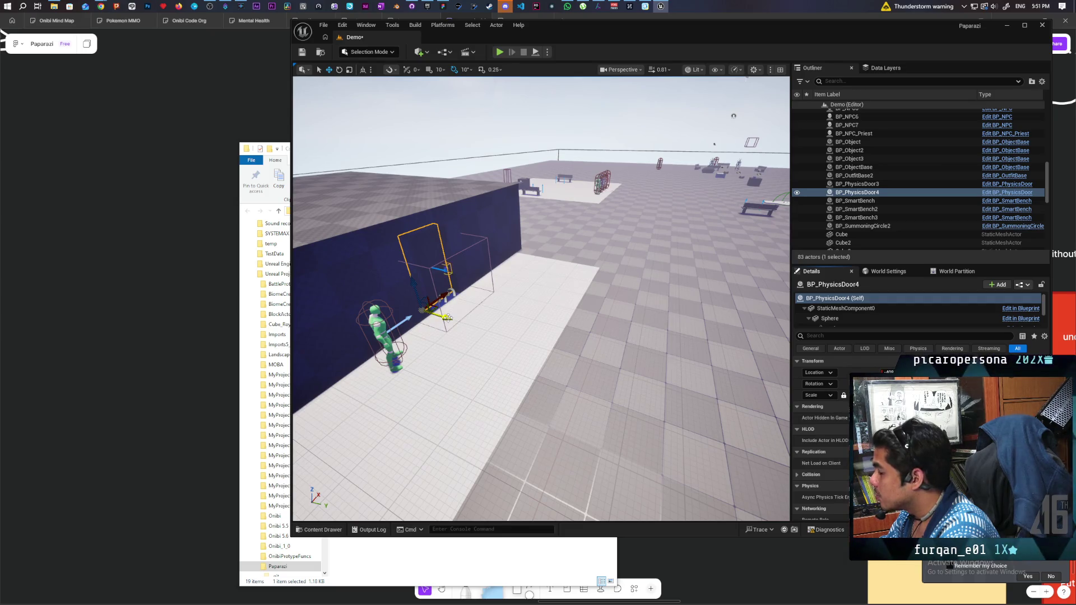
pyautogui.moveTo(446, 317)
pyautogui.keyDown('alt'); pyautogui.mouseDown()
pyautogui.moveTo(525, 345)
pyautogui.moveTo(500, 318)
pyautogui.moveTo(494, 335)
pyautogui.moveTo(526, 350)
pyautogui.mouseUp(); pyautogui.keyUp('alt')
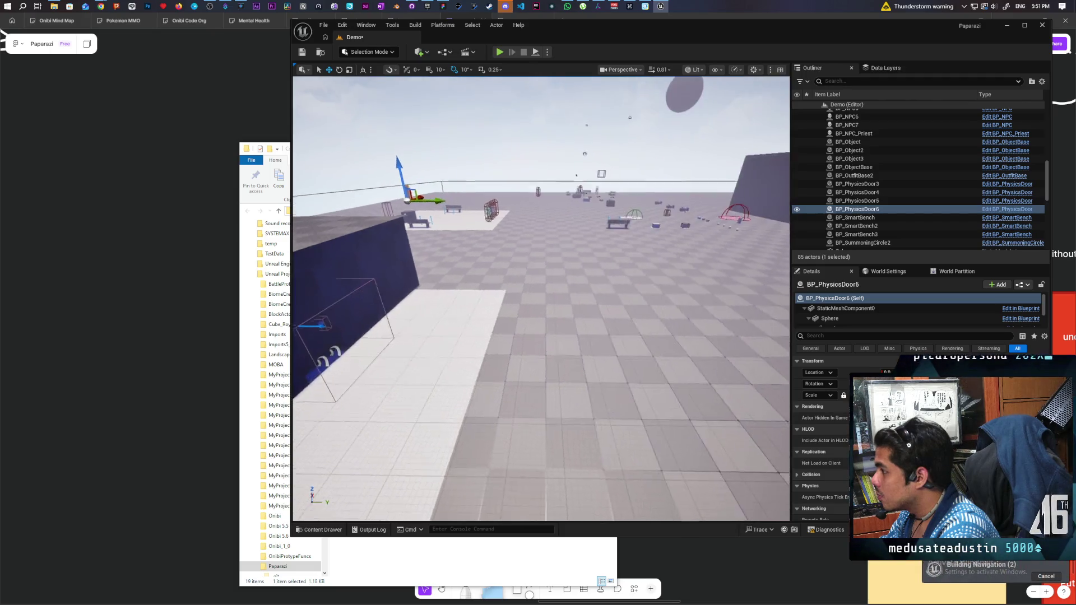
pyautogui.scroll(-5, 547, 369)
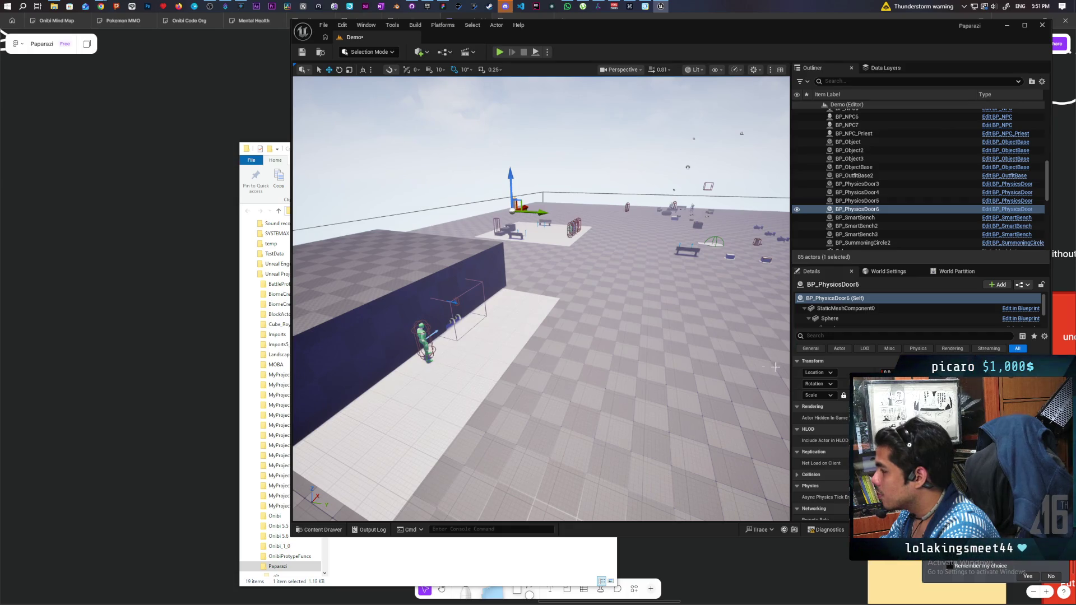
# Move BP_PhysicsDoor6 beside the wall and slide it along one gizmo axis.
pyautogui.keyDown('shift'); pyautogui.click(852, 372); pyautogui.keyUp('shift')
pyautogui.moveTo(659, 362)
pyautogui.mouseDown()
pyautogui.moveTo(678, 314)
pyautogui.moveTo(675, 347)
pyautogui.mouseUp()
pyautogui.moveTo(426, 361); pyautogui.dragTo(644, 387)
pyautogui.scroll(-5, 448, 280)
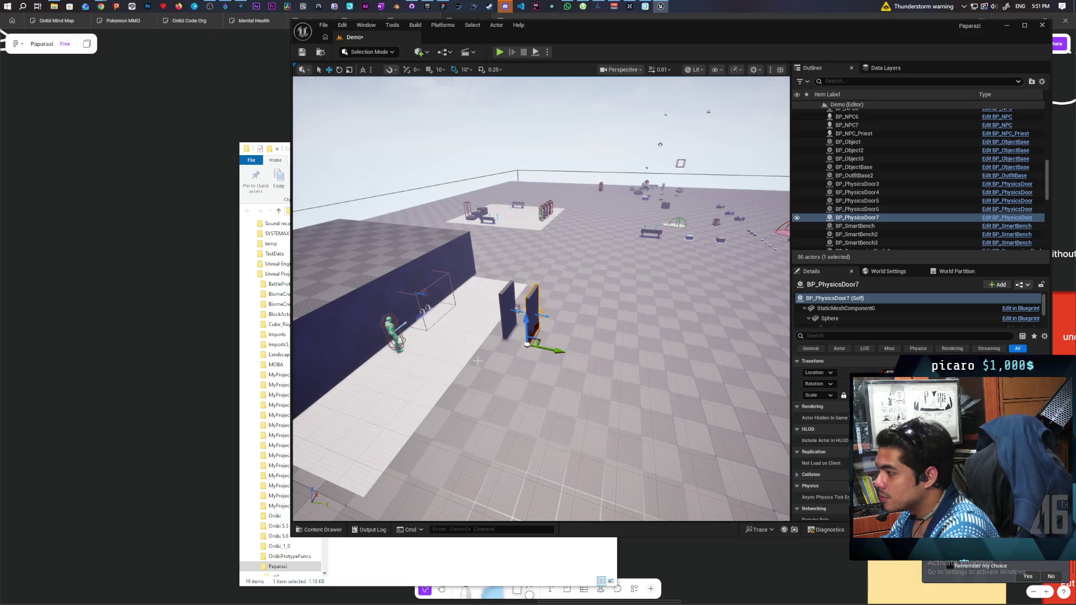
# Shift-select BP_PhysicsDoor4 through BP_PhysicsDoor7 in the Outliner.
pyautogui.click(876, 185)
pyautogui.click(876, 192)
pyautogui.keyDown('shift'); pyautogui.click(876, 219); pyautogui.keyUp('shift')
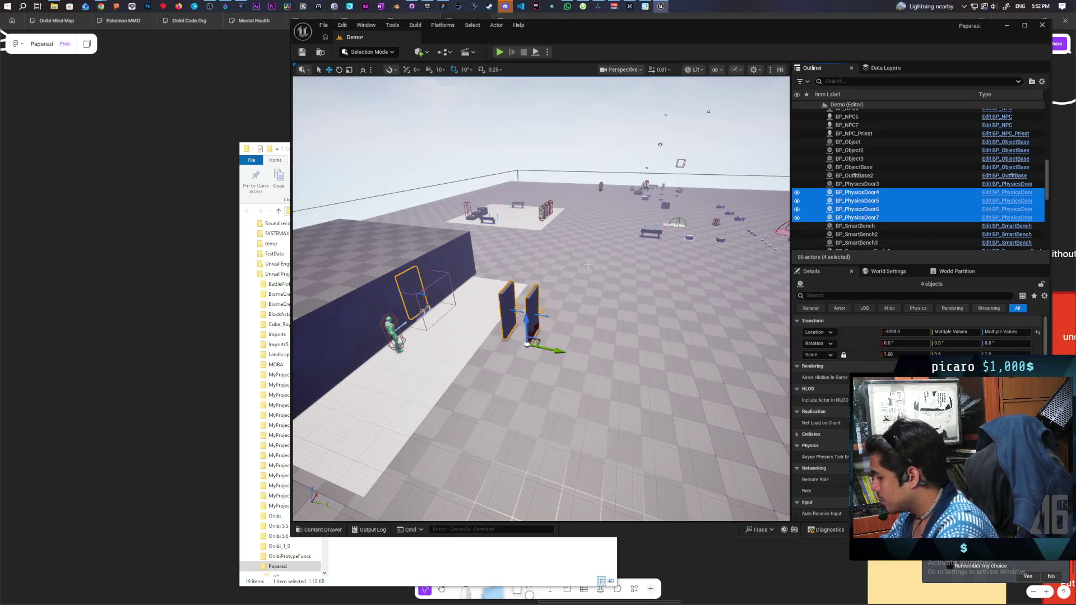
# Delete BP_PhysicsDoor4–7 and undo the last move of the remaining BP_PhysicsDoor3.
pyautogui.press('Delete')
pyautogui.scroll(5, 541, 283)
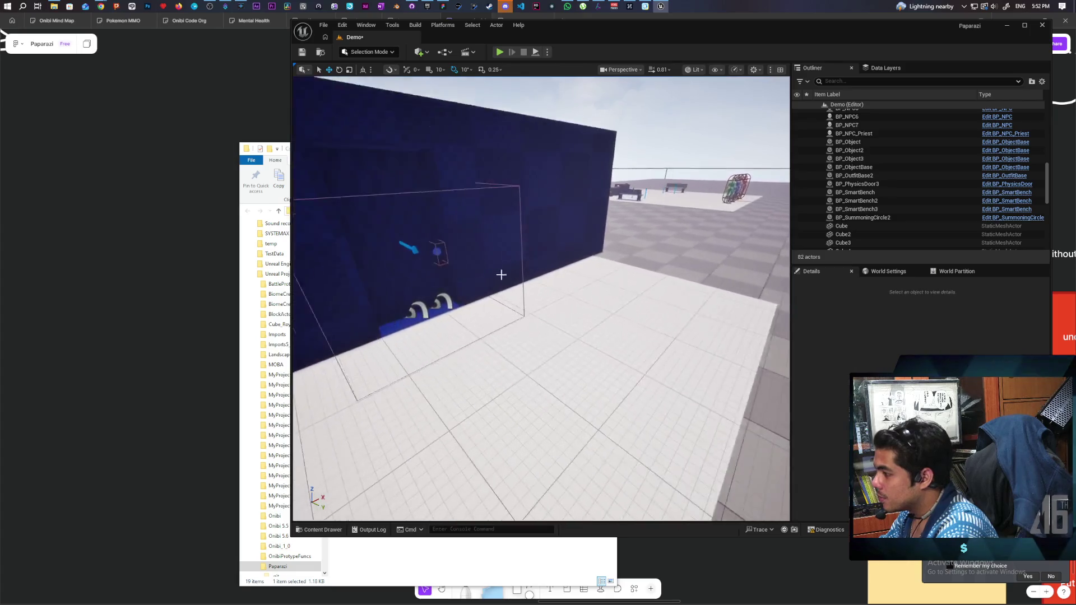
pyautogui.click(422, 293)
pyautogui.press('f')
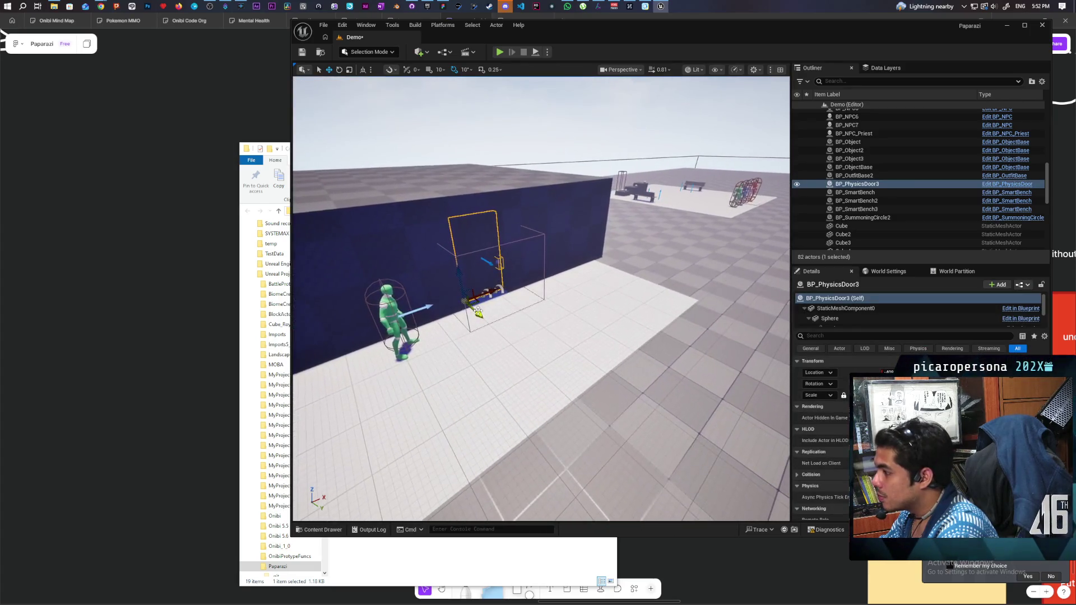
pyautogui.hotkey('ctrl', 'z')
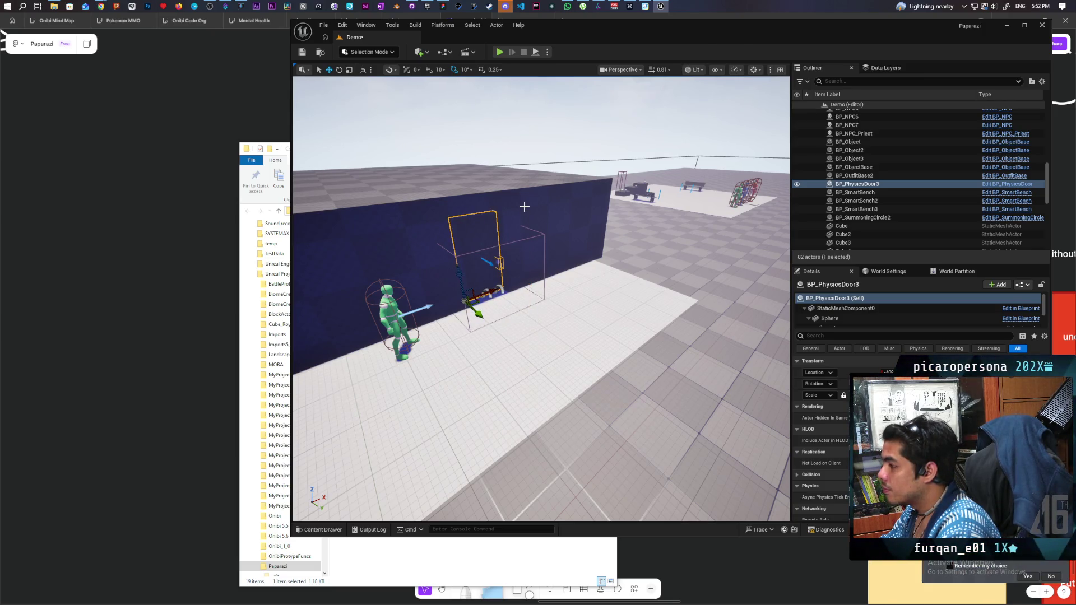
# Select Box Brush5 in the Outliner, frame it, and delete it.
pyautogui.click(550, 209)
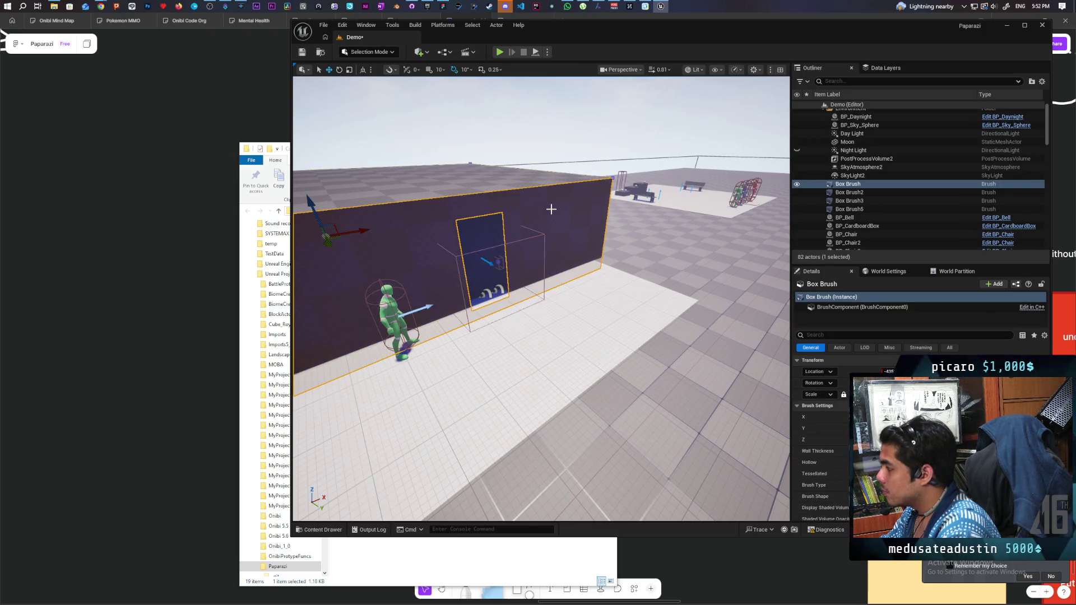
pyautogui.click(863, 209)
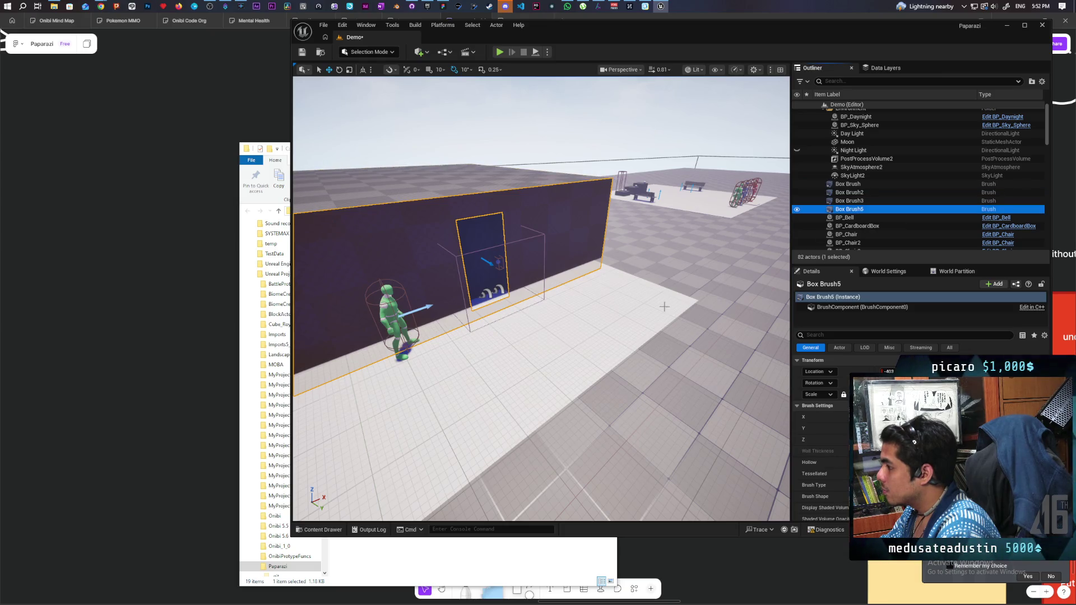
pyautogui.press('f')
pyautogui.press('Delete')
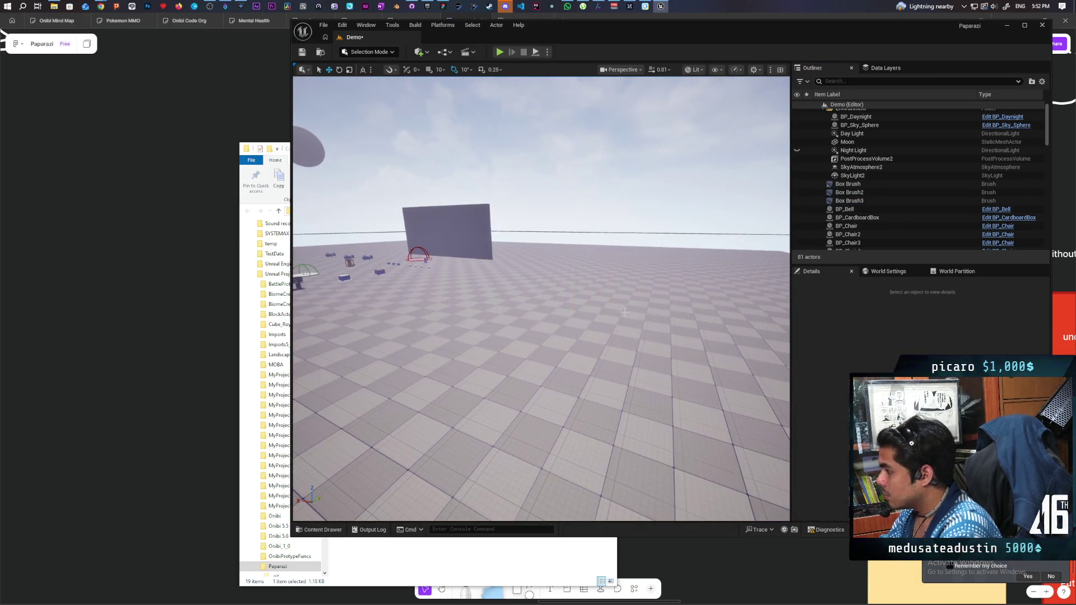
pyautogui.scroll(3, 602, 324)
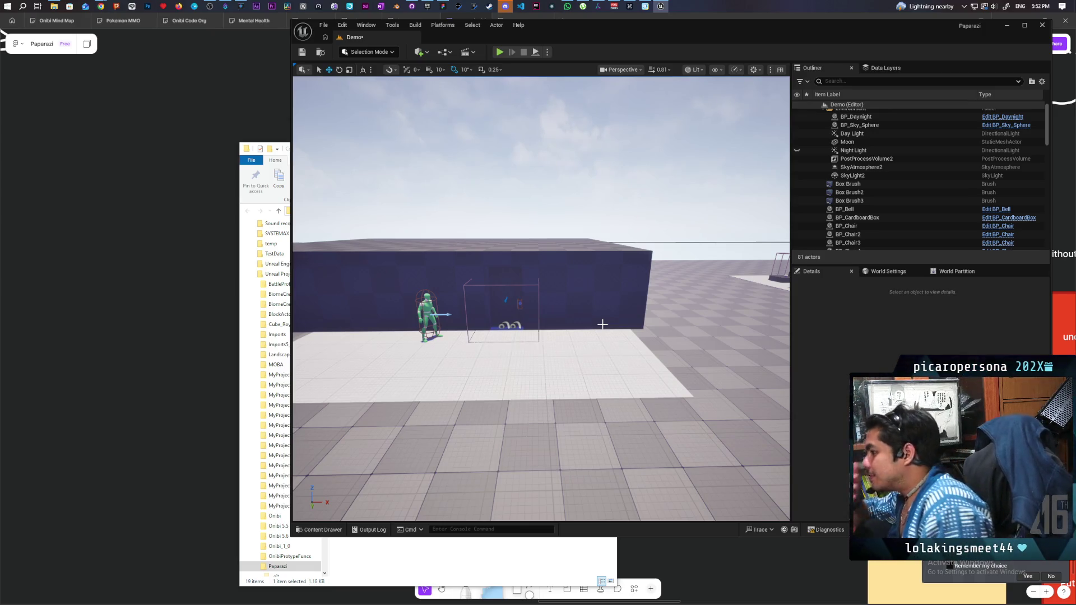
# Nest the Floor actor under NavMeshBoundsVolume in the Outliner.
pyautogui.scroll(5, 602, 324)
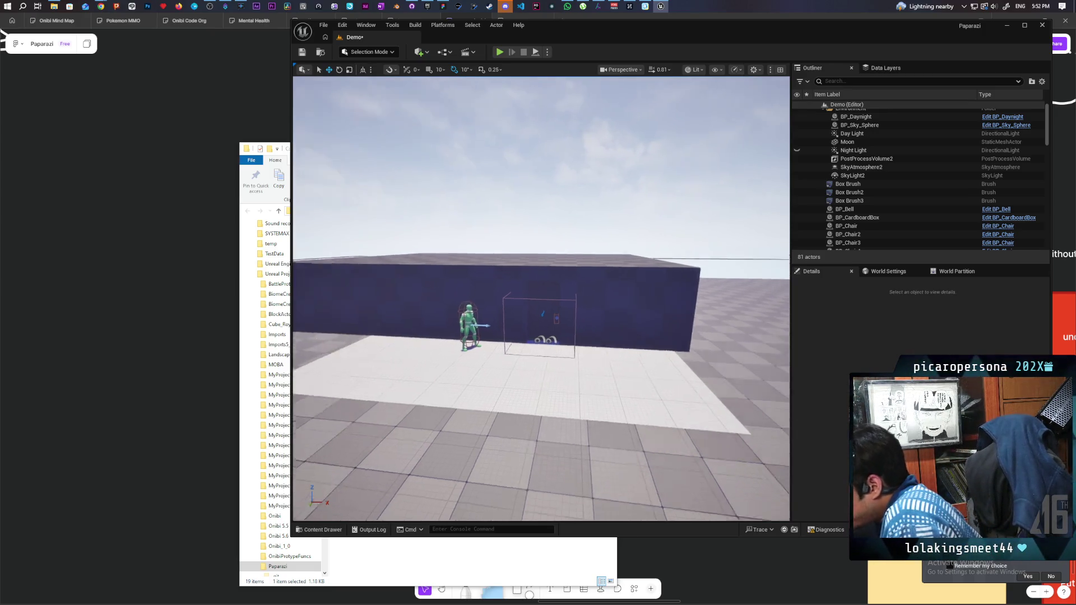
pyautogui.scroll(5, 600, 327)
pyautogui.scroll(3, 521, 252)
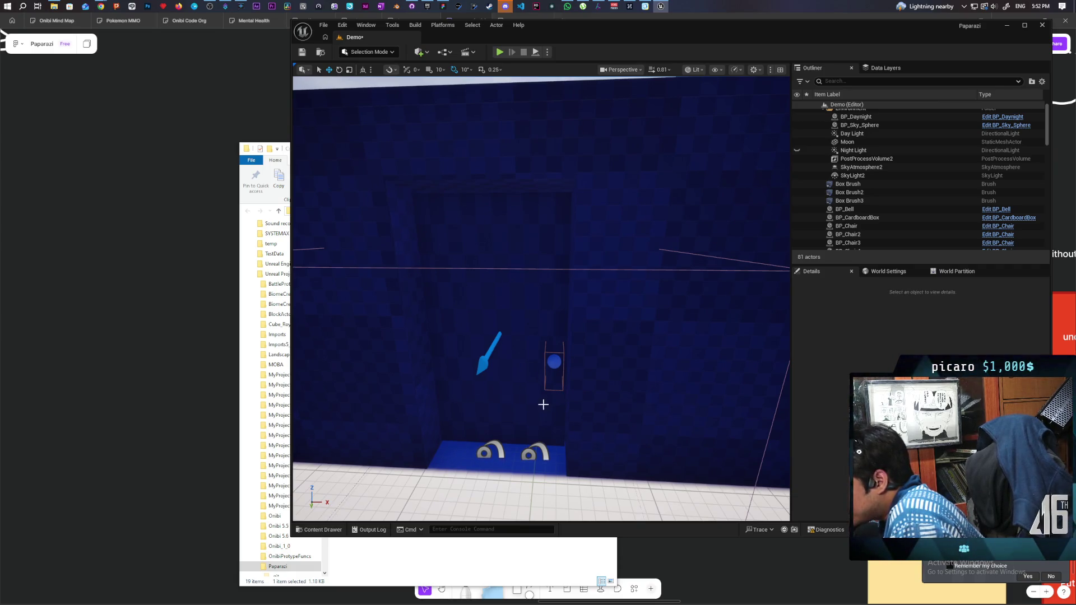
pyautogui.scroll(-6, 588, 250)
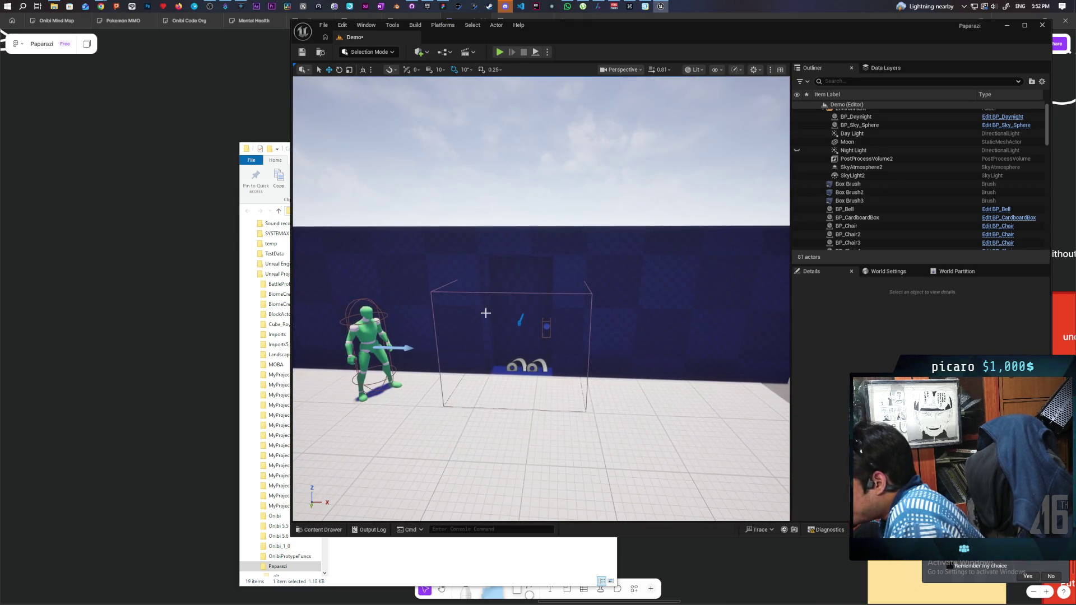
pyautogui.scroll(-3, 896, 208)
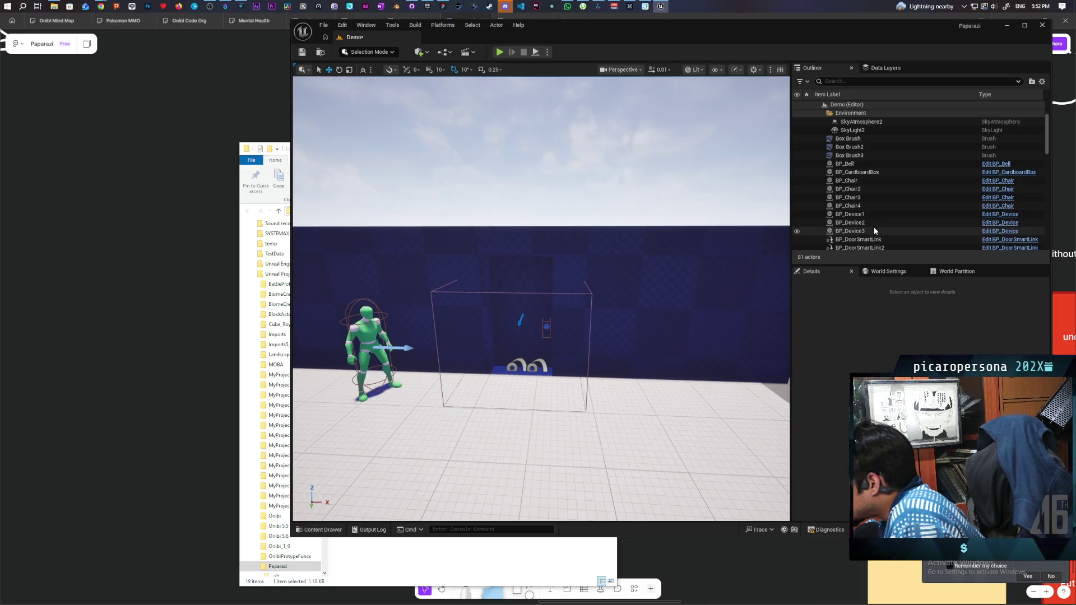
pyautogui.scroll(-6, 873, 227)
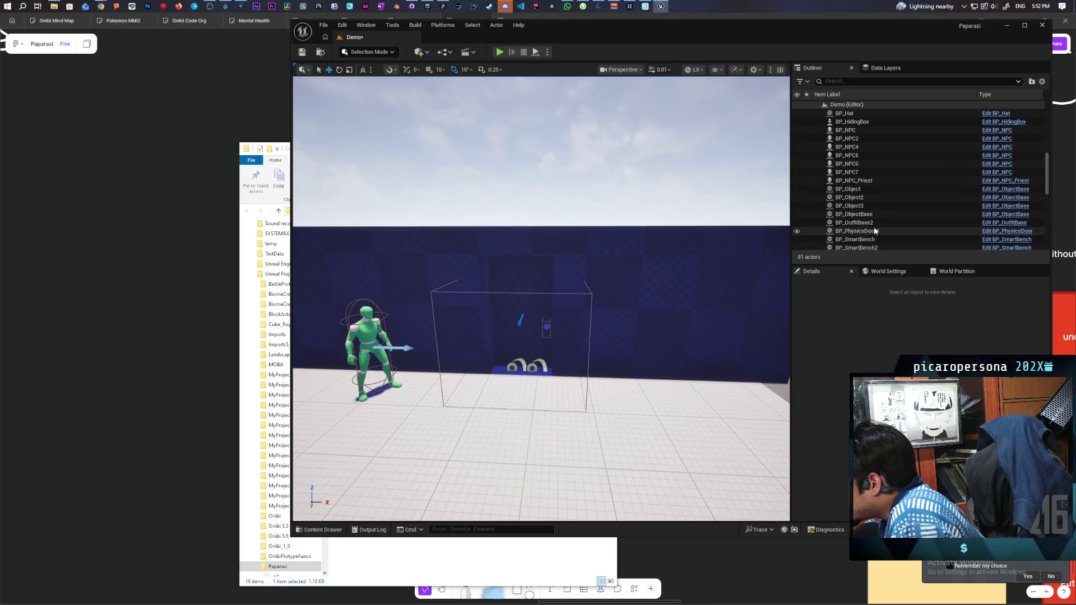
pyautogui.scroll(-2, 874, 230)
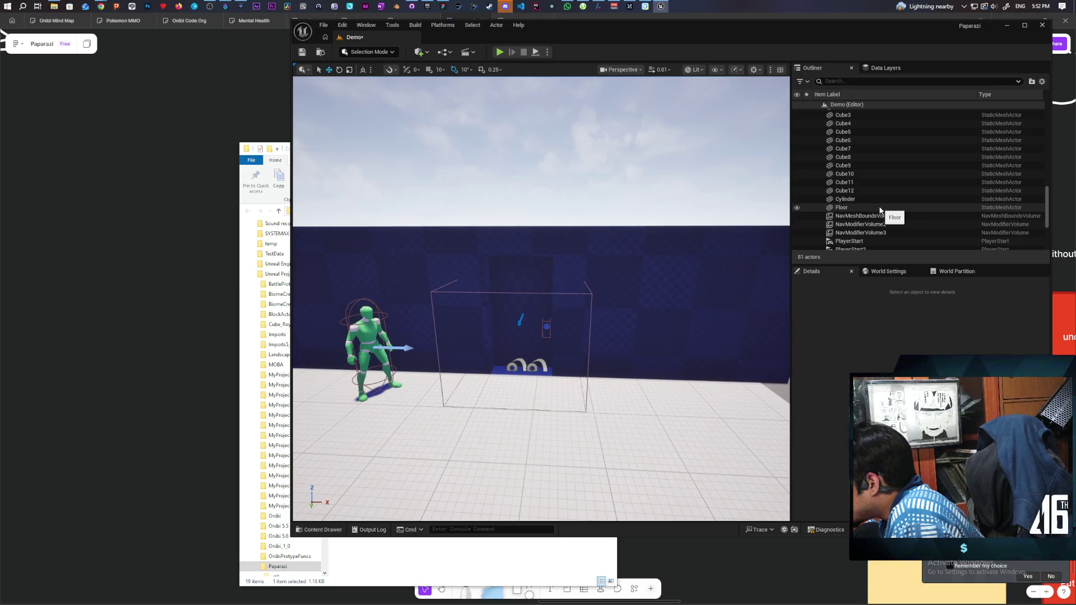
pyautogui.moveTo(880, 210); pyautogui.dragTo(882, 217)
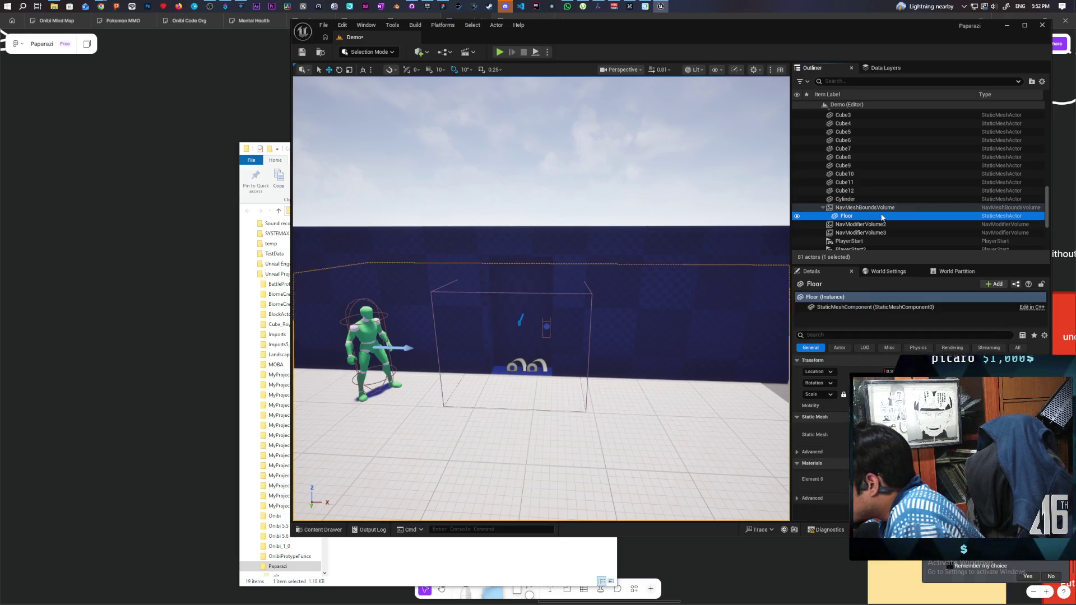
# Tick Visible for Cube11 so the tall blue box shows at the wall's doorway.
pyautogui.click(847, 200)
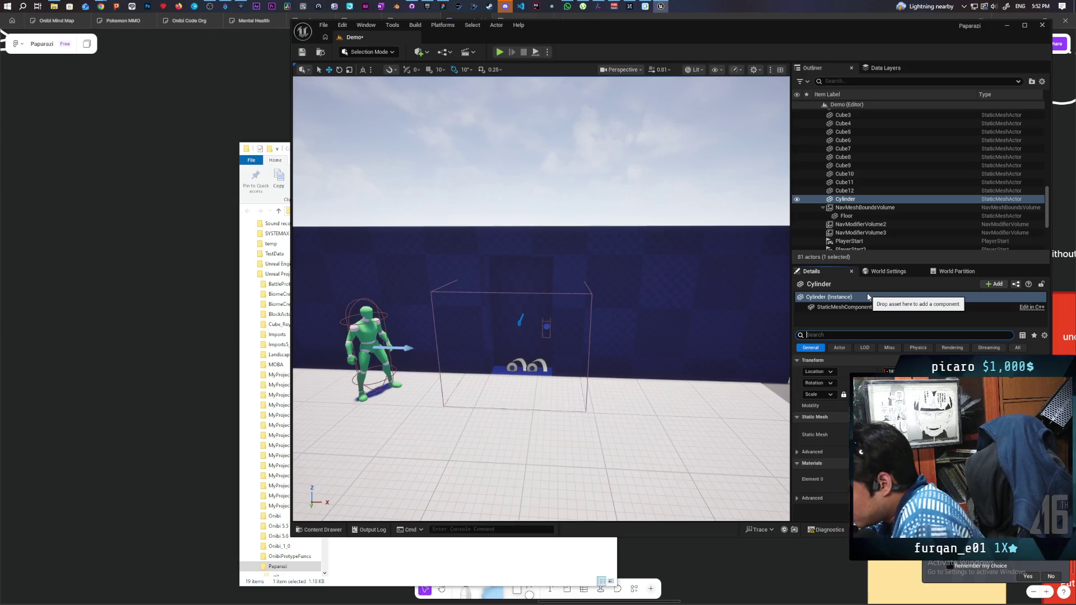
pyautogui.click(847, 190)
pyautogui.click(846, 181)
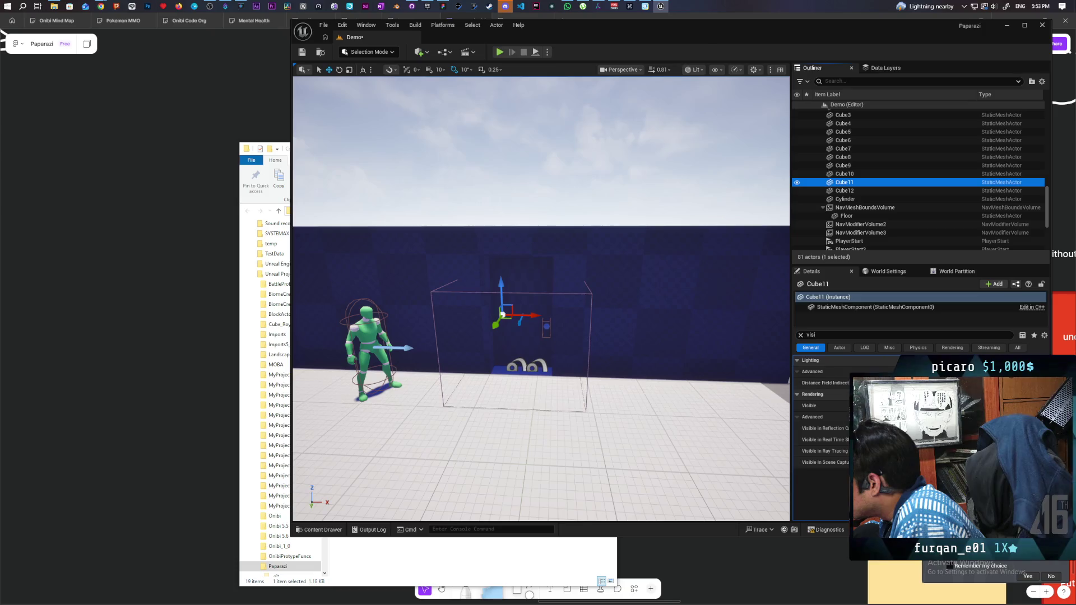
pyautogui.click(913, 405)
pyautogui.moveTo(555, 213)
pyautogui.mouseDown()
pyautogui.moveTo(548, 190)
pyautogui.moveTo(535, 202)
pyautogui.mouseUp()
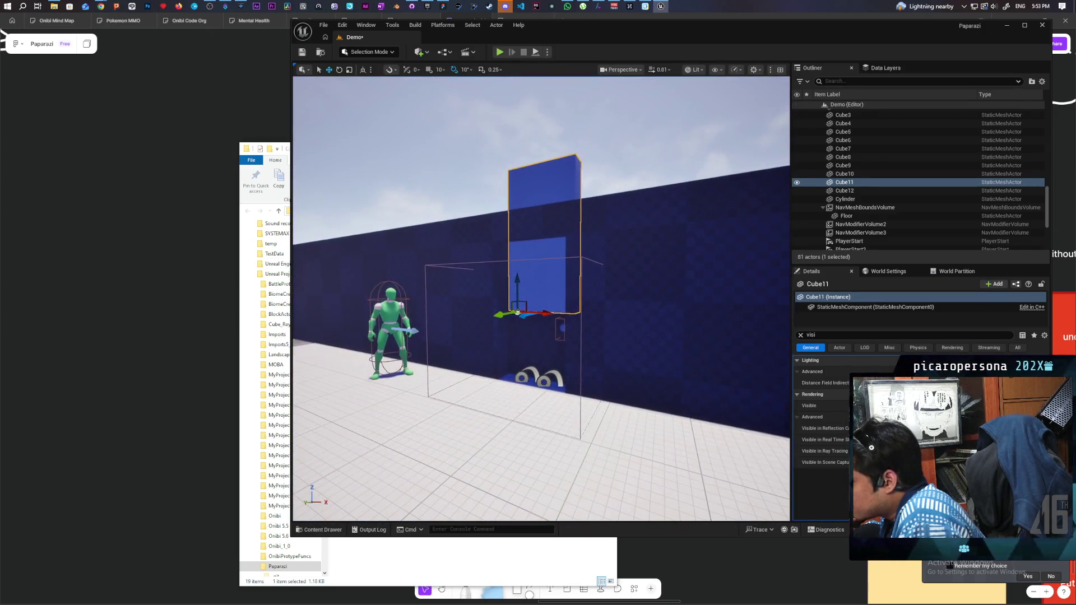
pyautogui.click(657, 328)
pyautogui.click(800, 335)
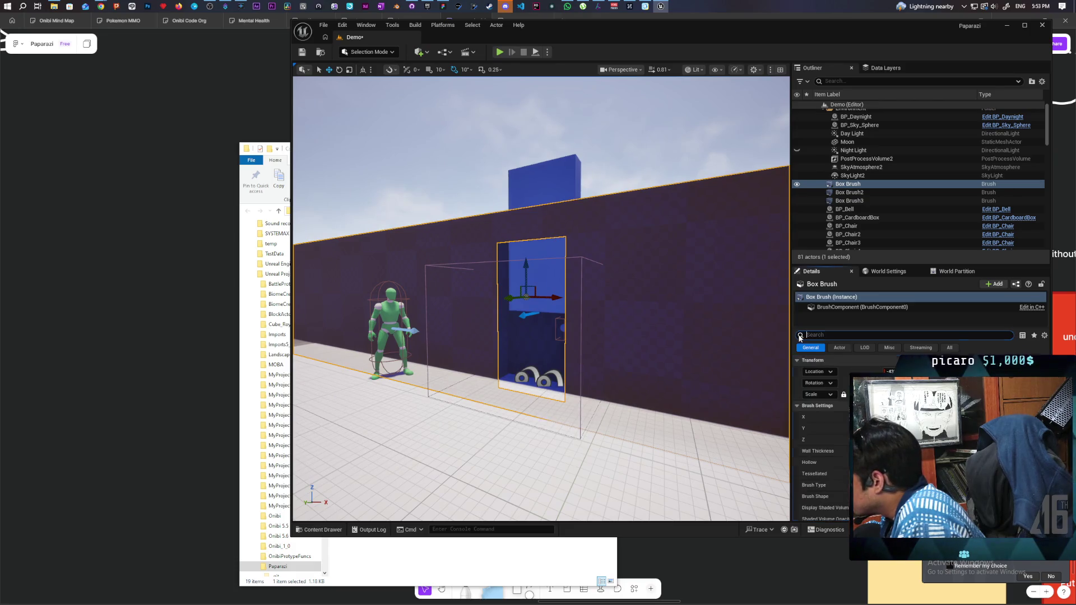
pyautogui.scroll(-2, 844, 431)
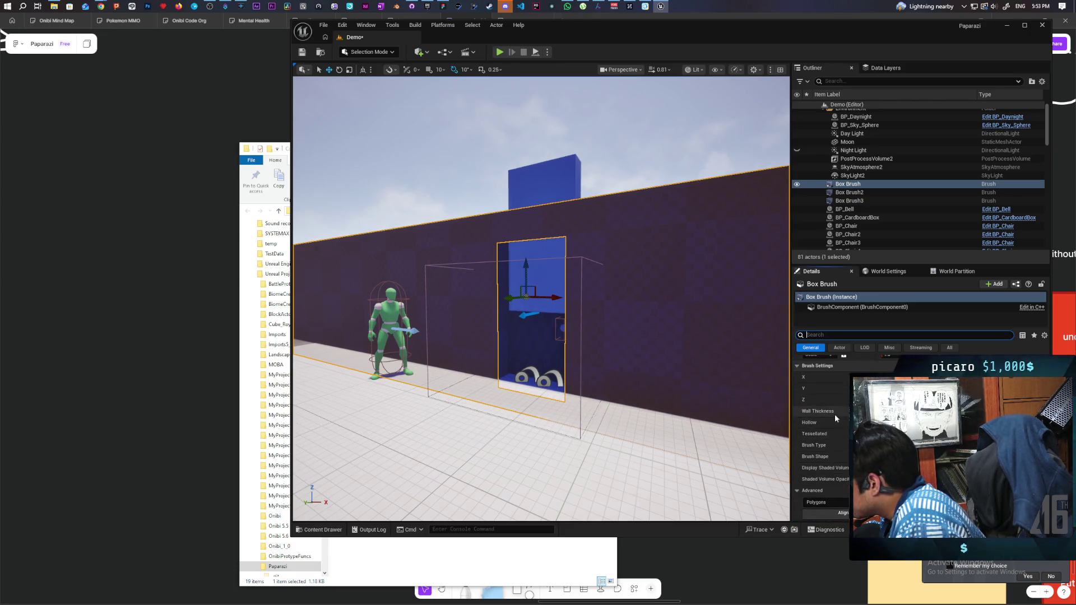
pyautogui.press('f')
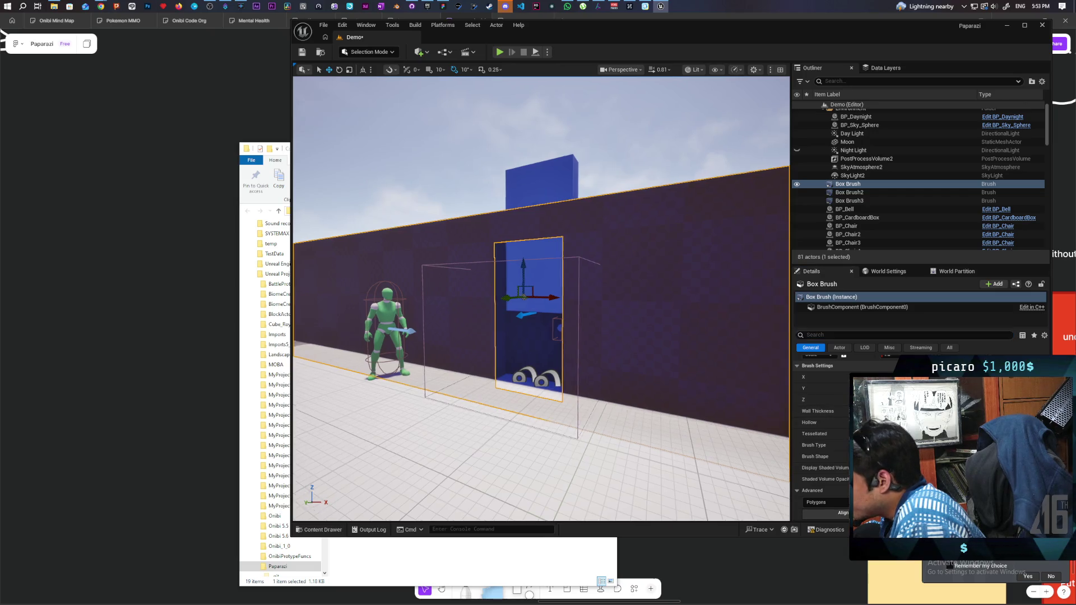
pyautogui.moveTo(541, 297)
pyautogui.mouseDown()
pyautogui.moveTo(540, 336)
pyautogui.moveTo(504, 336)
pyautogui.moveTo(488, 269)
pyautogui.moveTo(481, 325)
pyautogui.moveTo(481, 305)
pyautogui.moveTo(493, 304)
pyautogui.mouseUp()
pyautogui.click(482, 314)
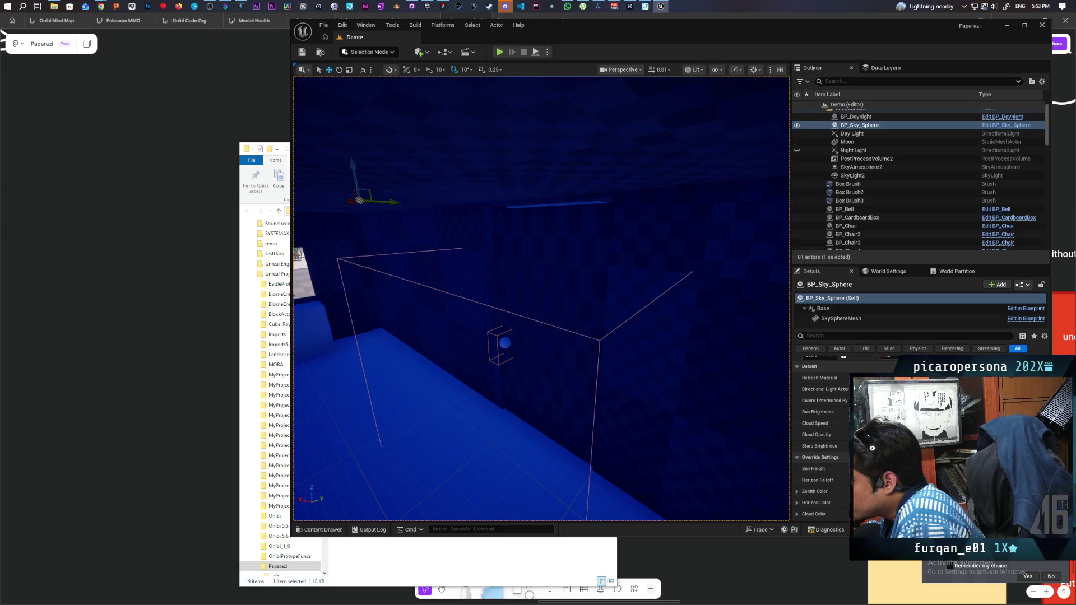
pyautogui.moveTo(493, 304); pyautogui.dragTo(493, 304)
pyautogui.moveTo(577, 191); pyautogui.dragTo(577, 192)
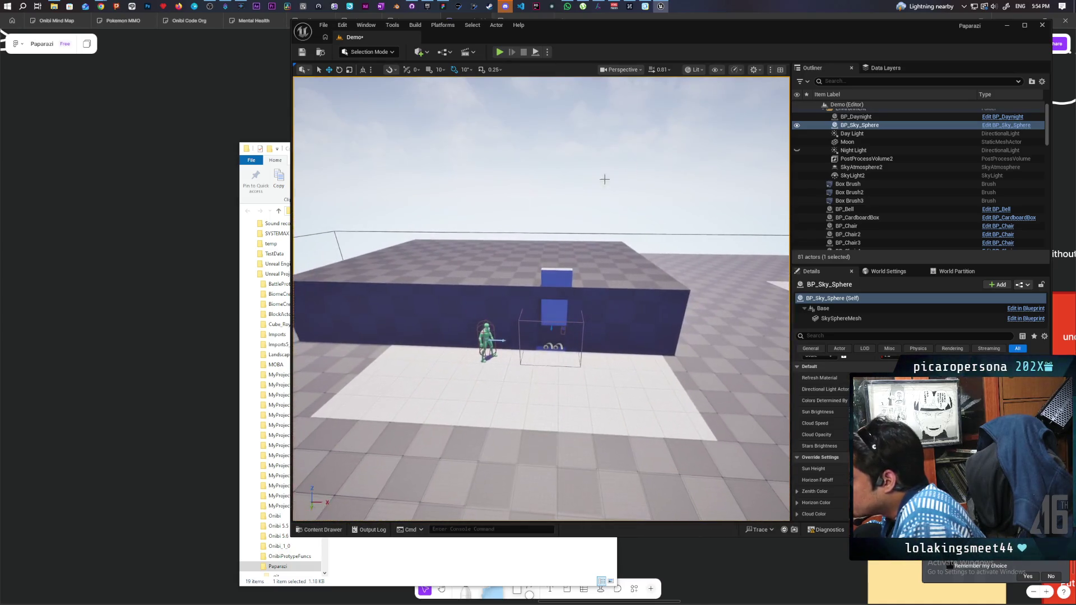
# Alt-drag Box Brush2 left to create Box Brush4 and fly in to check it.
pyautogui.click(863, 191)
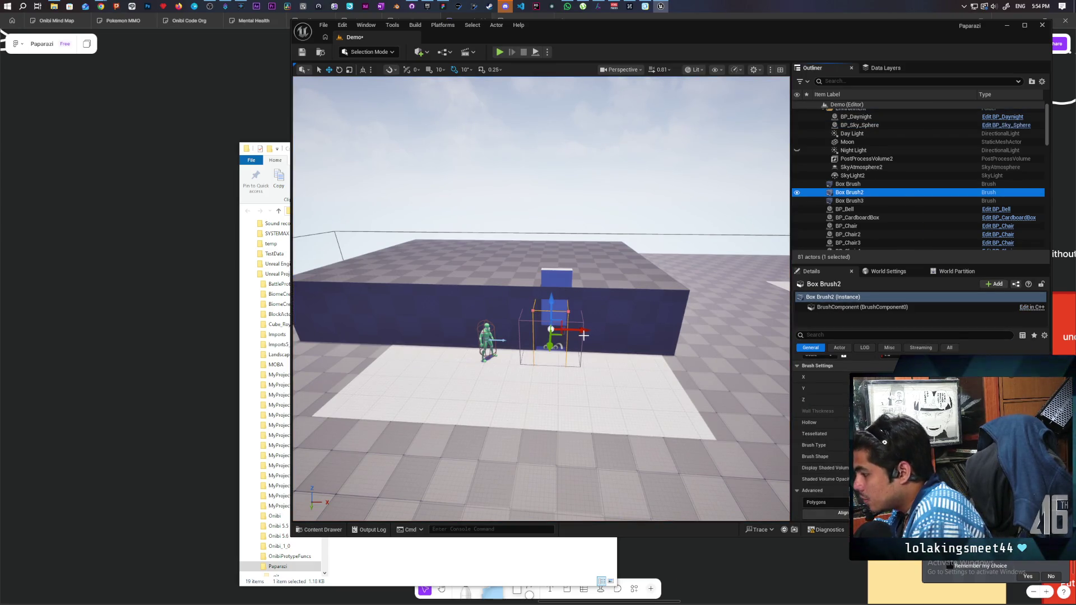
pyautogui.keyDown('alt'); pyautogui.moveTo(576, 330); pyautogui.dragTo(531, 330); pyautogui.keyUp('alt')
pyautogui.scroll(-6, 535, 331)
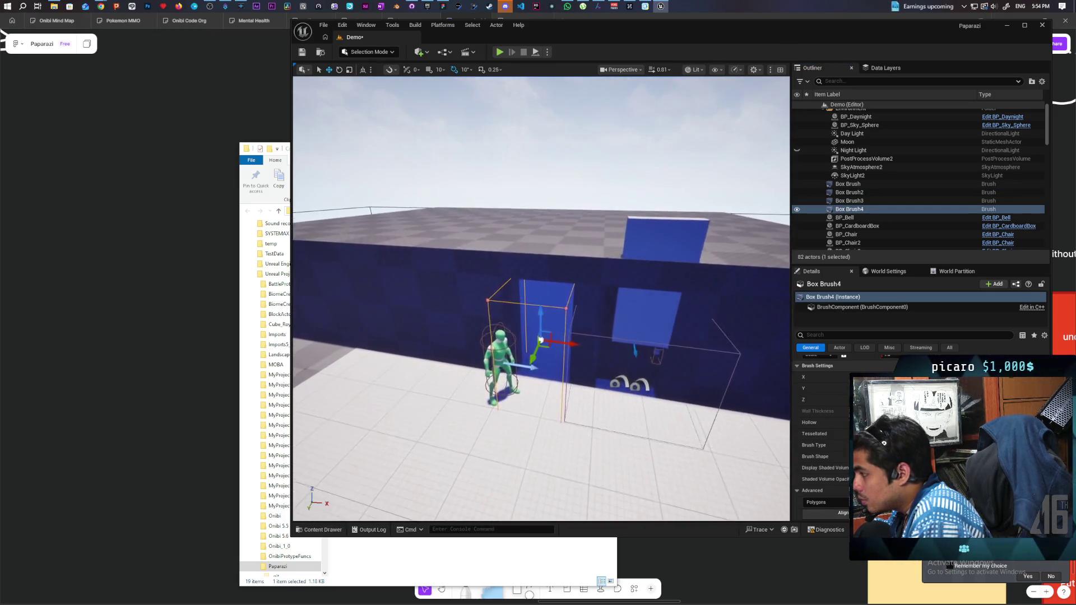
pyautogui.moveTo(568, 369)
pyautogui.mouseDown()
pyautogui.moveTo(610, 370)
pyautogui.moveTo(567, 356)
pyautogui.moveTo(554, 326)
pyautogui.moveTo(521, 335)
pyautogui.moveTo(527, 323)
pyautogui.moveTo(543, 342)
pyautogui.moveTo(523, 336)
pyautogui.moveTo(566, 359)
pyautogui.moveTo(566, 342)
pyautogui.moveTo(566, 362)
pyautogui.moveTo(594, 359)
pyautogui.moveTo(566, 350)
pyautogui.mouseUp()
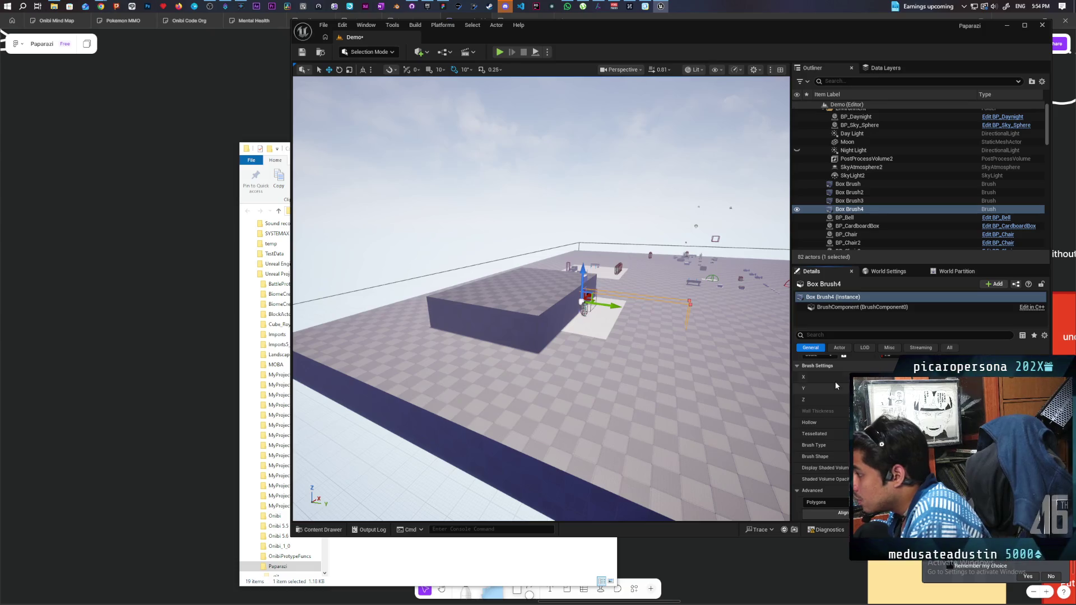
pyautogui.moveTo(560, 308); pyautogui.dragTo(627, 258)
pyautogui.click(608, 234)
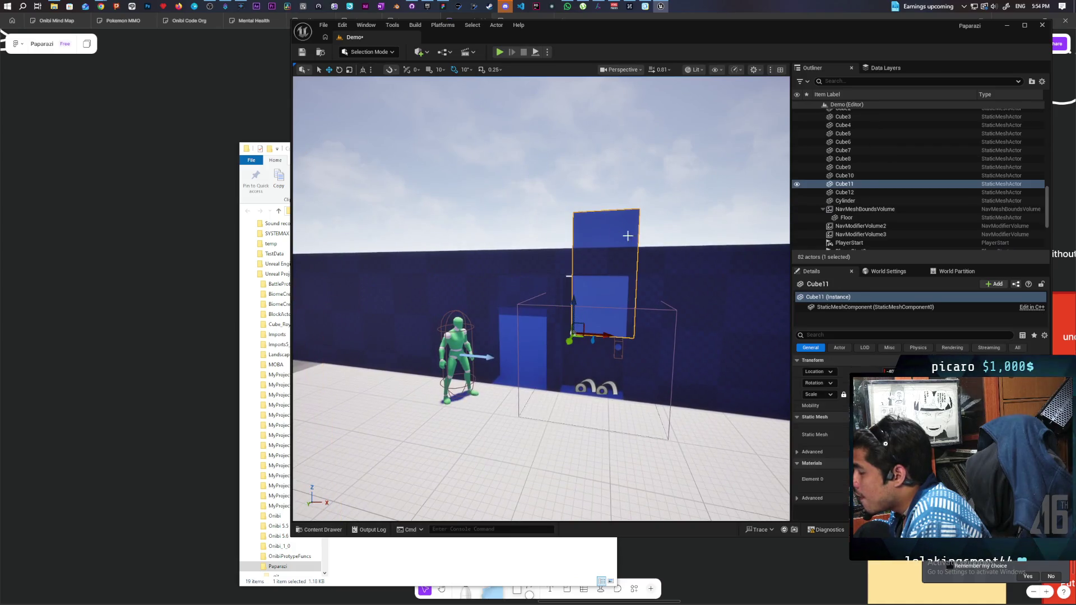
# Hide Cube11, select the subtractive Box Brush4 and raise it slightly.
pyautogui.click(796, 185)
pyautogui.moveTo(739, 256)
pyautogui.mouseDown()
pyautogui.moveTo(720, 257)
pyautogui.moveTo(720, 283)
pyautogui.mouseUp()
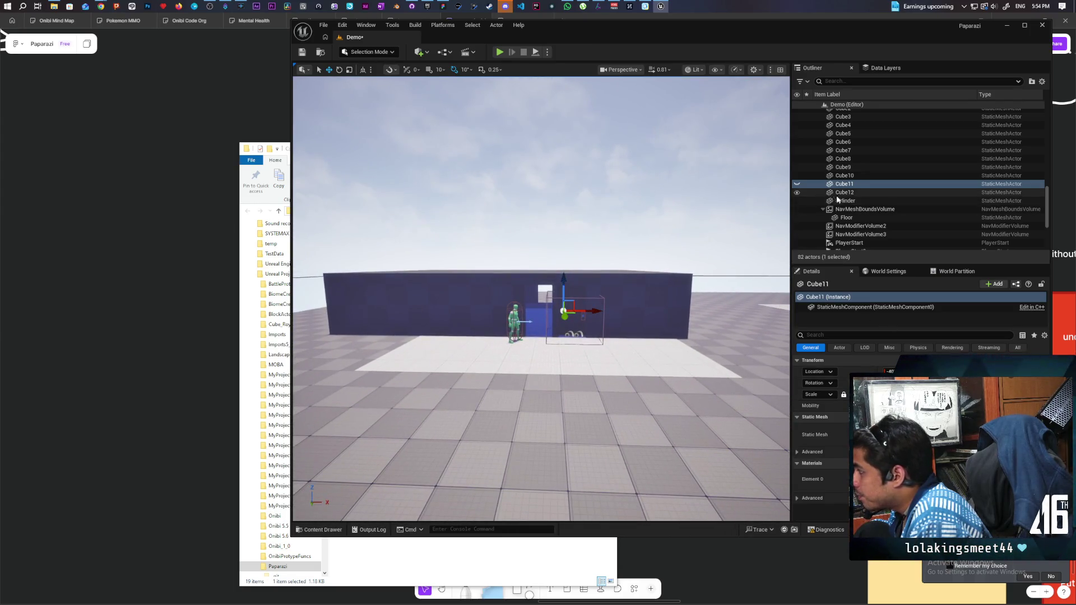
pyautogui.click(630, 290)
pyautogui.click(859, 210)
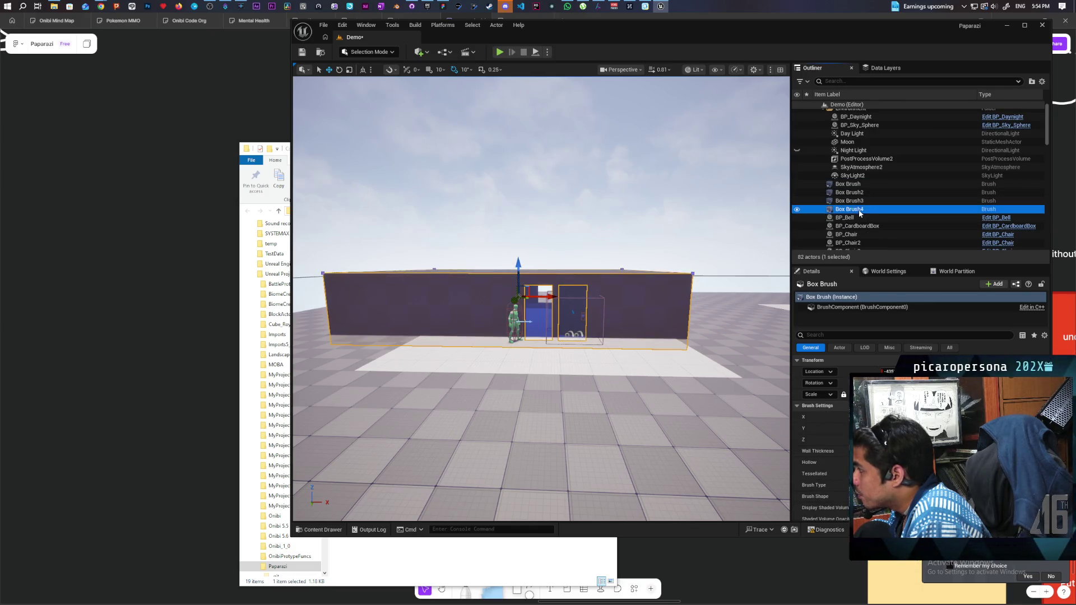
pyautogui.scroll(3, 640, 323)
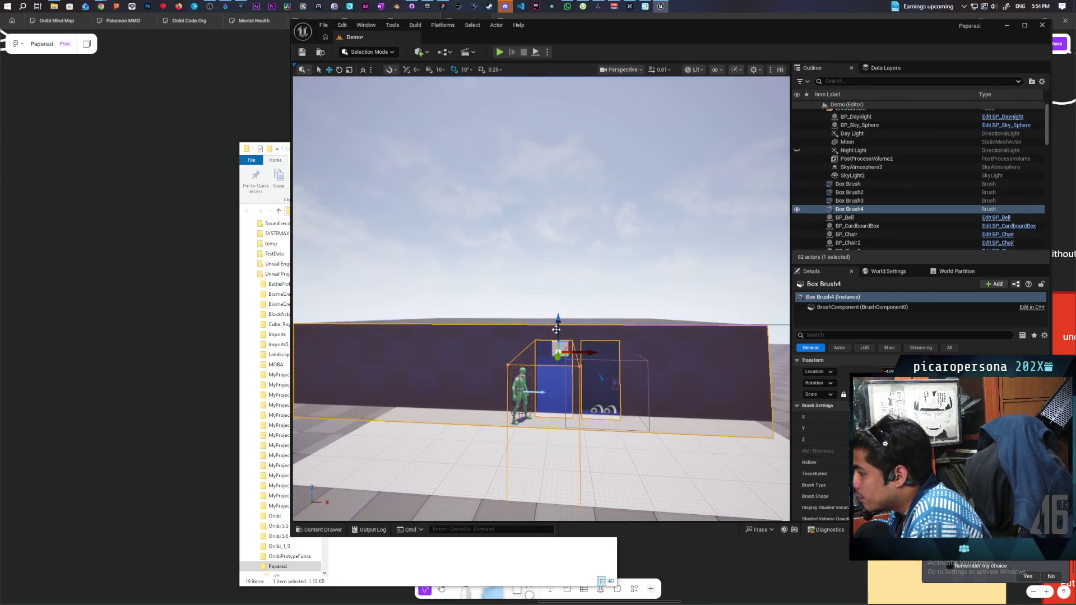
pyautogui.moveTo(558, 318); pyautogui.dragTo(559, 311)
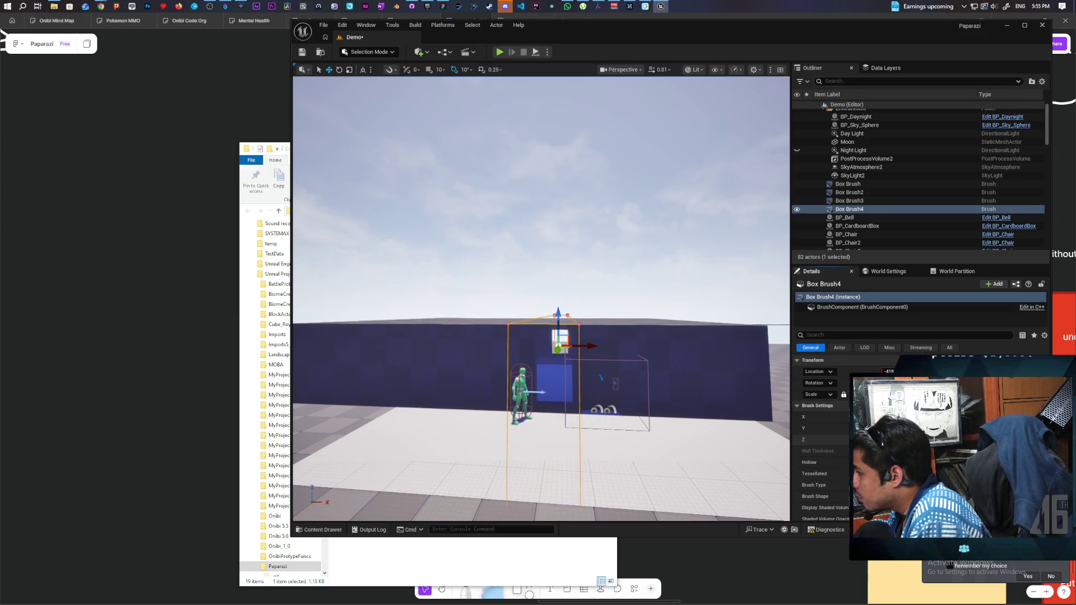
pyautogui.scroll(-5, 682, 385)
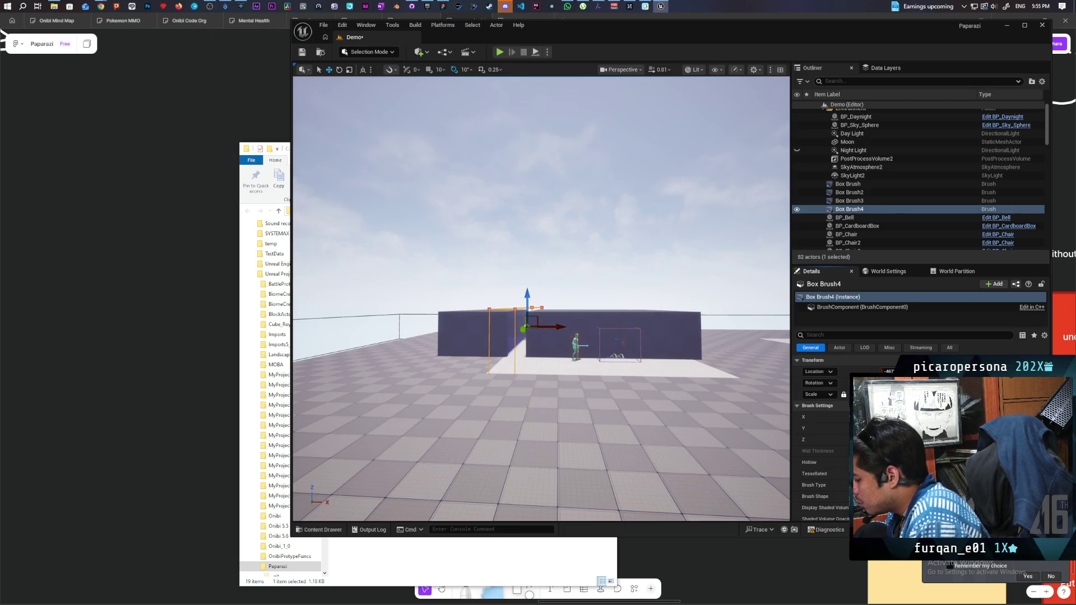
# Widen Box Brush4 so it carves away the left wall section, leaving one block.
pyautogui.press('Return')
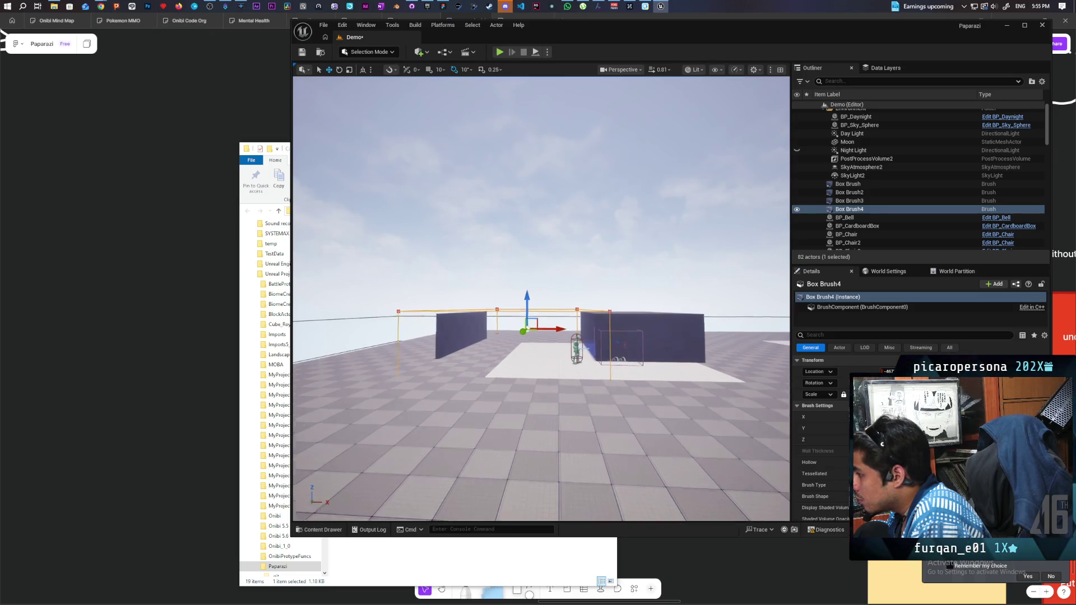
pyautogui.press('w')
pyautogui.press('s')
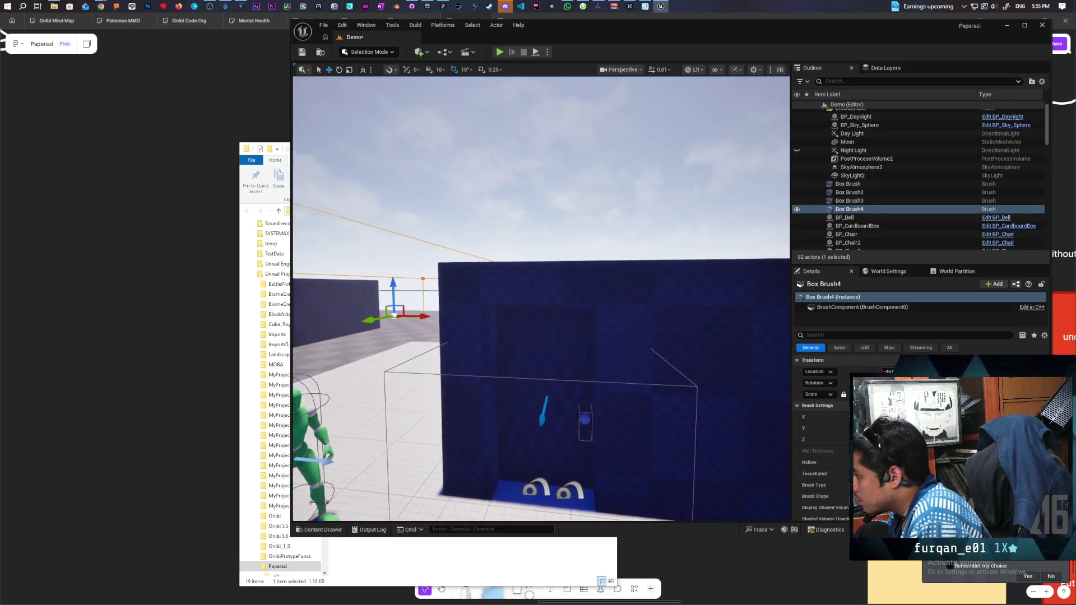
pyautogui.press('s')
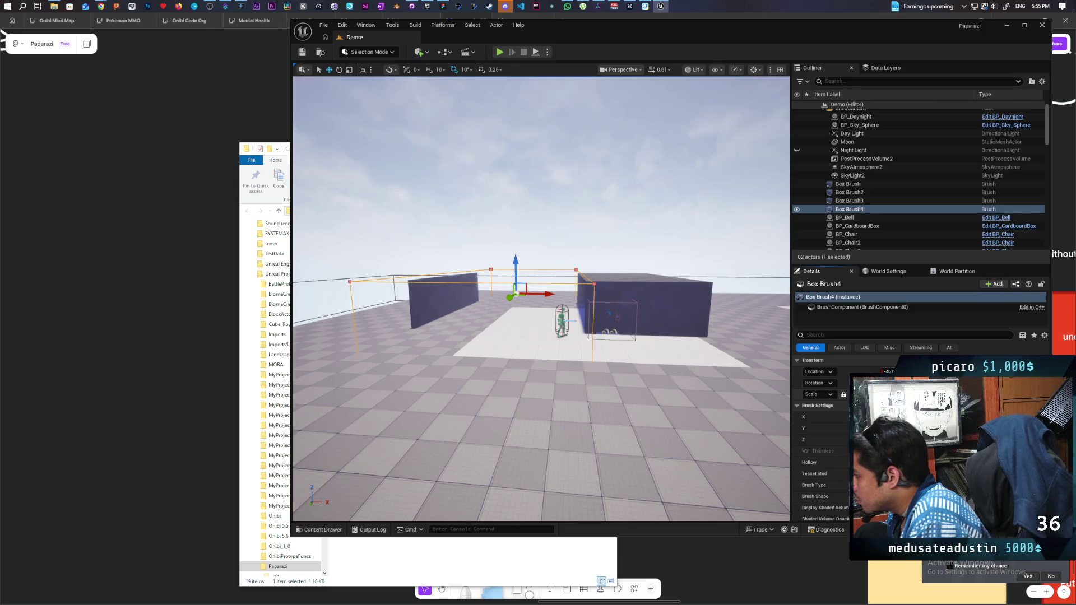
pyautogui.hotkey('ctrl', 'z')
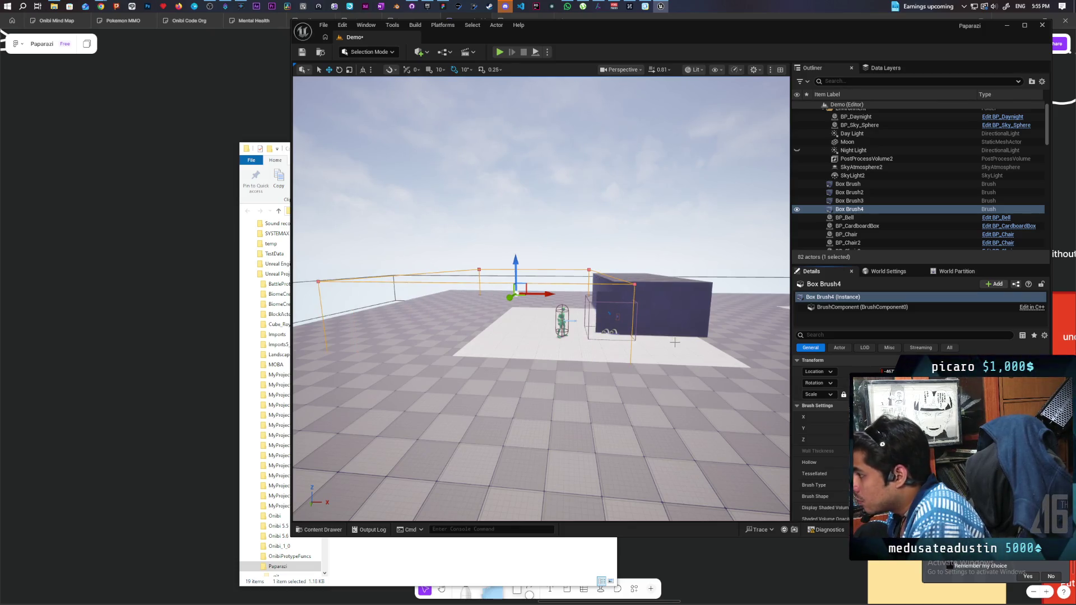
pyautogui.press('w')
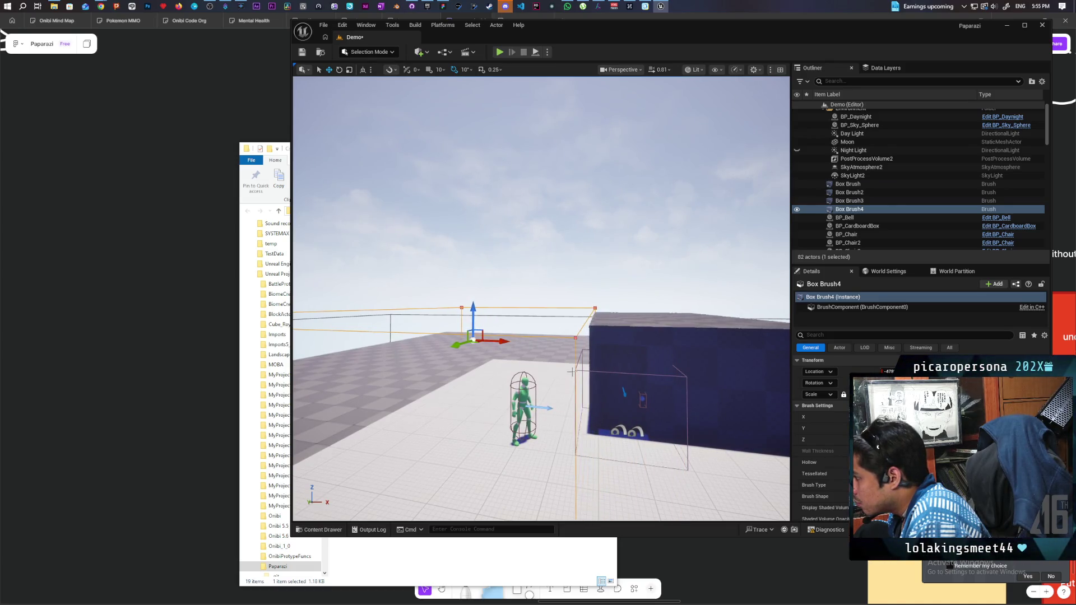
pyautogui.press('w')
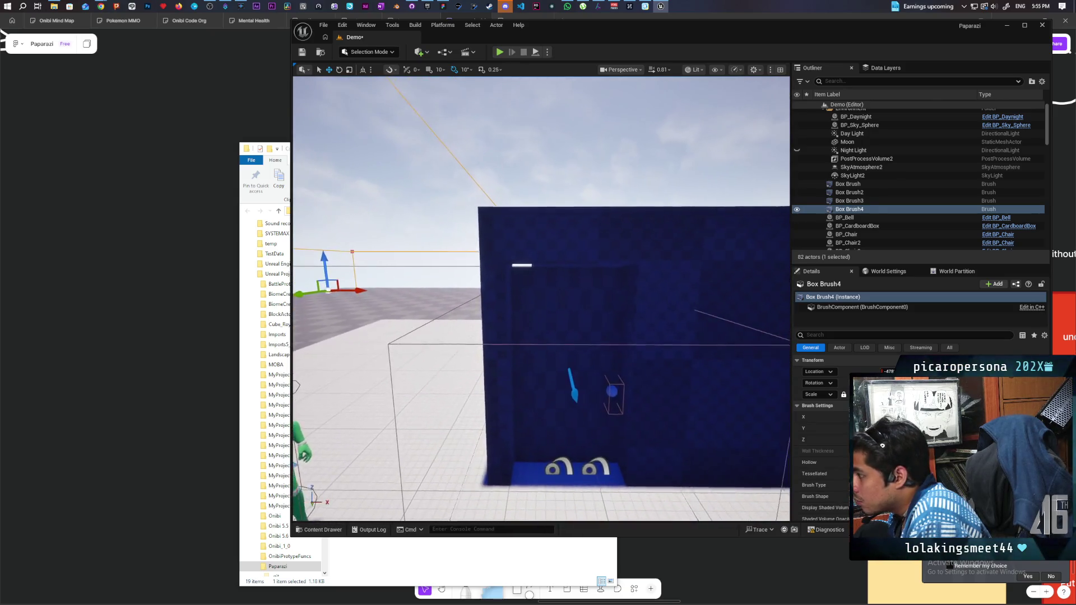
pyautogui.press('s')
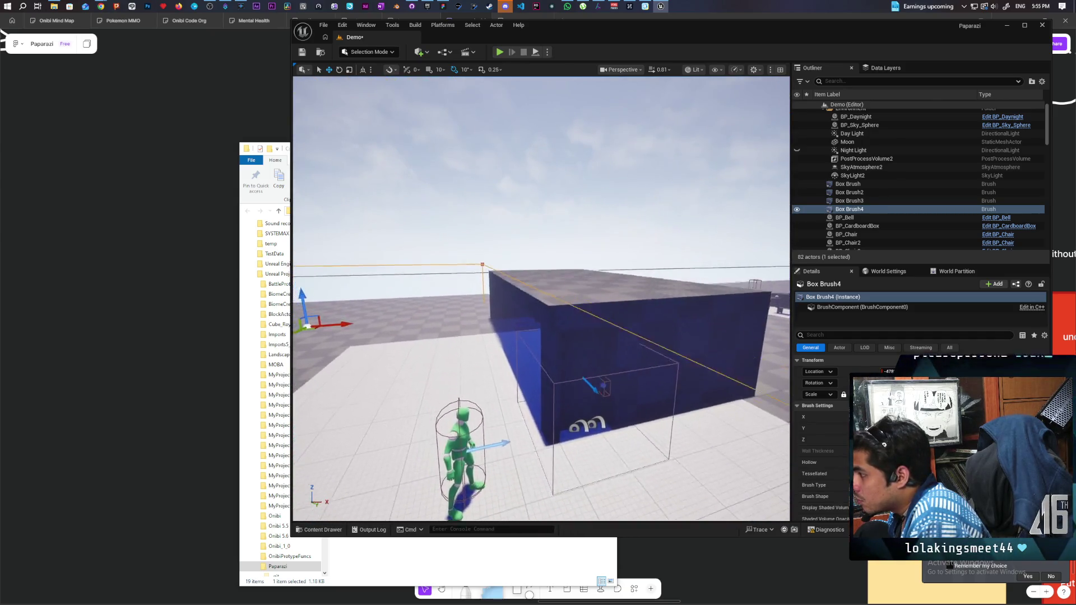
pyautogui.press('w')
pyautogui.press('s')
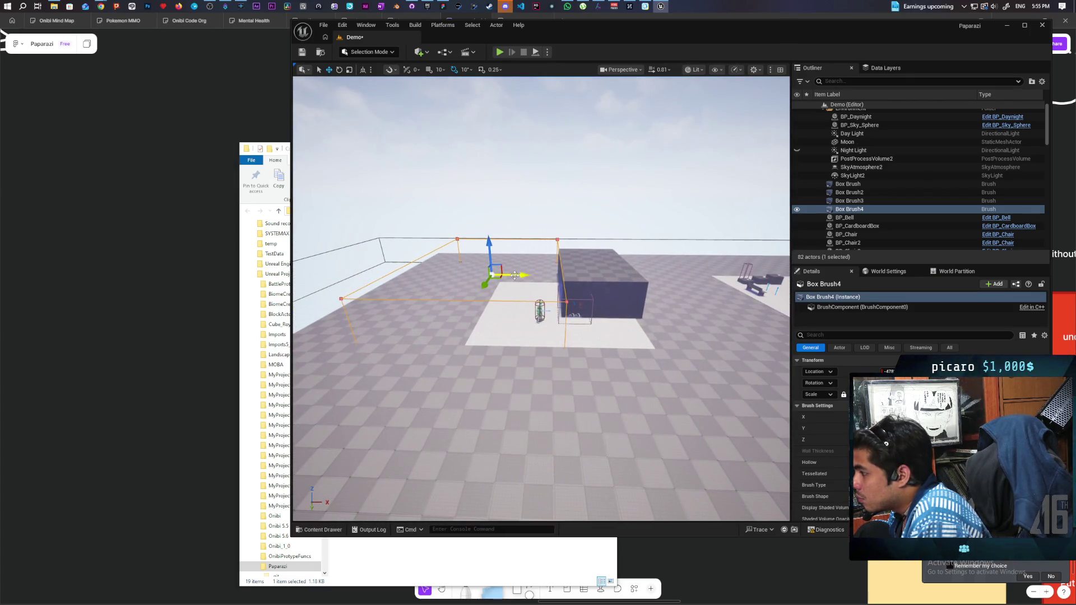
# Alt-drag the brush along X to create Box Brush5 on the right, then inspect the narrowed block.
pyautogui.keyDown('alt'); pyautogui.moveTo(515, 275); pyautogui.dragTo(571, 285); pyautogui.keyUp('alt')
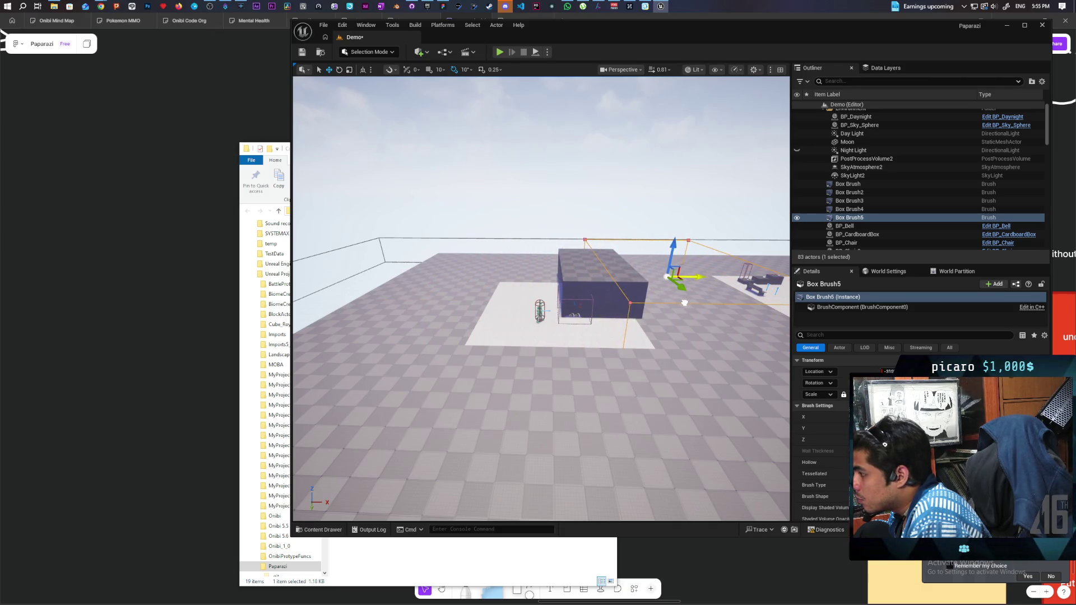
pyautogui.press('w')
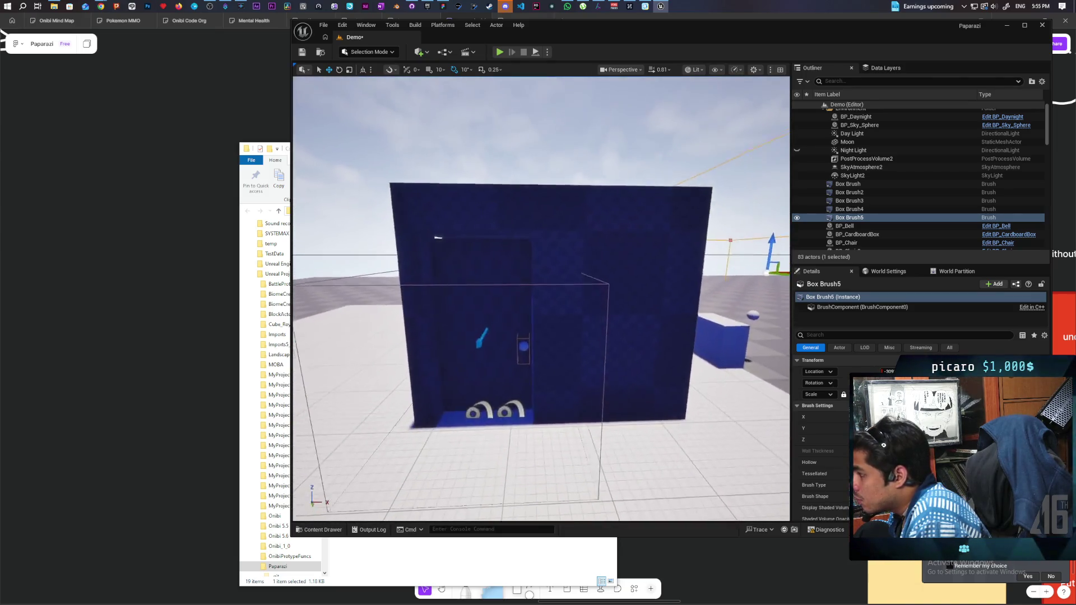
pyautogui.press('s')
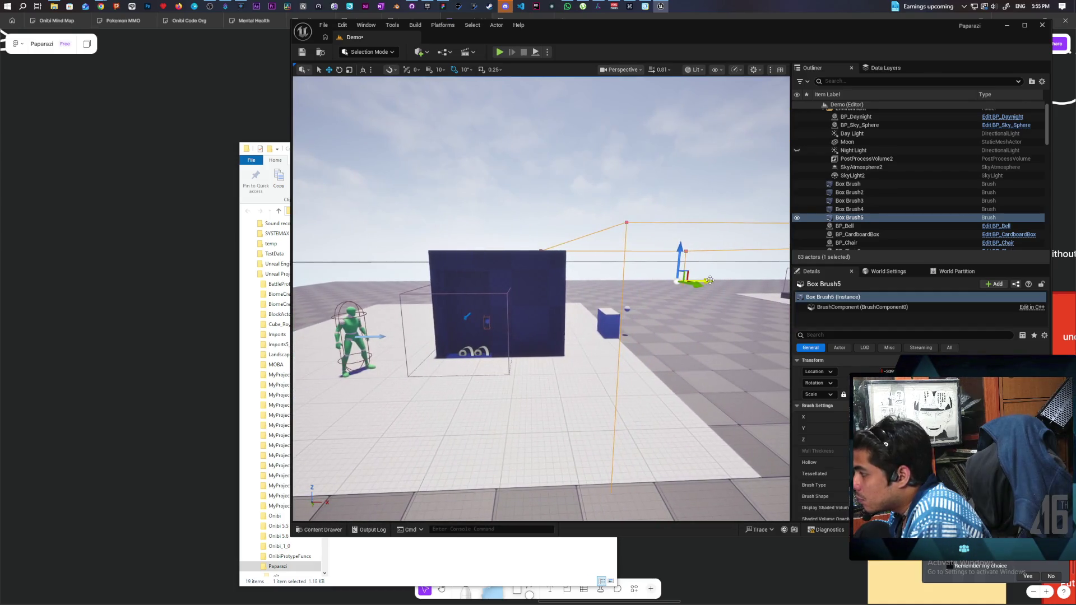
pyautogui.press('w')
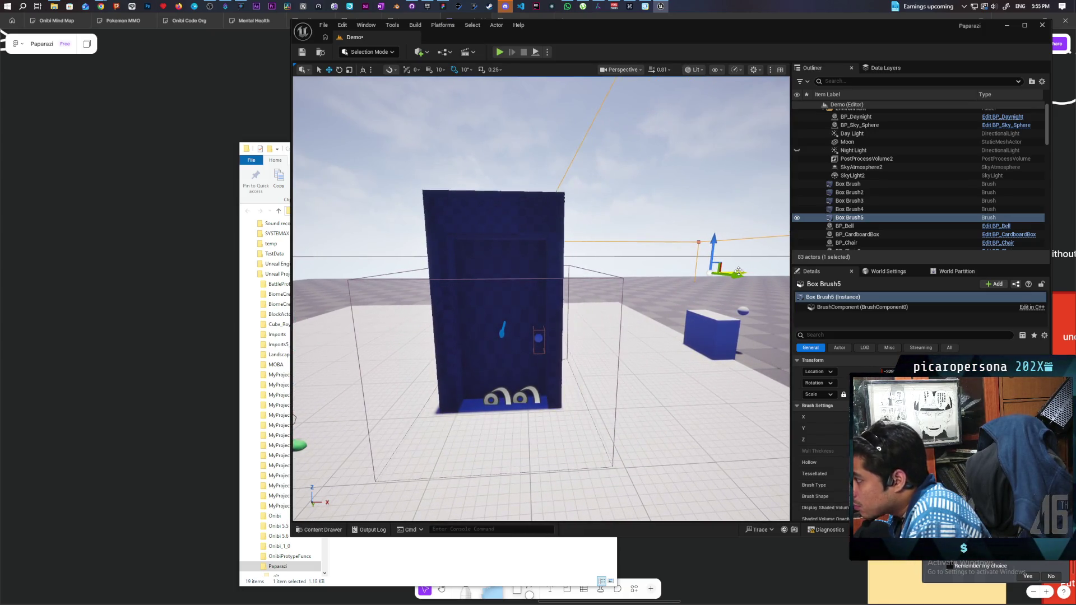
pyautogui.press('w')
pyautogui.press('s')
pyautogui.press('a')
pyautogui.press('s')
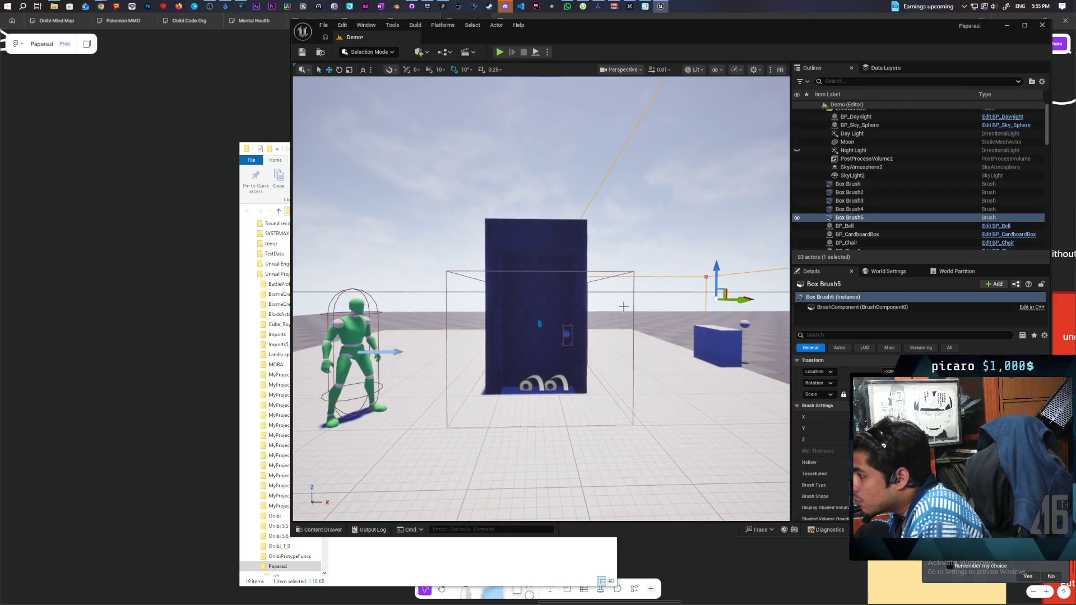
pyautogui.press('w')
pyautogui.press('s')
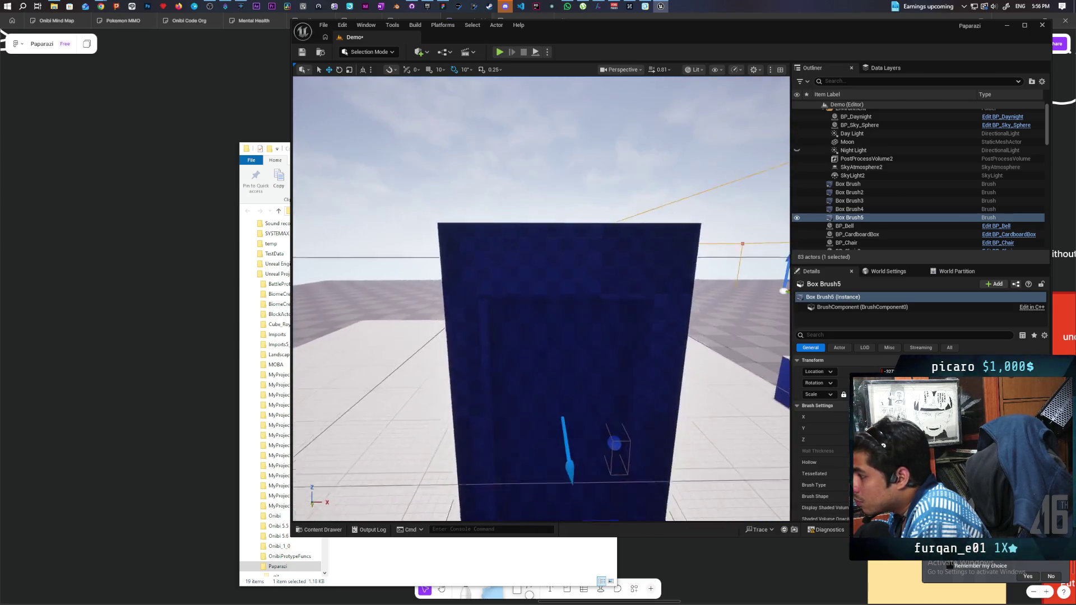
pyautogui.press('d')
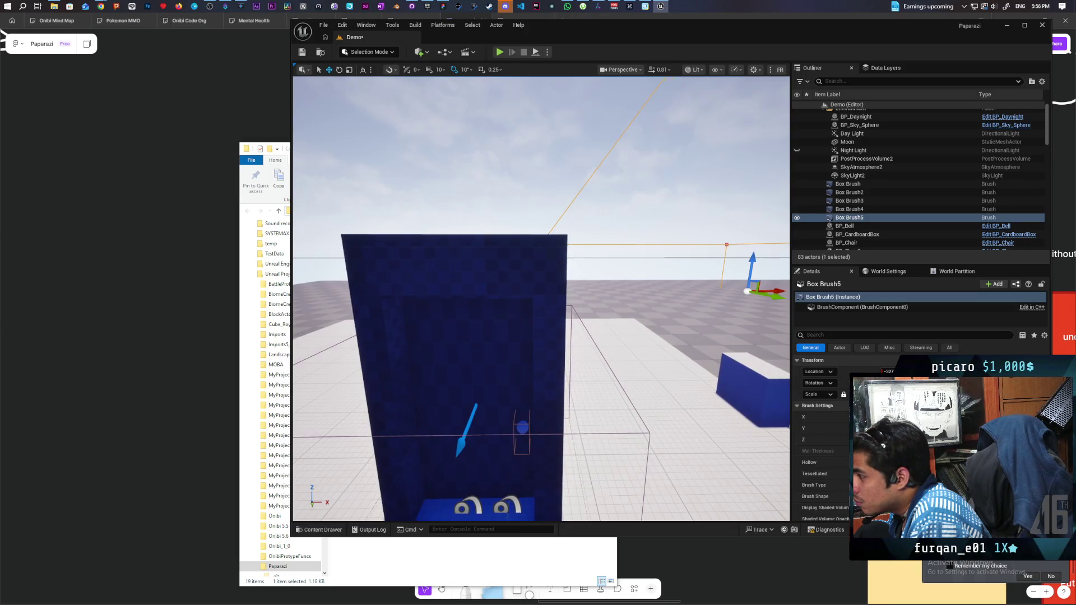
pyautogui.press('a')
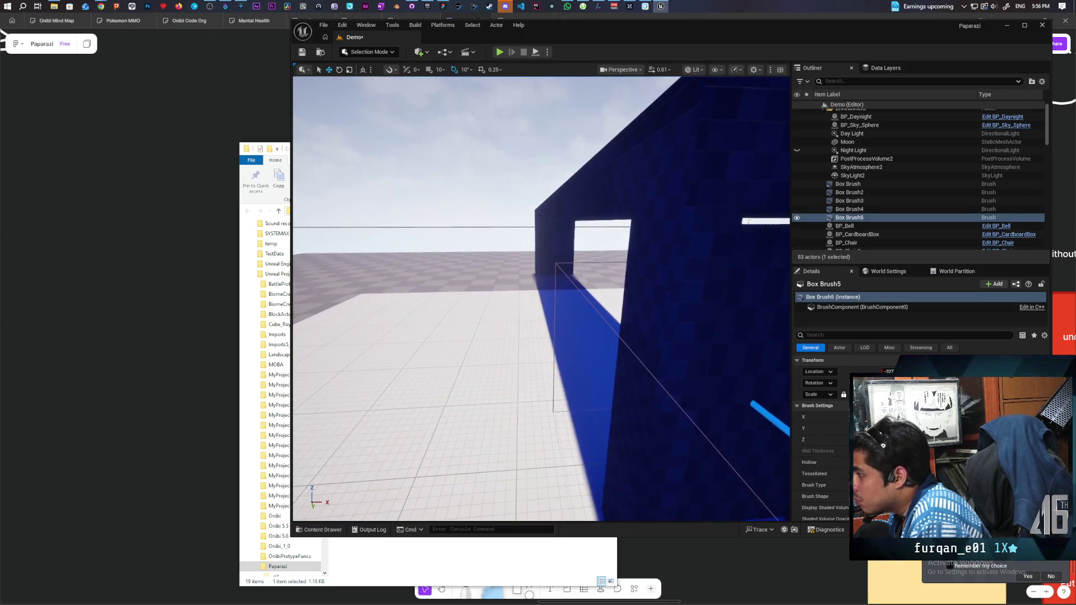
pyautogui.press('d')
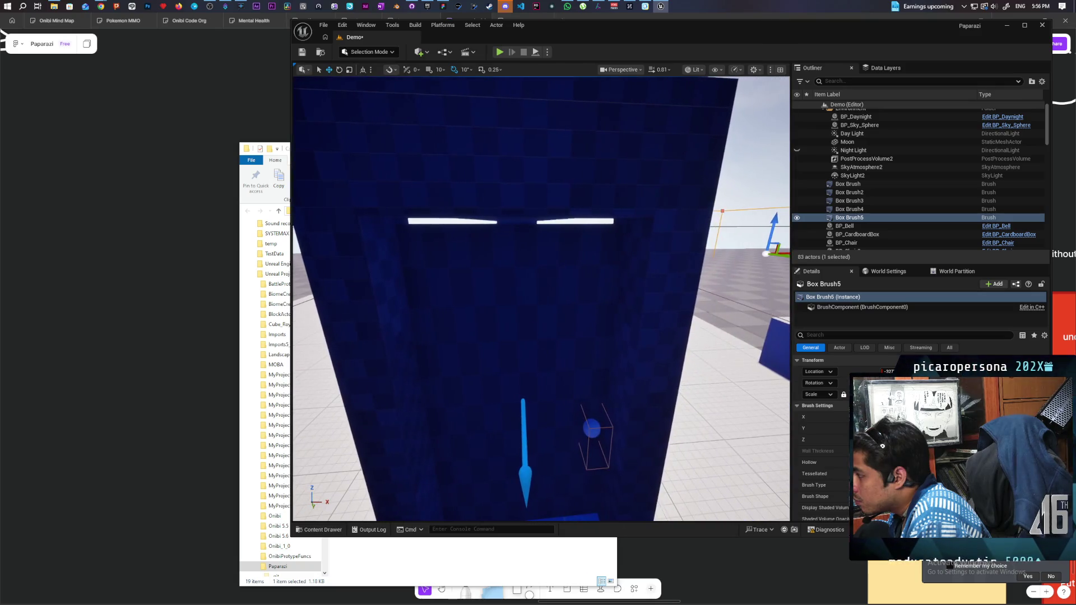
pyautogui.press('s')
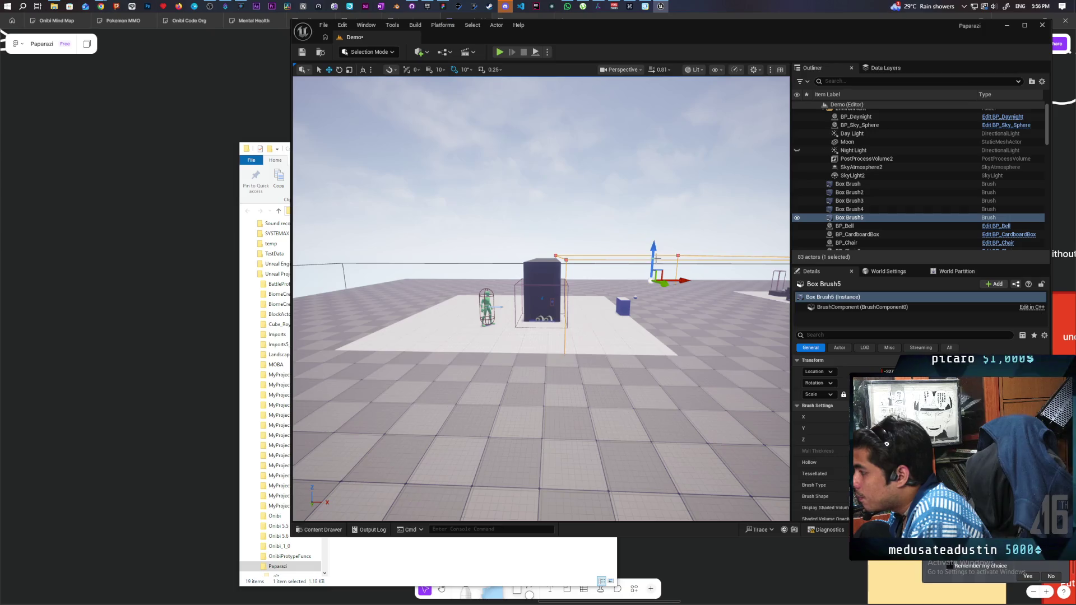
# Duplicate the box brush as Box Brush6 and raise the copy upward in small nudges.
pyautogui.moveTo(653, 254)
pyautogui.keyDown('alt'); pyautogui.mouseDown()
pyautogui.moveTo(654, 200)
pyautogui.moveTo(668, 227)
pyautogui.moveTo(550, 235)
pyautogui.moveTo(572, 239)
pyautogui.mouseUp(); pyautogui.keyUp('alt')
pyautogui.moveTo(546, 203); pyautogui.dragTo(547, 193)
pyautogui.scroll(5, 547, 194)
pyautogui.scroll(8, 556, 228)
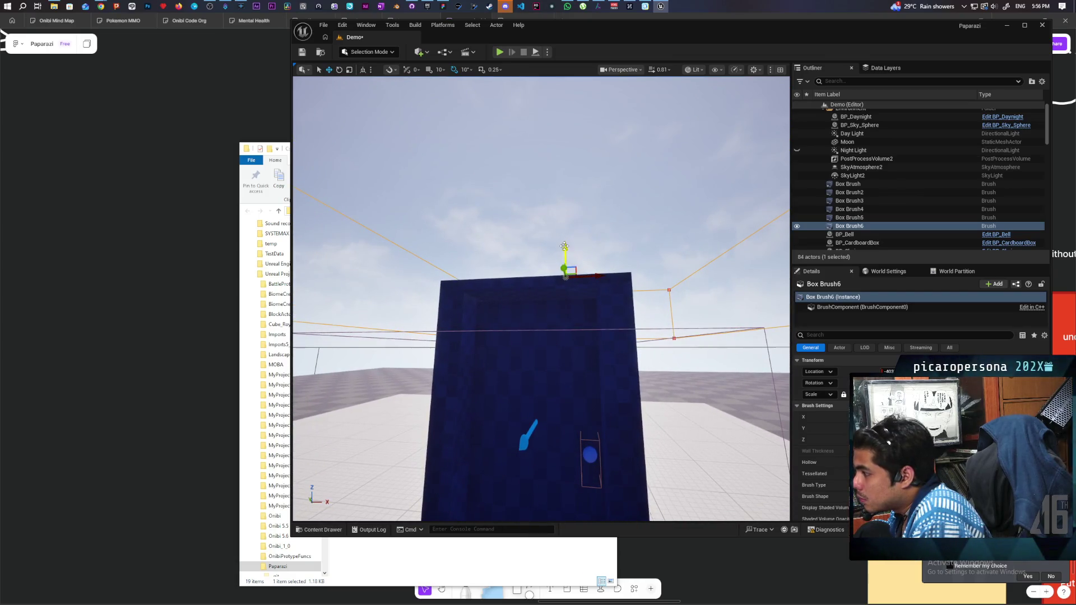
pyautogui.moveTo(562, 245); pyautogui.dragTo(562, 241)
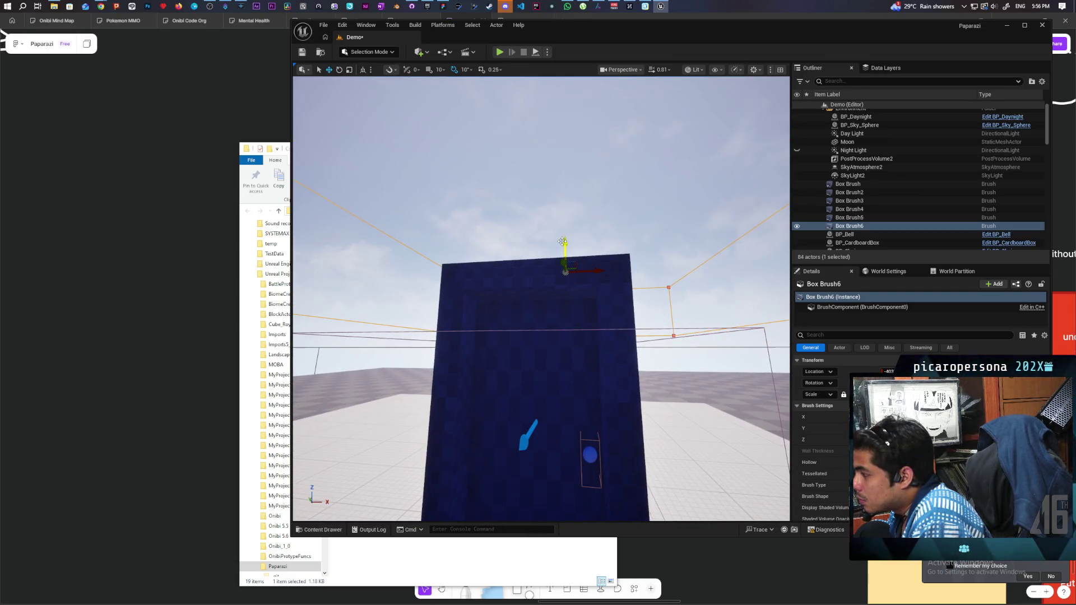
pyautogui.scroll(3, 563, 244)
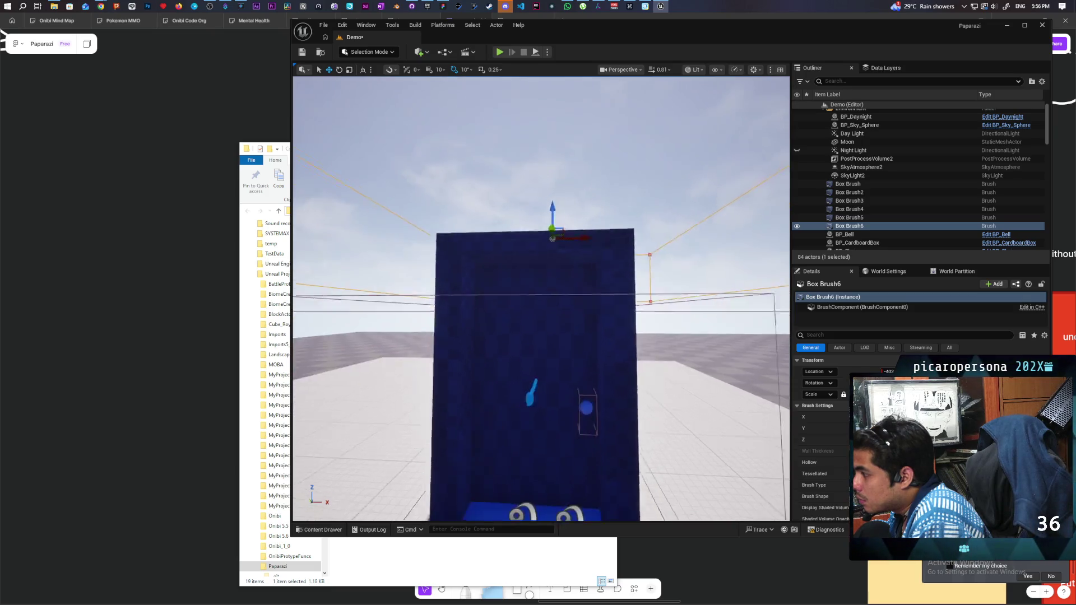
pyautogui.scroll(3, 563, 236)
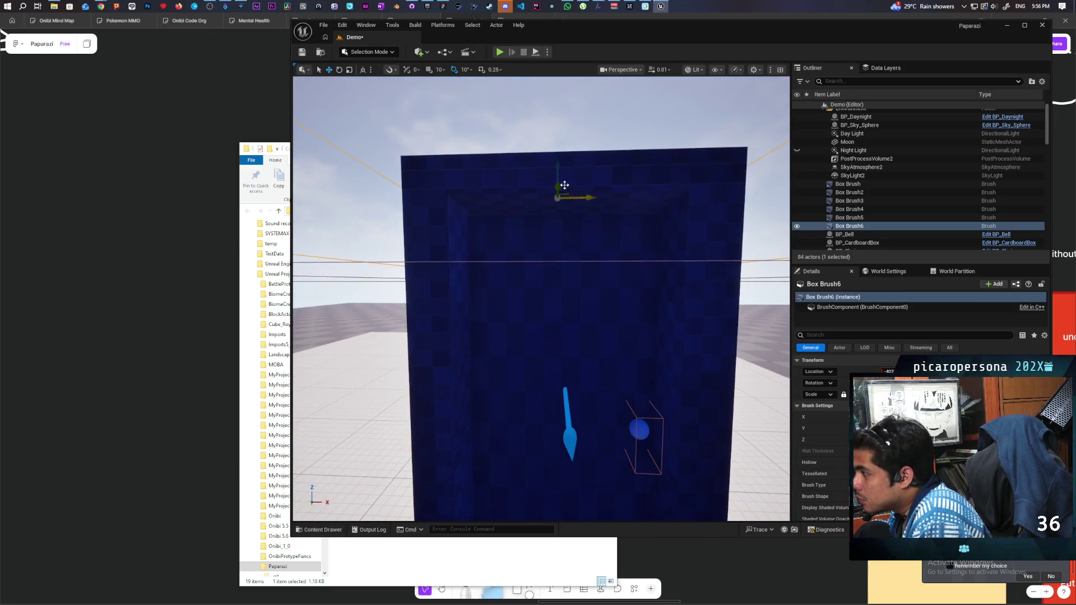
pyautogui.moveTo(559, 170); pyautogui.dragTo(559, 170)
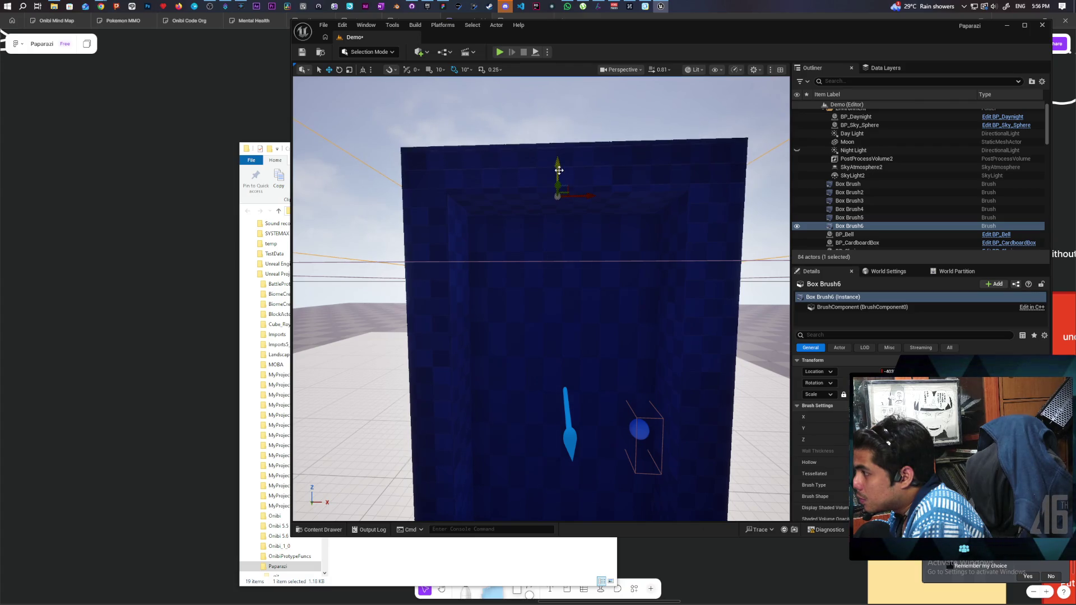
pyautogui.scroll(-5, 559, 170)
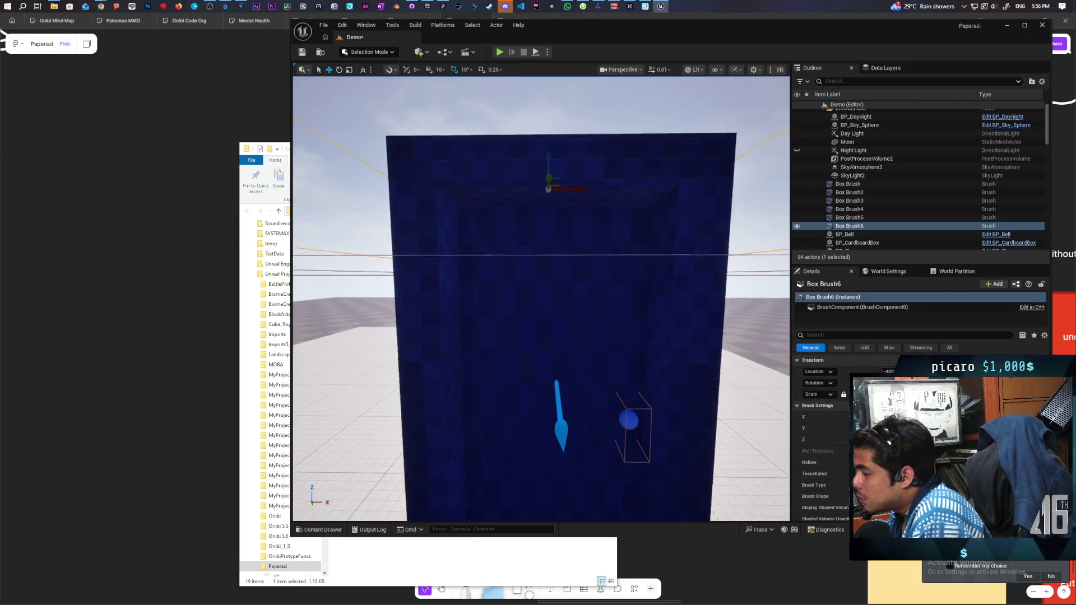
# Slide the new wall slab, Box Brush7, off the door box to the right.
pyautogui.moveTo(537, 235)
pyautogui.mouseDown()
pyautogui.moveTo(476, 258)
pyautogui.moveTo(532, 147)
pyautogui.moveTo(527, 185)
pyautogui.moveTo(509, 193)
pyautogui.moveTo(543, 189)
pyautogui.mouseUp()
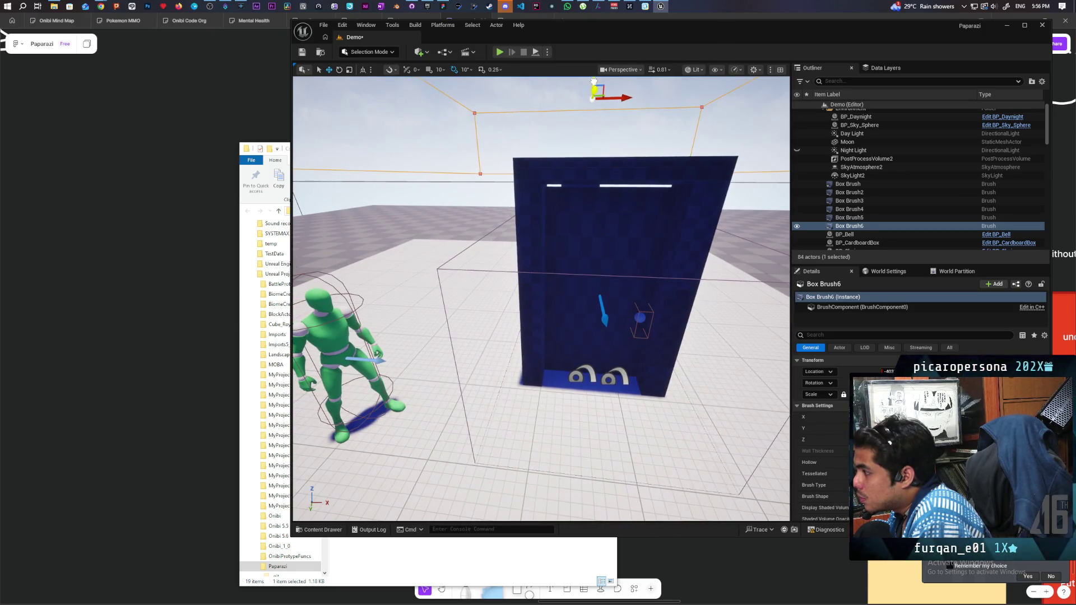
pyautogui.moveTo(593, 81)
pyautogui.mouseDown()
pyautogui.moveTo(555, 95)
pyautogui.moveTo(577, 129)
pyautogui.moveTo(515, 244)
pyautogui.moveTo(426, 235)
pyautogui.moveTo(419, 264)
pyautogui.moveTo(451, 255)
pyautogui.moveTo(457, 230)
pyautogui.moveTo(456, 246)
pyautogui.mouseUp()
pyautogui.moveTo(506, 299); pyautogui.dragTo(529, 270)
pyautogui.moveTo(393, 303); pyautogui.dragTo(395, 303)
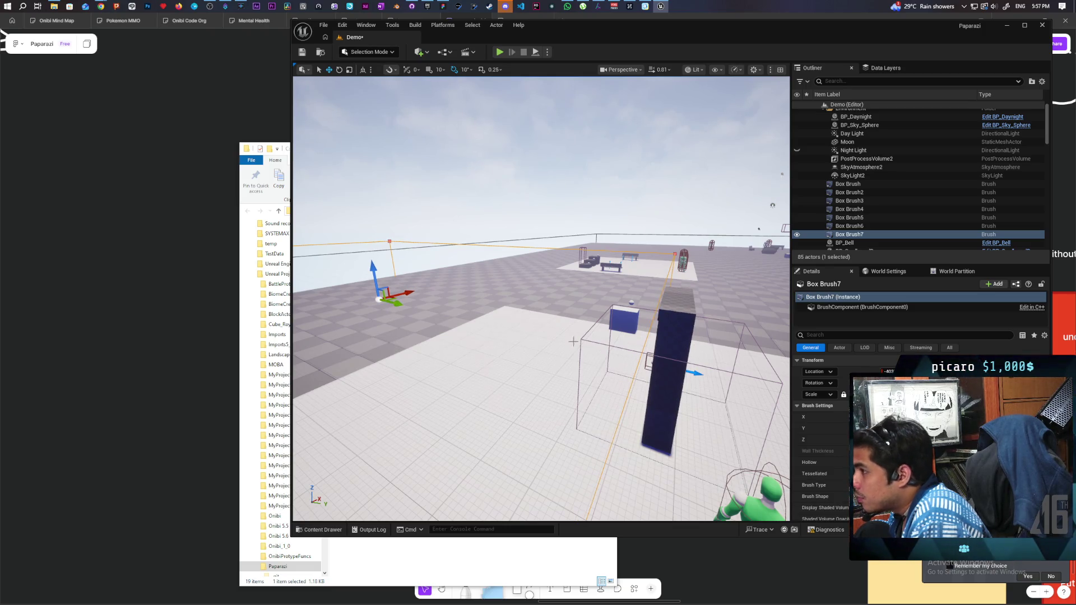
pyautogui.press('w')
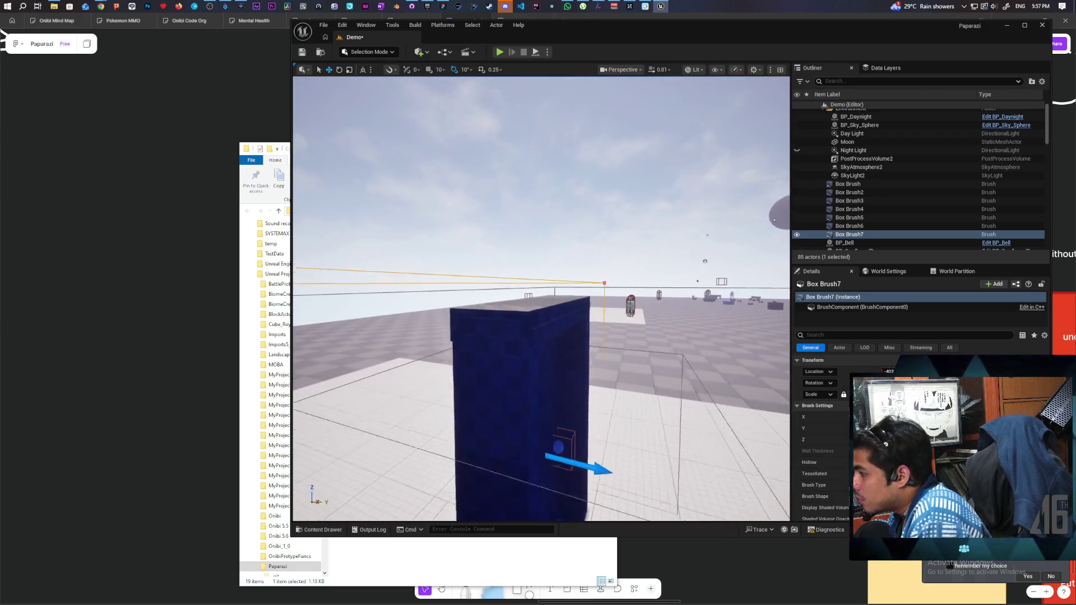
pyautogui.press('a')
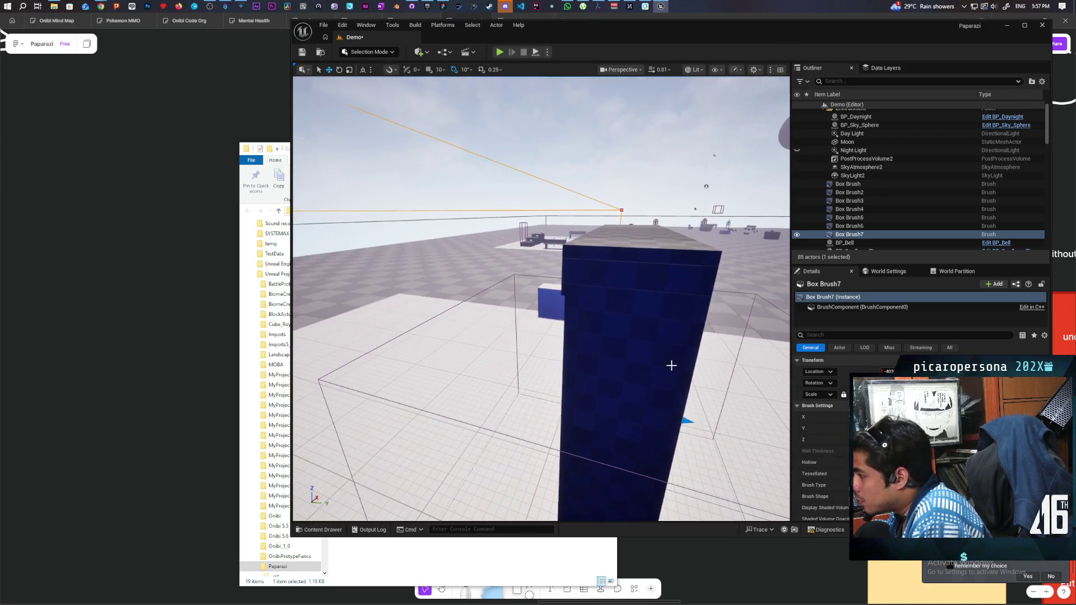
pyautogui.press('s')
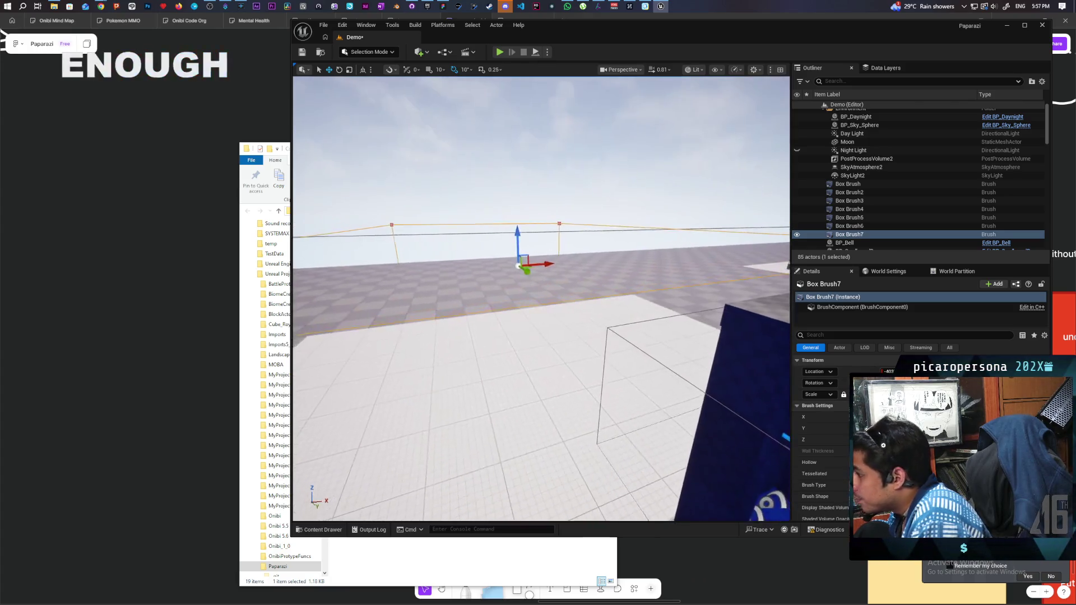
pyautogui.press('w')
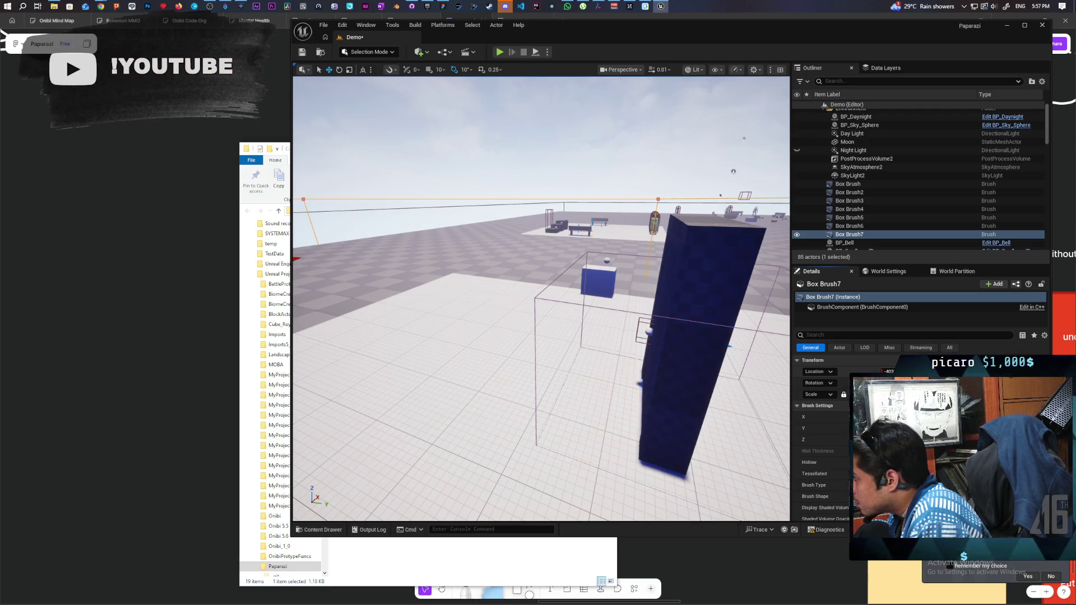
pyautogui.press('w')
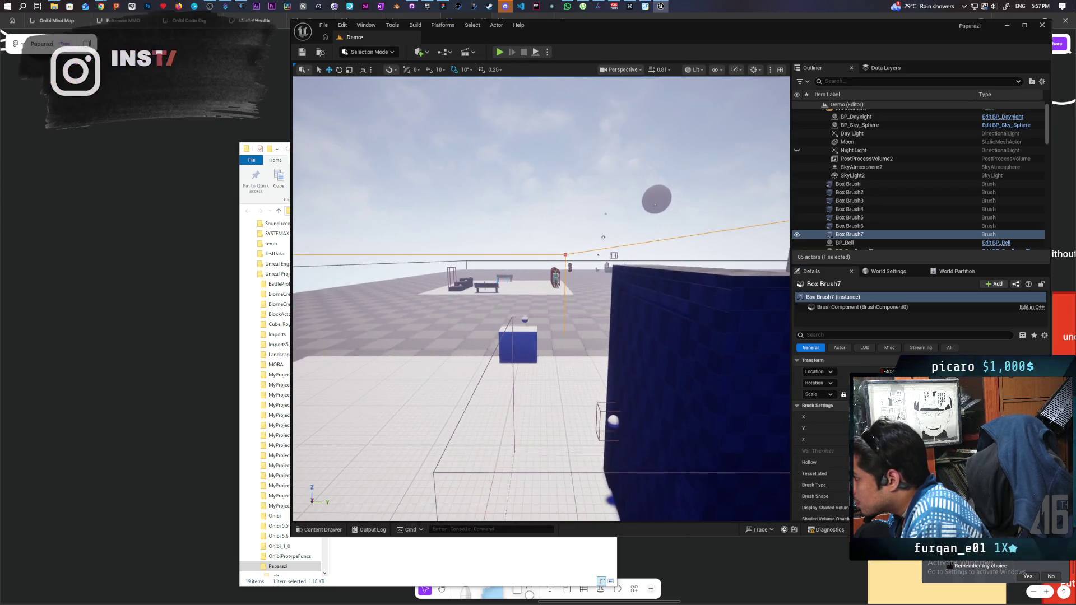
pyautogui.press('d')
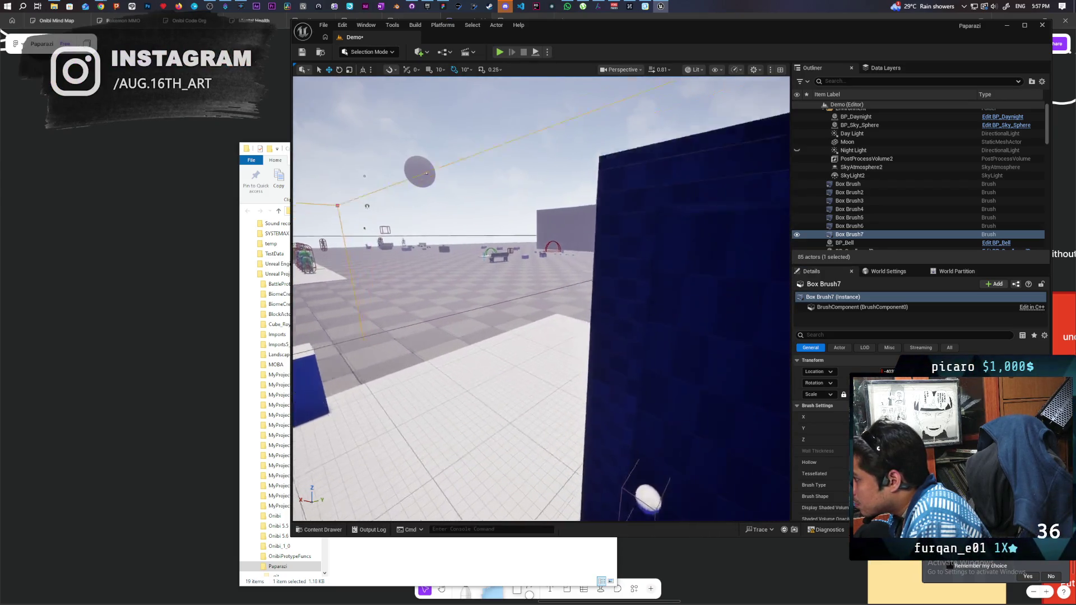
pyautogui.press('w')
pyautogui.press('s')
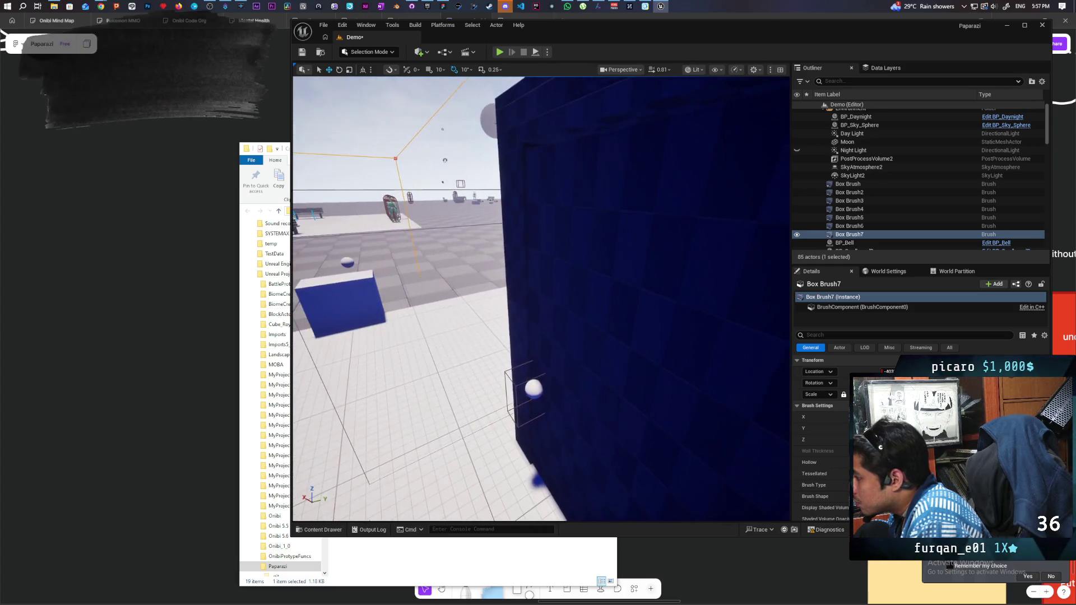
pyautogui.press('s')
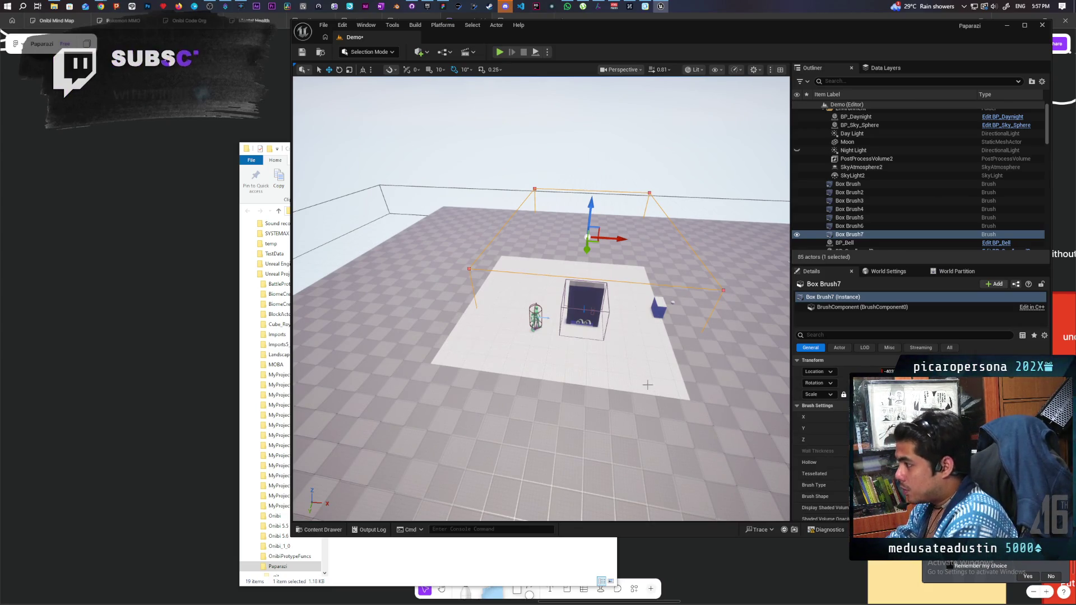
pyautogui.press('w')
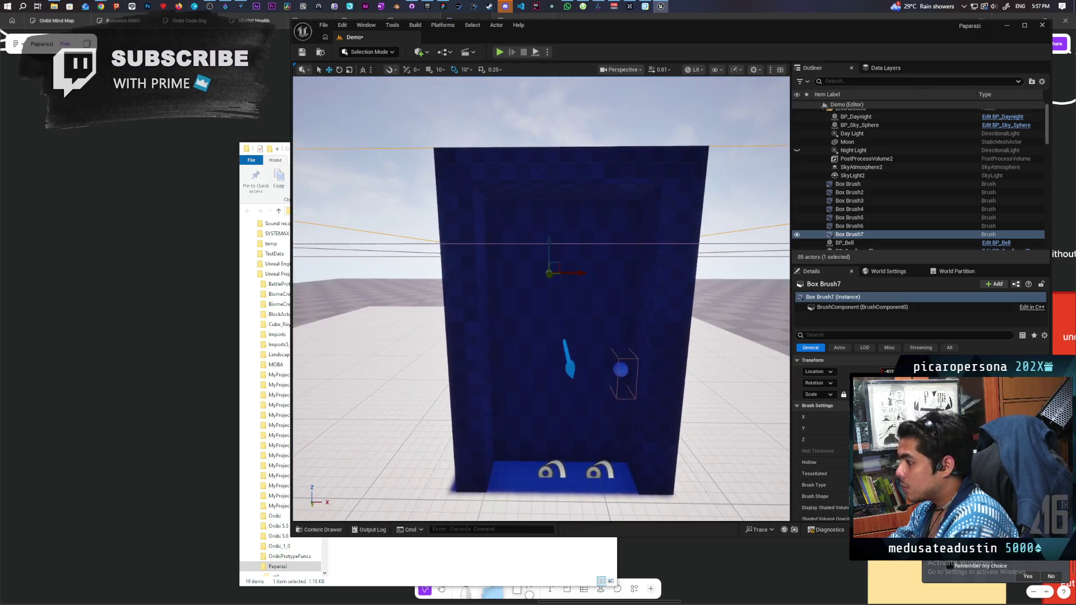
pyautogui.press('s')
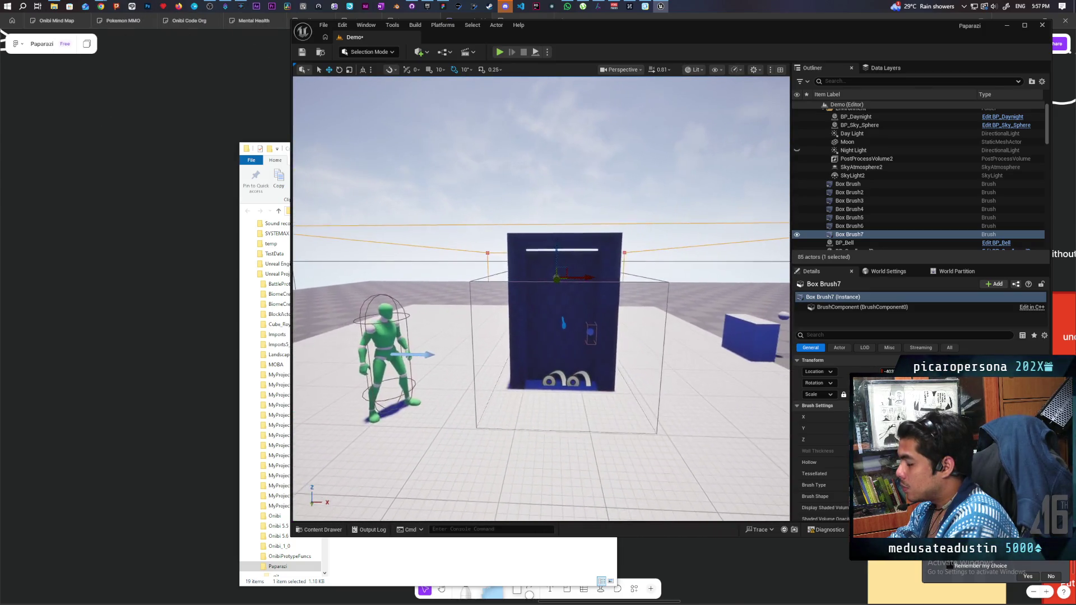
# Select Box Brush through Box Brush7 and convert them into a static mesh named SM_DoorFrame.
pyautogui.click(848, 184)
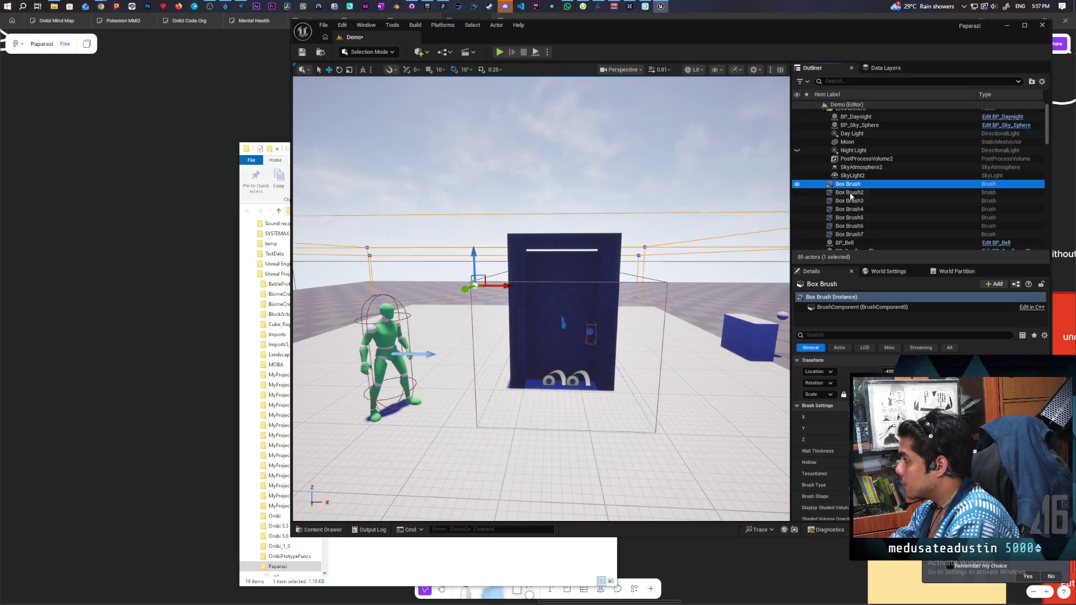
pyautogui.keyDown('shift'); pyautogui.click(851, 234); pyautogui.keyUp('shift')
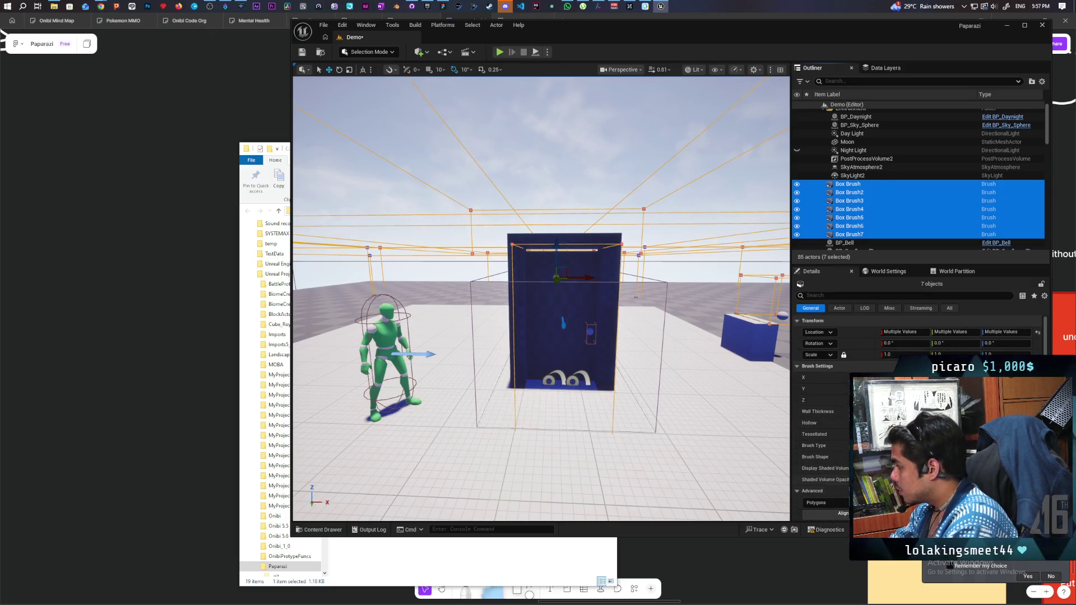
pyautogui.click(810, 529)
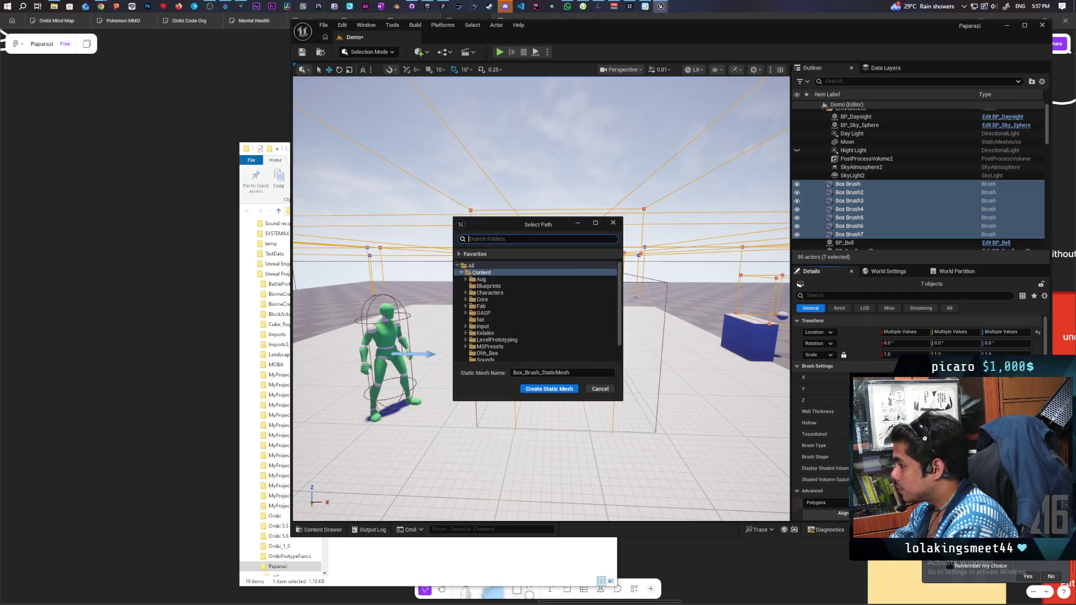
pyautogui.click(558, 373)
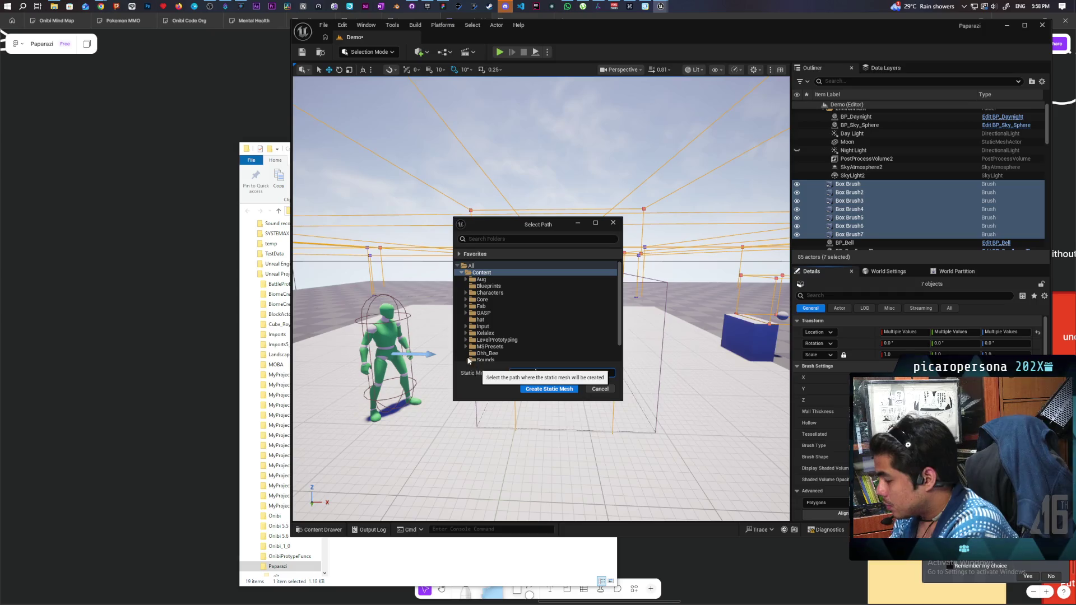
pyautogui.write('SM_DoorFrame')
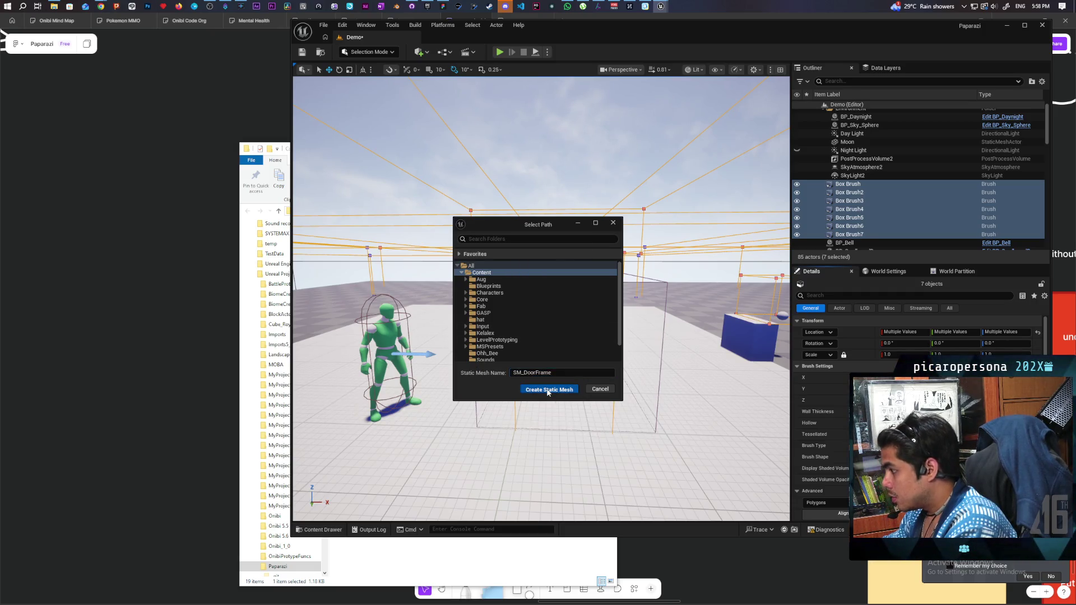
pyautogui.click(548, 391)
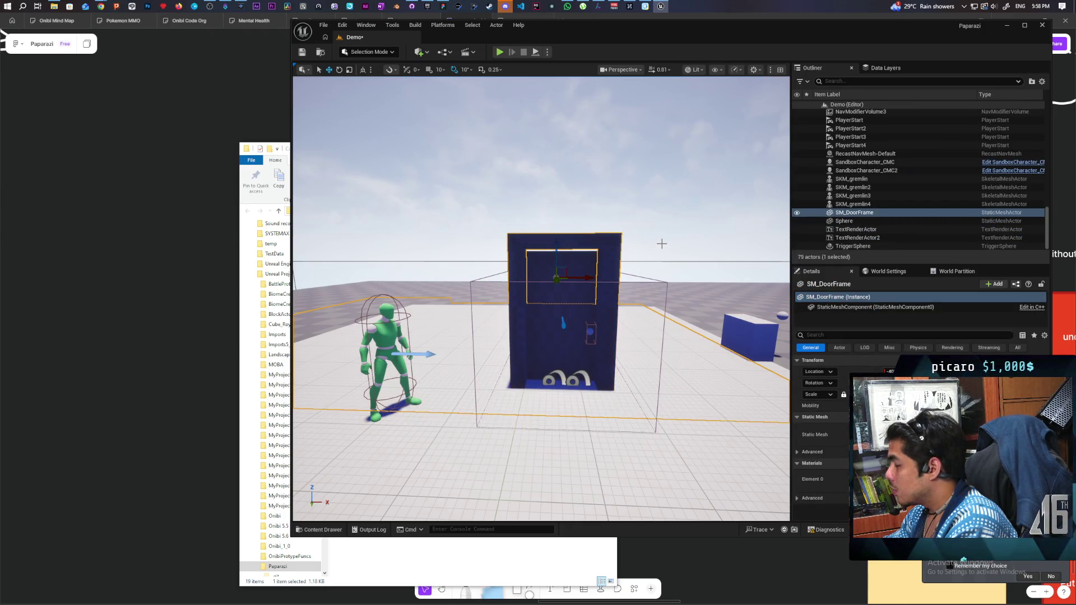
# Undo the Convert Actors operation to bring back the seven separate box brushes.
pyautogui.moveTo(541, 297)
pyautogui.mouseDown()
pyautogui.moveTo(540, 336)
pyautogui.moveTo(532, 252)
pyautogui.moveTo(533, 297)
pyautogui.moveTo(533, 275)
pyautogui.moveTo(656, 259)
pyautogui.moveTo(654, 275)
pyautogui.moveTo(650, 240)
pyautogui.moveTo(651, 265)
pyautogui.mouseUp()
pyautogui.hotkey('ctrl', 'z')
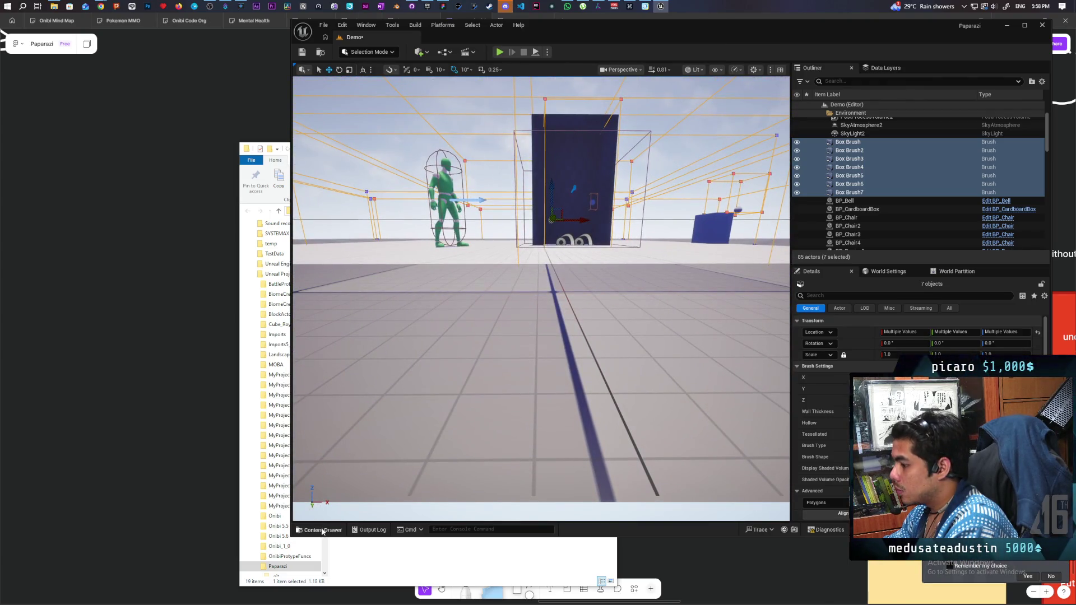
# Delete the SM_DoorFrame asset from the Content Drawer and confirm.
pyautogui.click(323, 530)
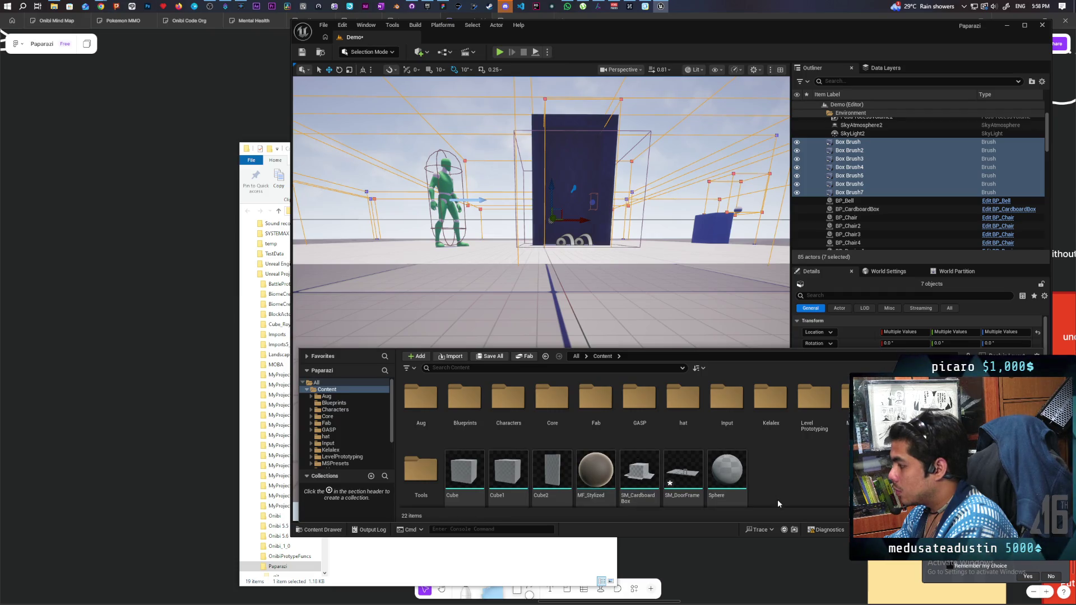
pyautogui.click(682, 474)
pyautogui.press('Delete')
pyautogui.click(531, 451)
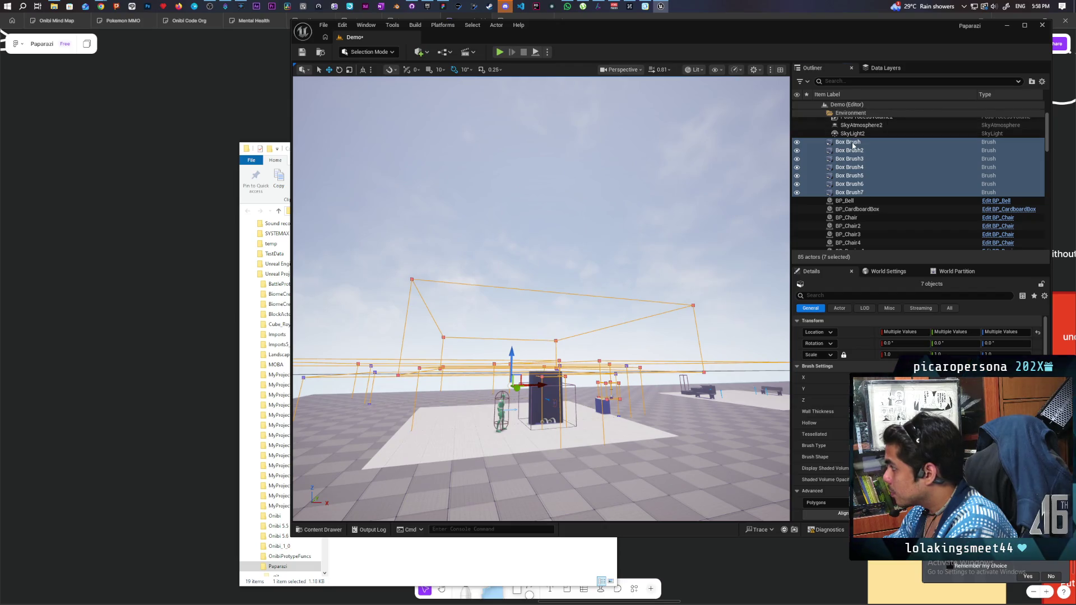
# Select Box Brush7 in the Outliner and frame it in the viewport.
pyautogui.click(874, 142)
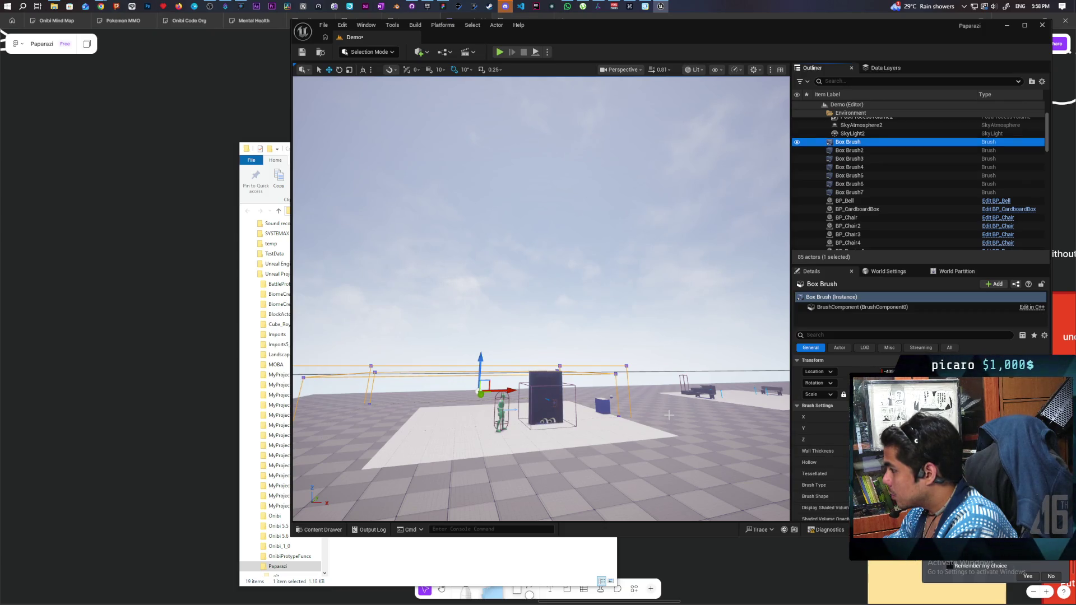
pyautogui.scroll(5, 668, 416)
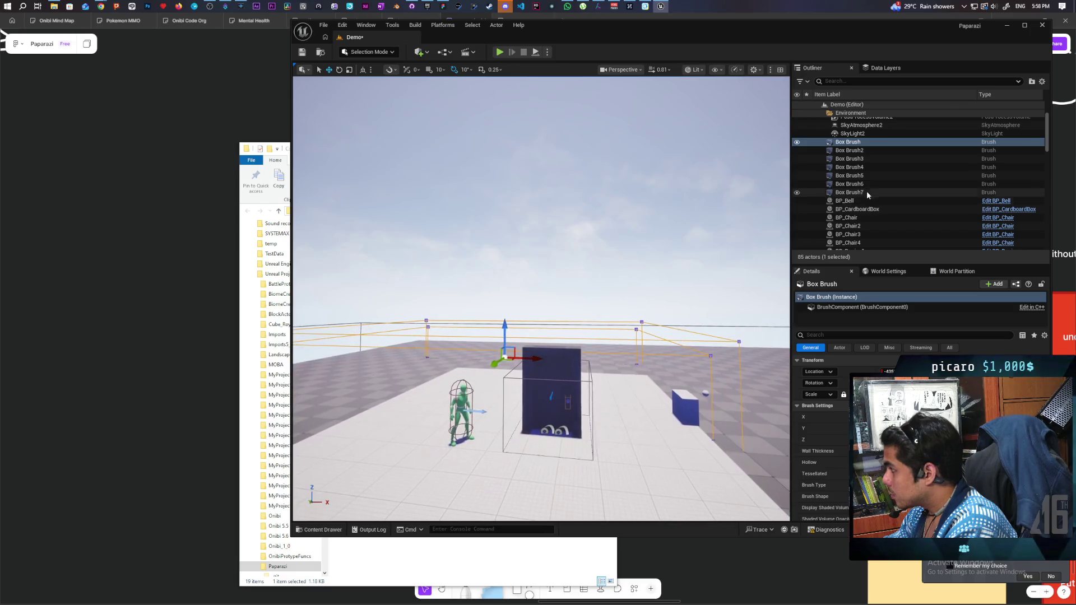
pyautogui.doubleClick(866, 192)
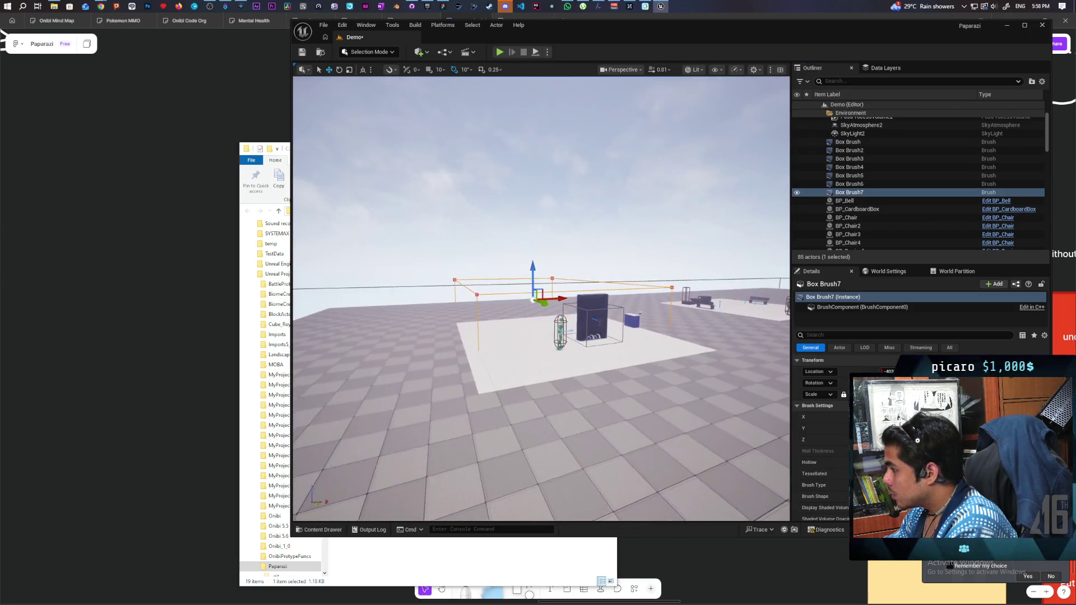
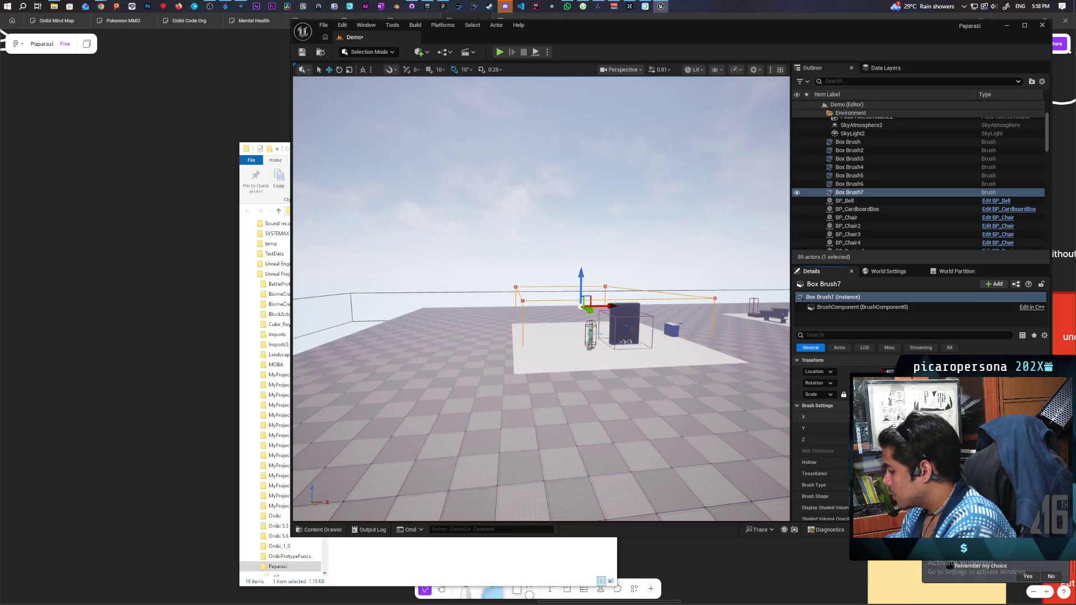
# Raise the Z size of Box Brush7, Box Brush5 and Box Brush4 under Brush Settings.
pyautogui.press('Return')
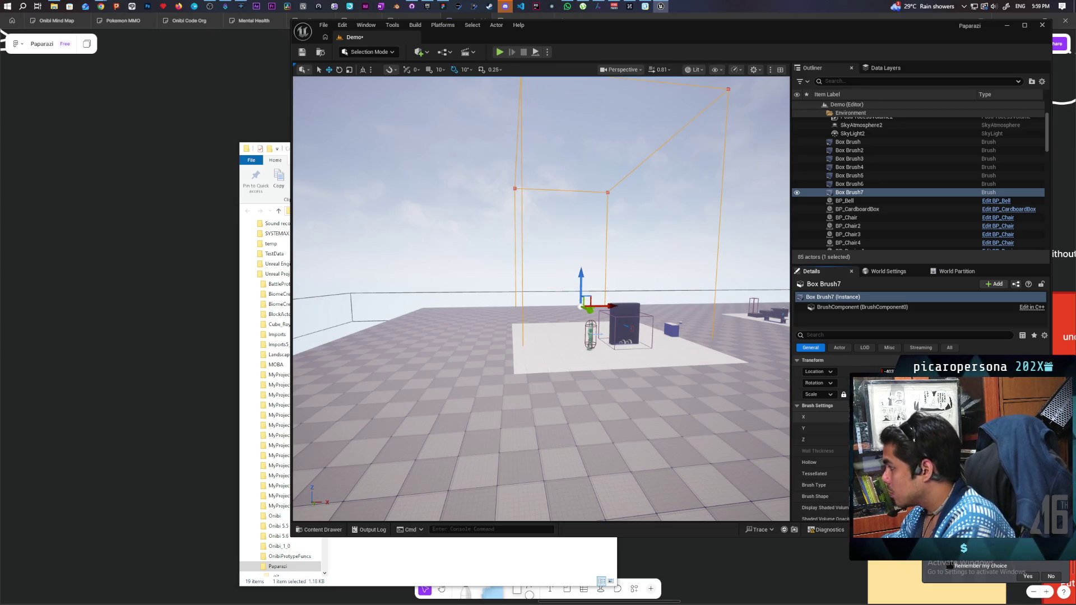
pyautogui.click(855, 186)
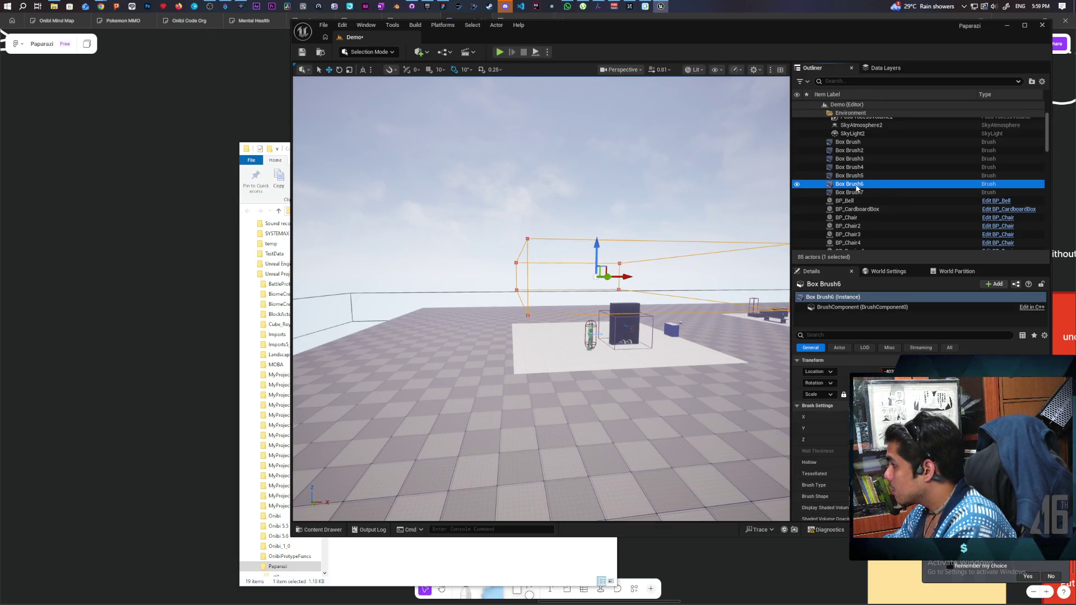
pyautogui.click(856, 175)
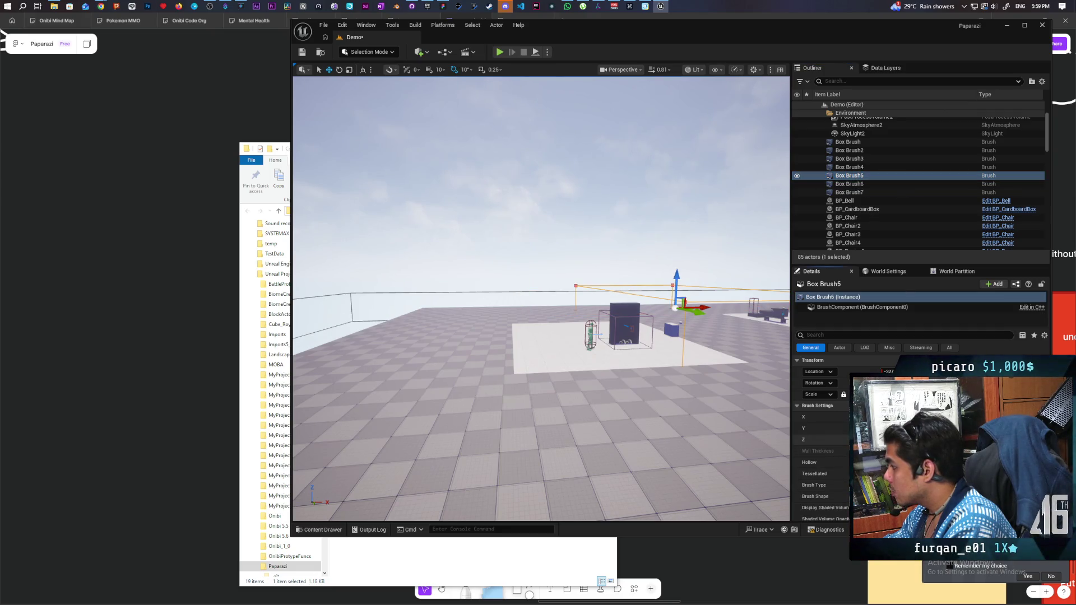
pyautogui.press('Return')
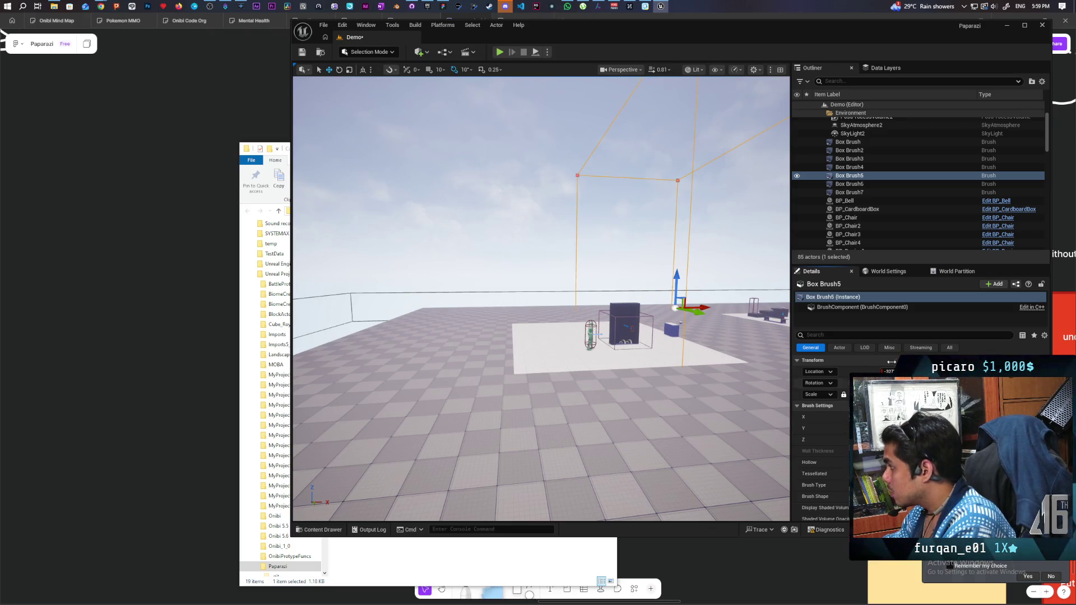
pyautogui.click(848, 167)
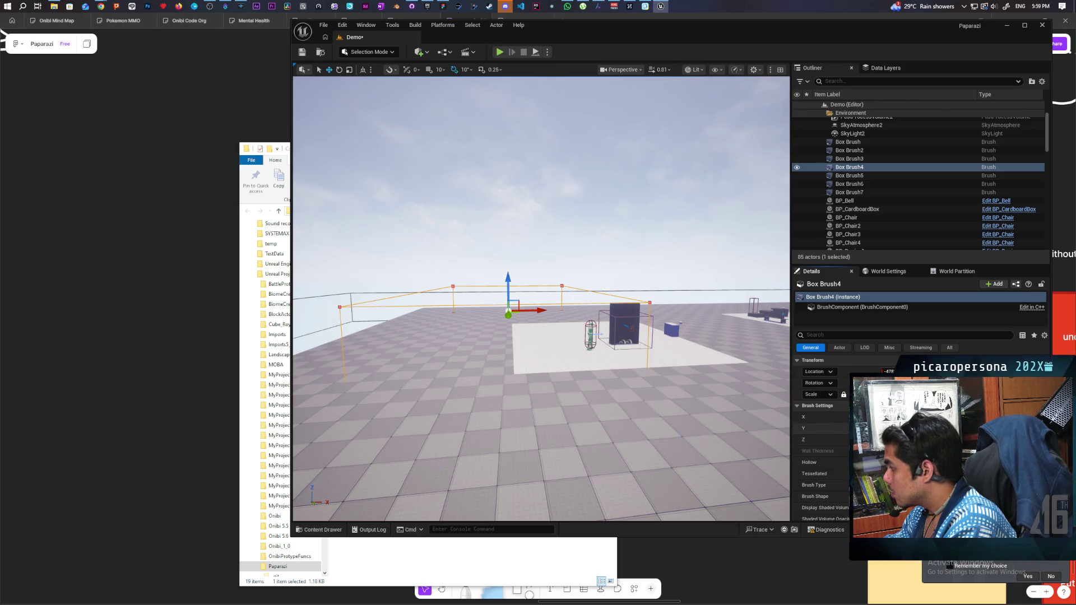
pyautogui.press('Return')
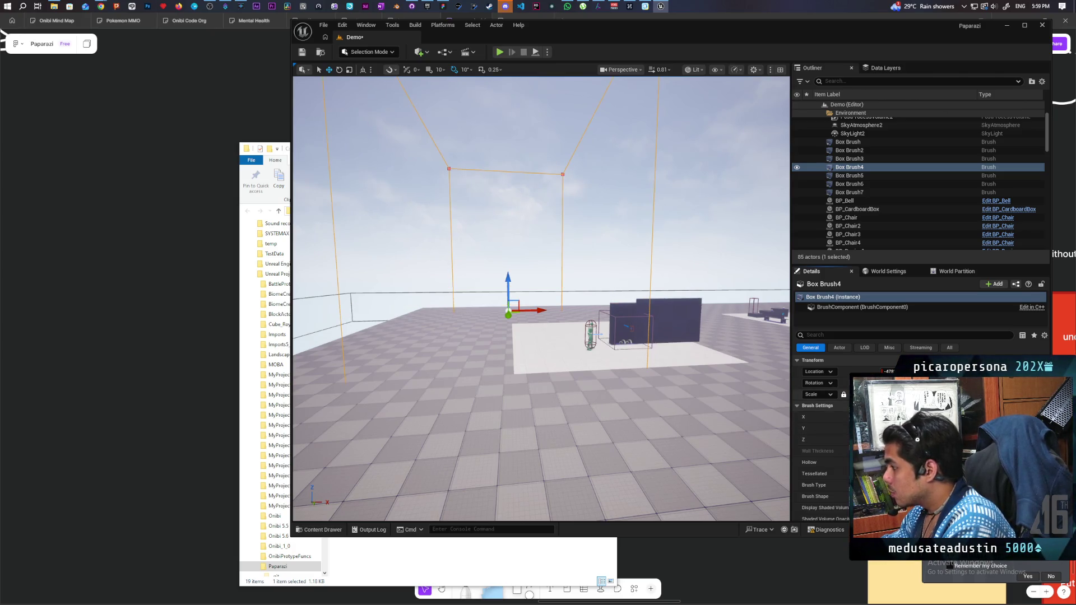
# Frame Box Brush7 from overhead, then select Box Brush5 and hide it in the editor.
pyautogui.moveTo(713, 374)
pyautogui.mouseDown()
pyautogui.moveTo(700, 359)
pyautogui.moveTo(726, 319)
pyautogui.mouseUp()
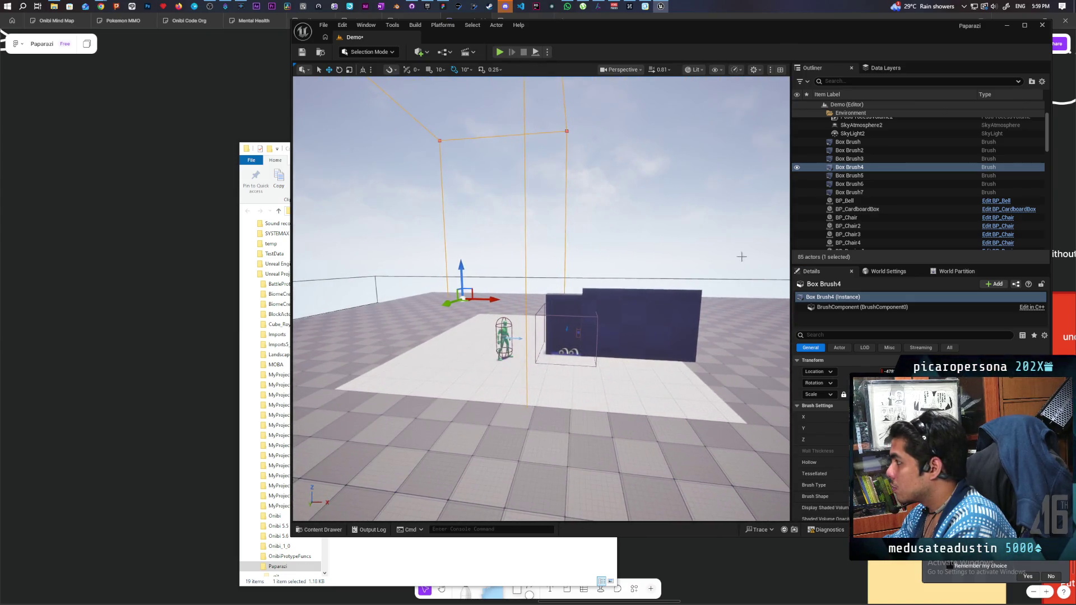
pyautogui.click(851, 193)
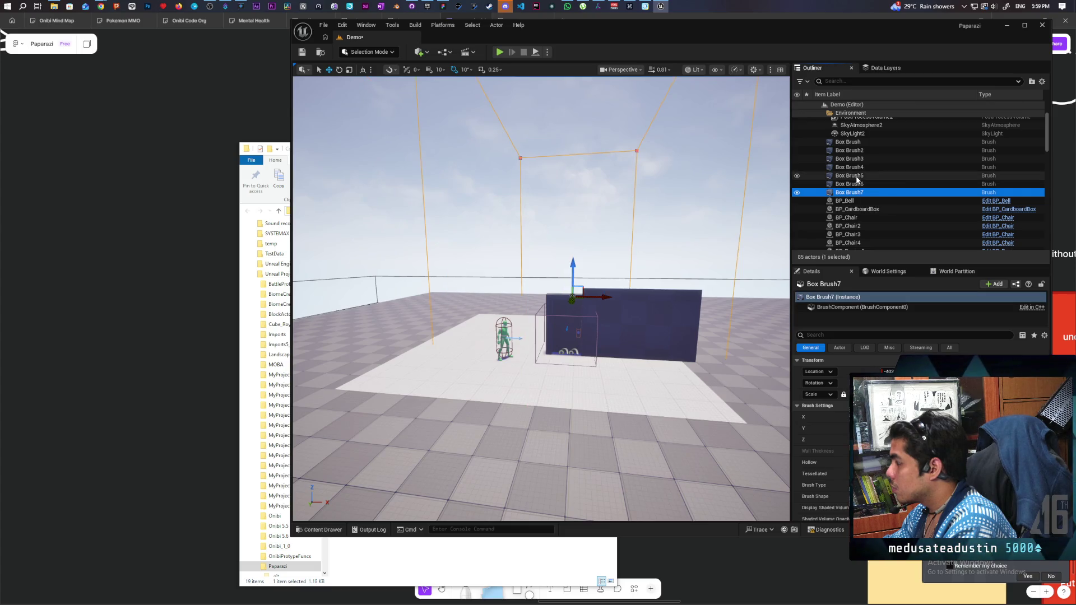
pyautogui.click(855, 185)
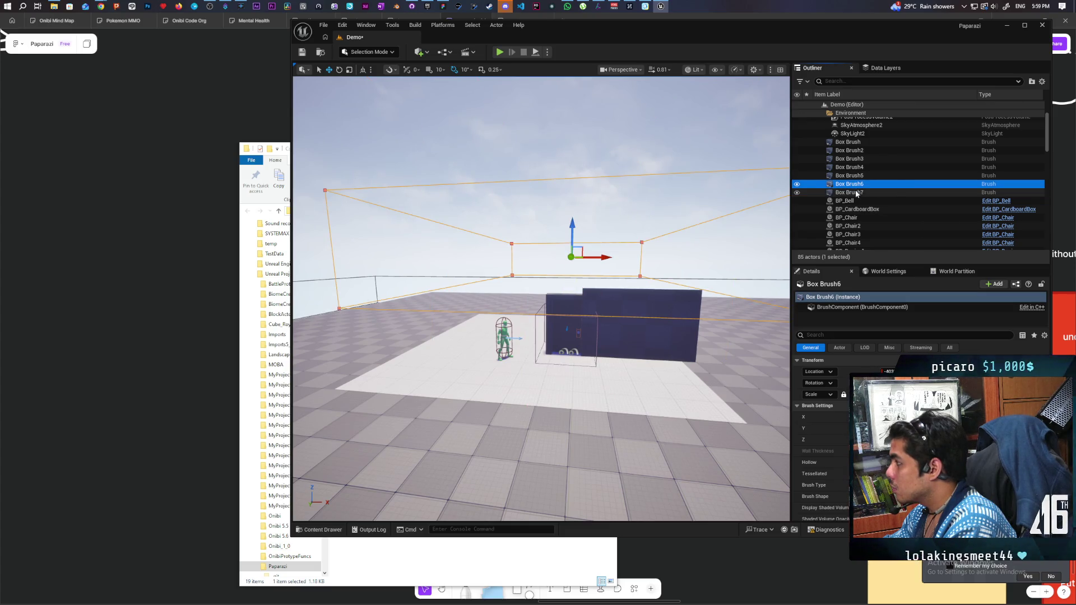
pyautogui.click(856, 192)
pyautogui.doubleClick(853, 194)
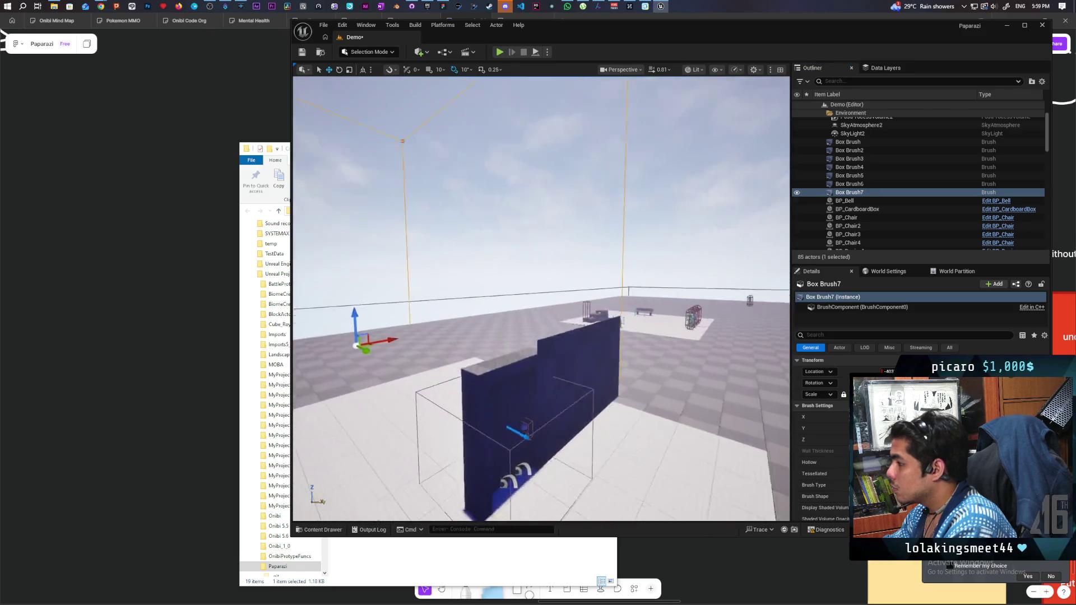
pyautogui.moveTo(541, 297)
pyautogui.mouseDown()
pyautogui.moveTo(563, 292)
pyautogui.moveTo(569, 258)
pyautogui.moveTo(638, 324)
pyautogui.mouseUp()
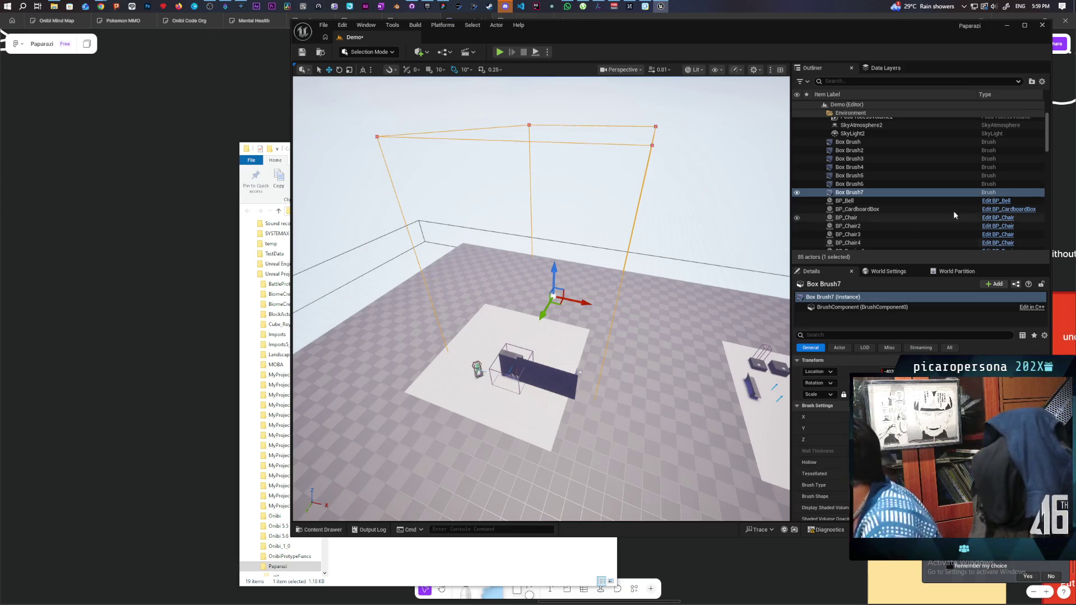
pyautogui.click(842, 185)
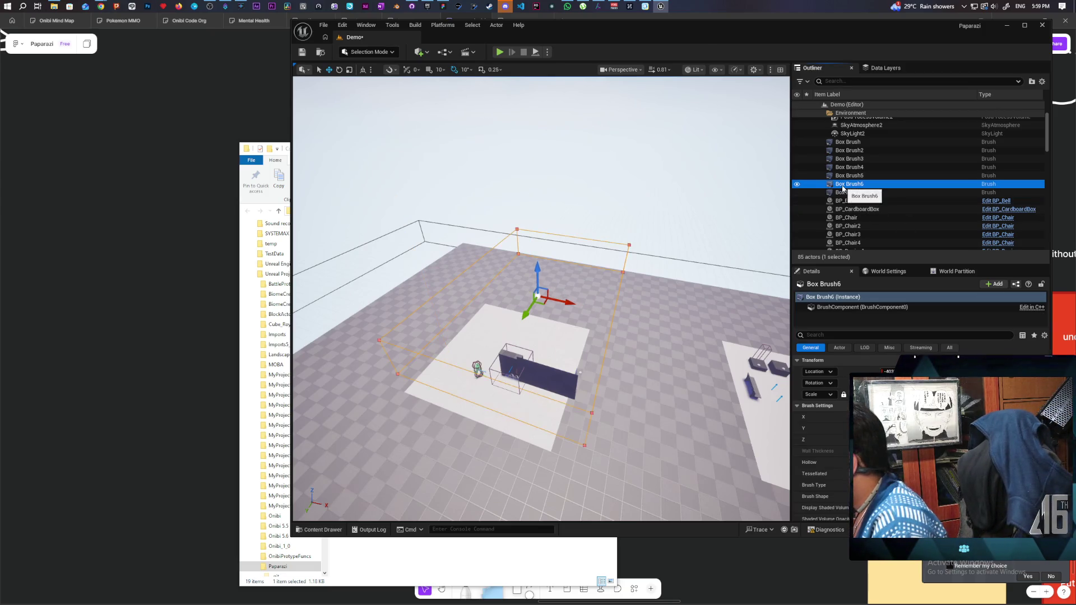
pyautogui.click(845, 177)
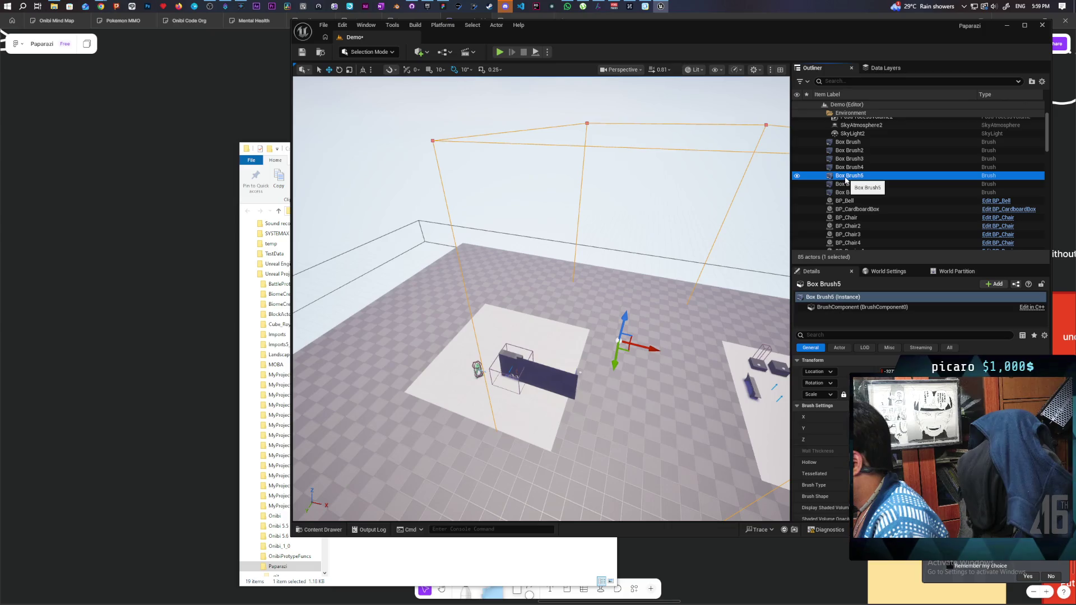
pyautogui.moveTo(586, 297)
pyautogui.mouseDown()
pyautogui.moveTo(566, 364)
pyautogui.moveTo(530, 302)
pyautogui.moveTo(552, 286)
pyautogui.moveTo(551, 213)
pyautogui.moveTo(538, 235)
pyautogui.moveTo(554, 241)
pyautogui.moveTo(580, 318)
pyautogui.mouseUp()
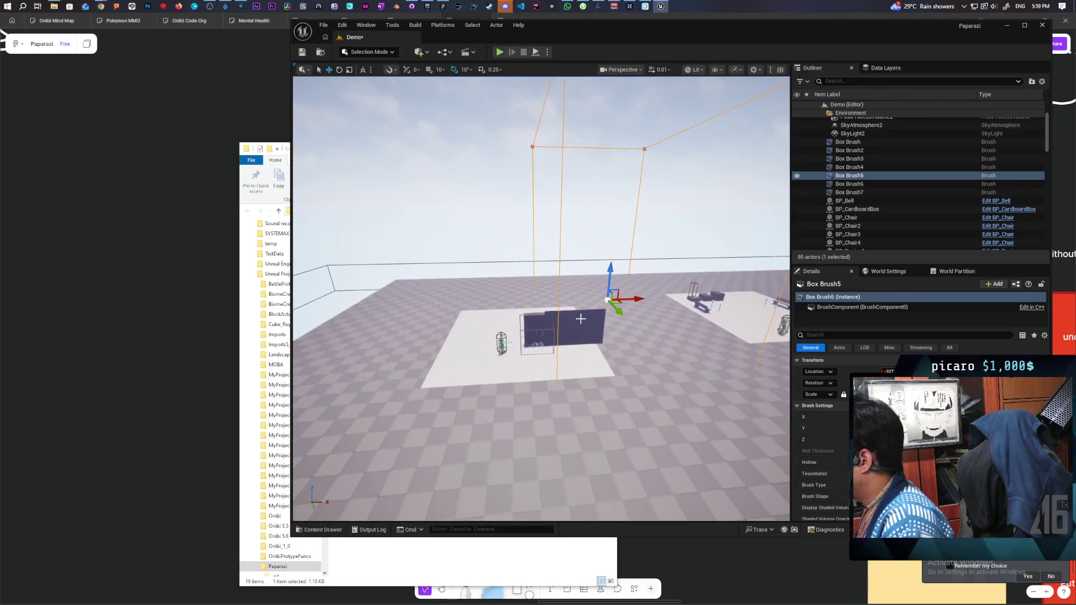
pyautogui.click(796, 176)
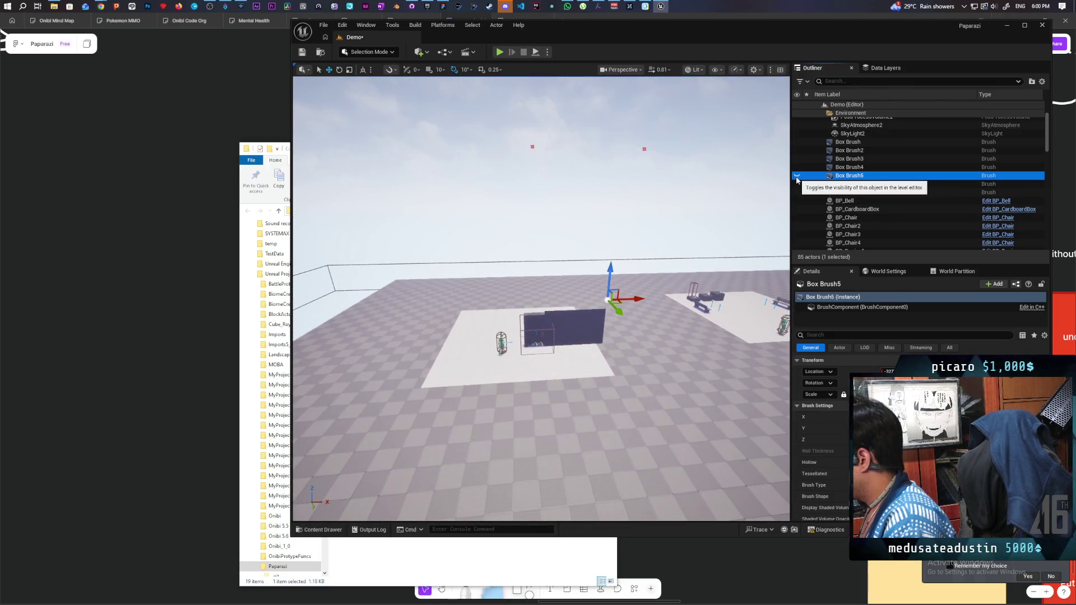
# Unhide Box Brush5 and toggle Box Brush6's visibility to compare, leaving it shown and focused.
pyautogui.click(796, 176)
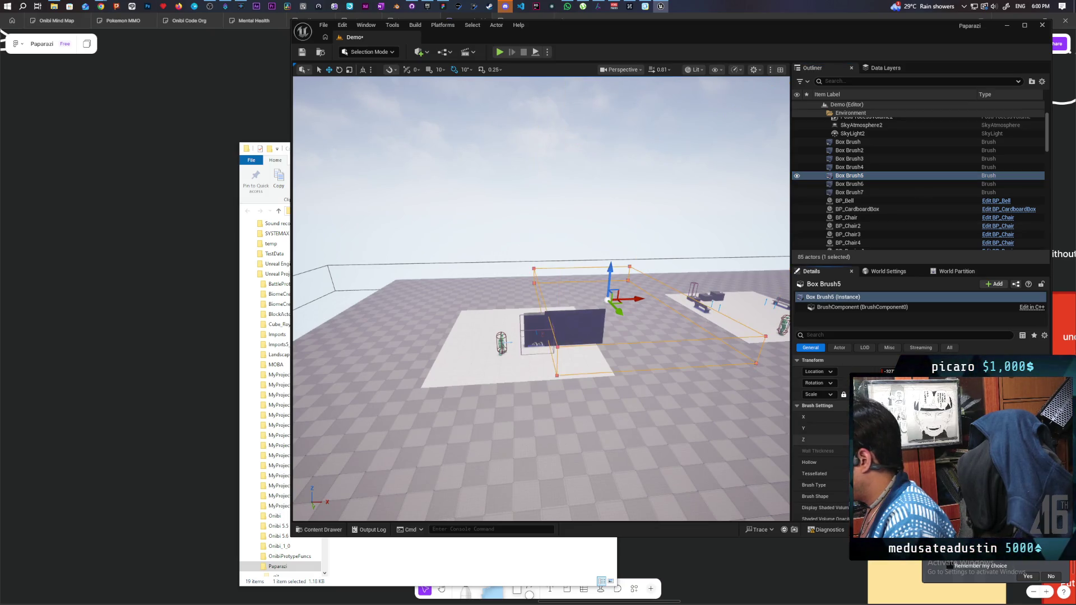
pyautogui.moveTo(661, 431)
pyautogui.mouseDown()
pyautogui.moveTo(639, 387)
pyautogui.moveTo(758, 378)
pyautogui.mouseUp()
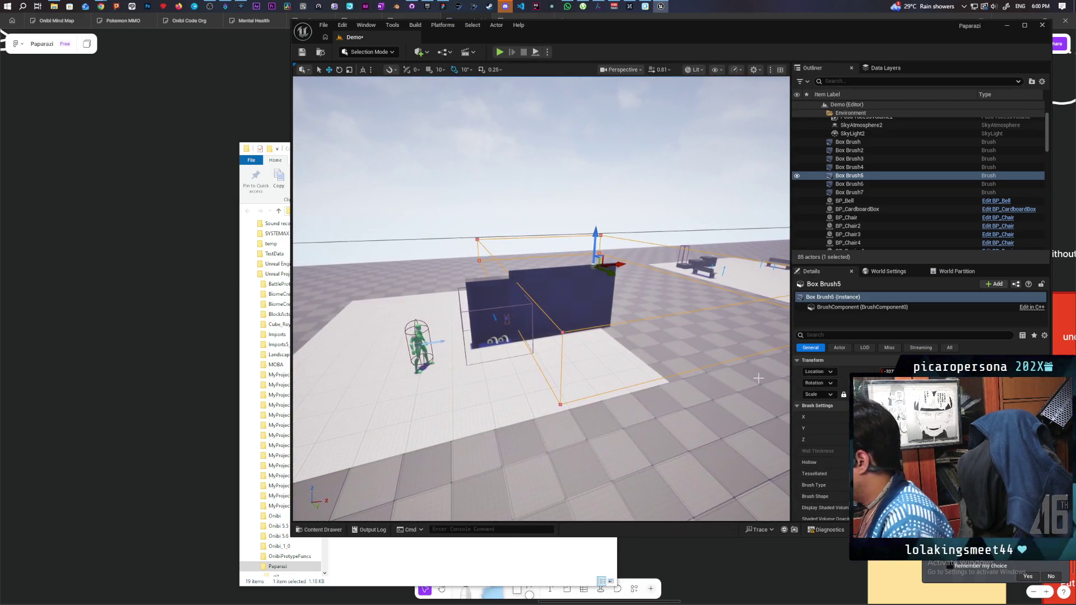
pyautogui.click(797, 185)
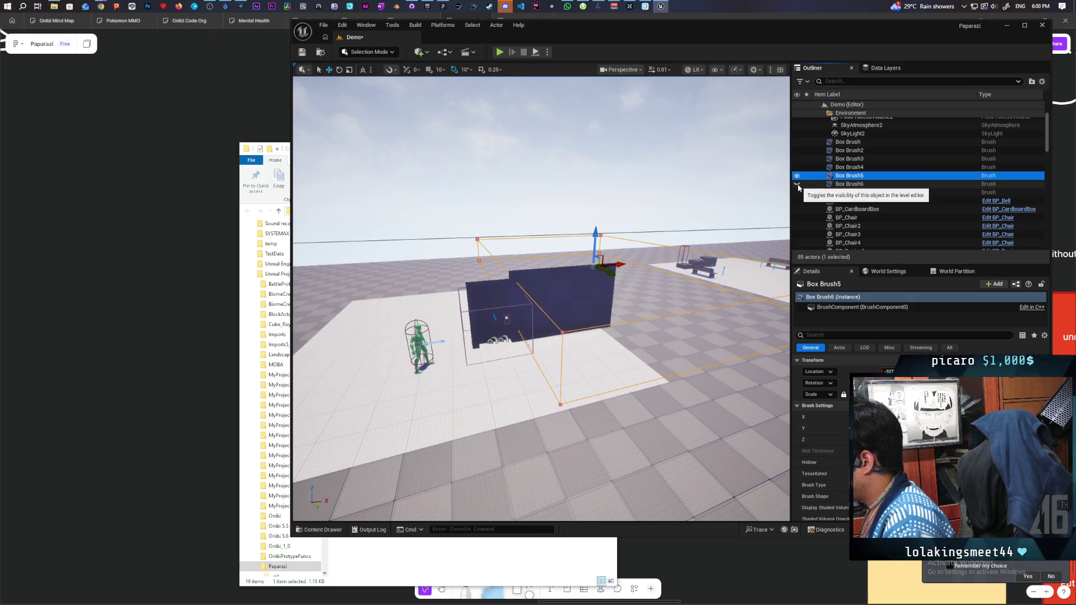
pyautogui.press('f')
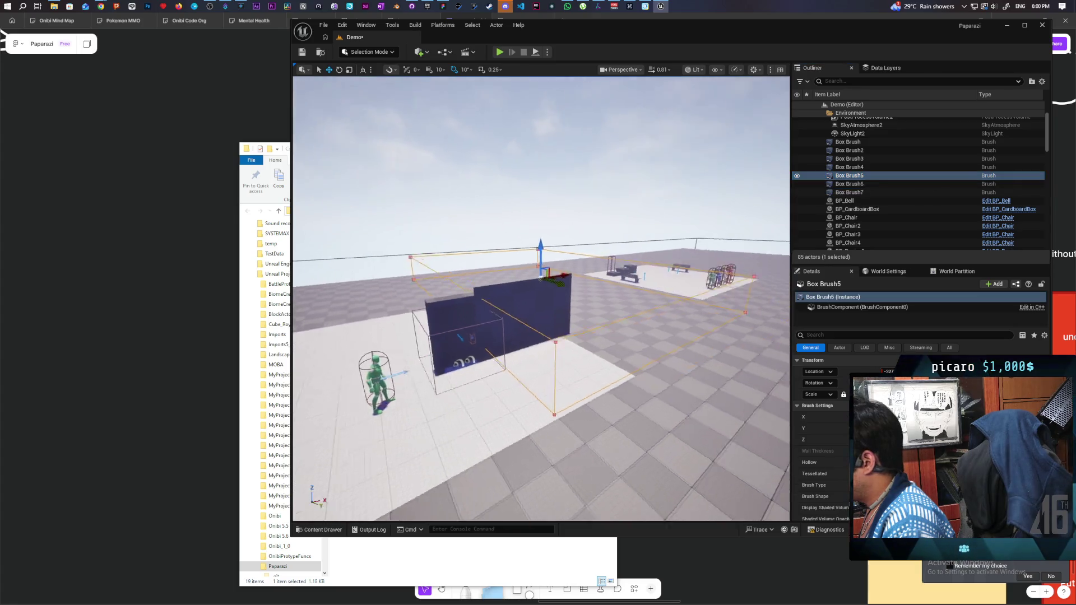
pyautogui.click(797, 184)
pyautogui.click(797, 185)
pyautogui.click(797, 185)
pyautogui.click(797, 185)
pyautogui.click(797, 184)
pyautogui.click(798, 185)
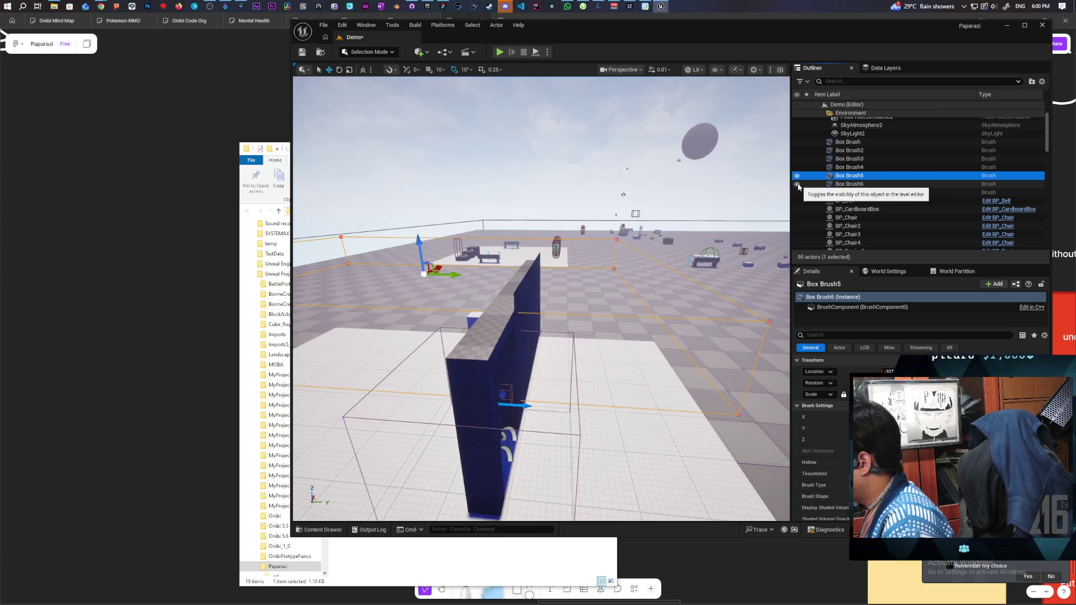
pyautogui.doubleClick(880, 185)
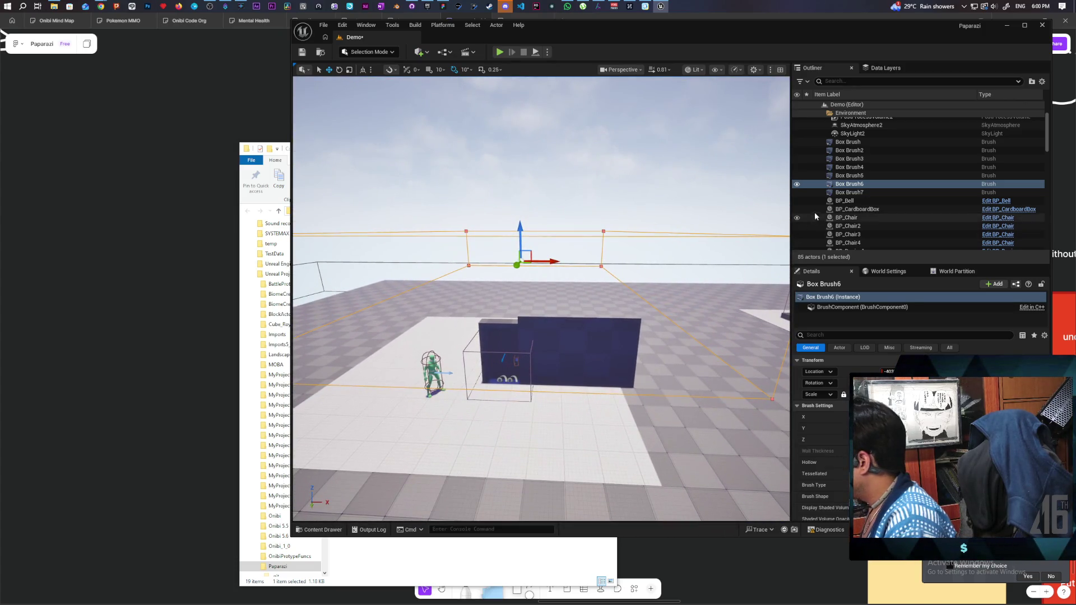
# Toggle Box Brush's visibility to compare, leave it hidden, and select the thin Box Brush6 slab.
pyautogui.click(797, 193)
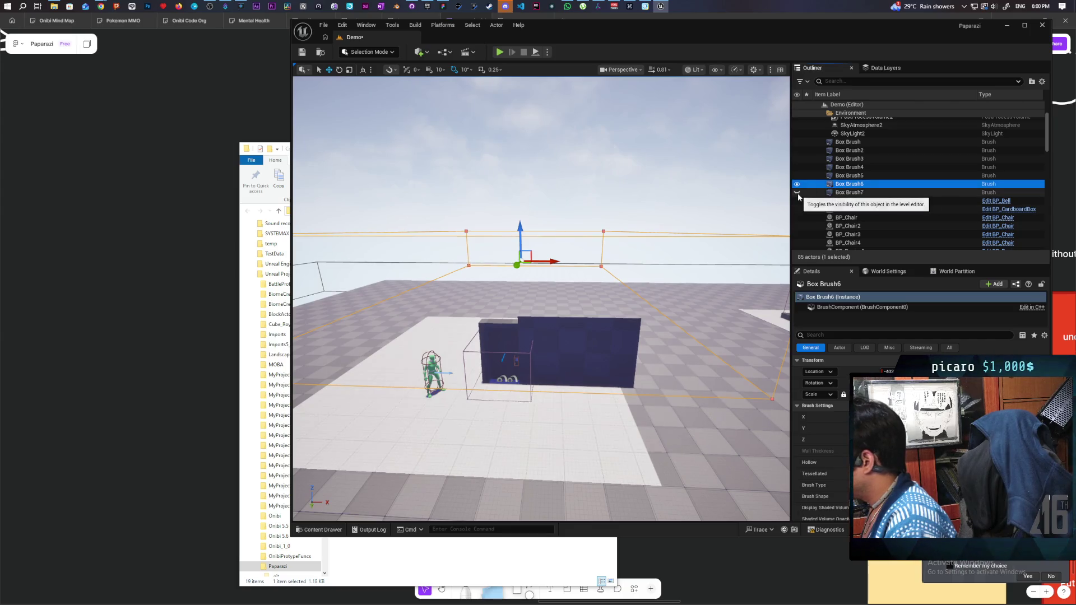
pyautogui.click(798, 142)
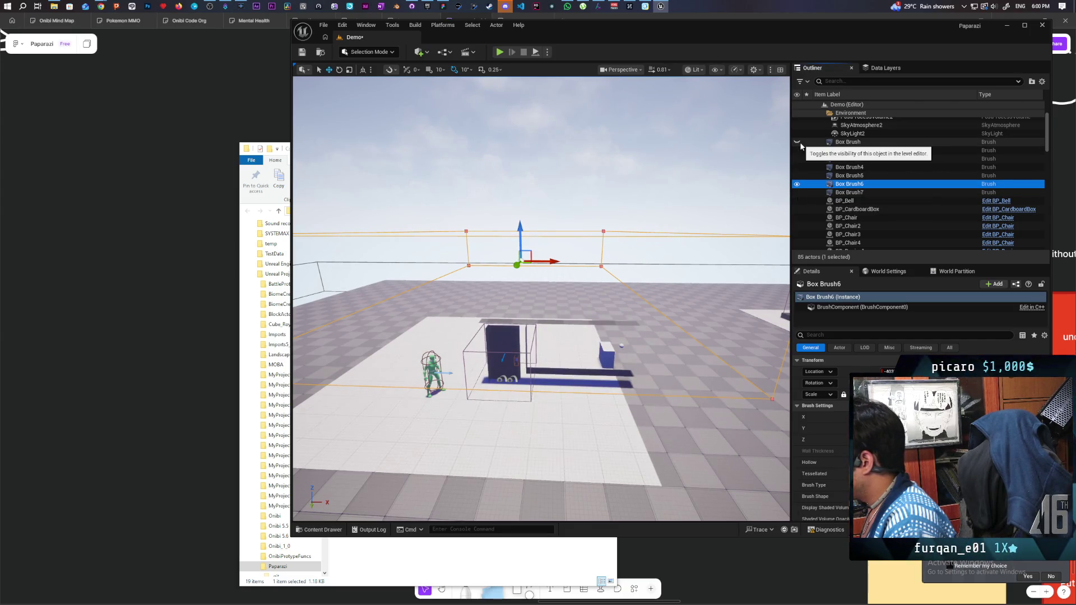
pyautogui.click(800, 146)
pyautogui.click(800, 146)
pyautogui.click(800, 145)
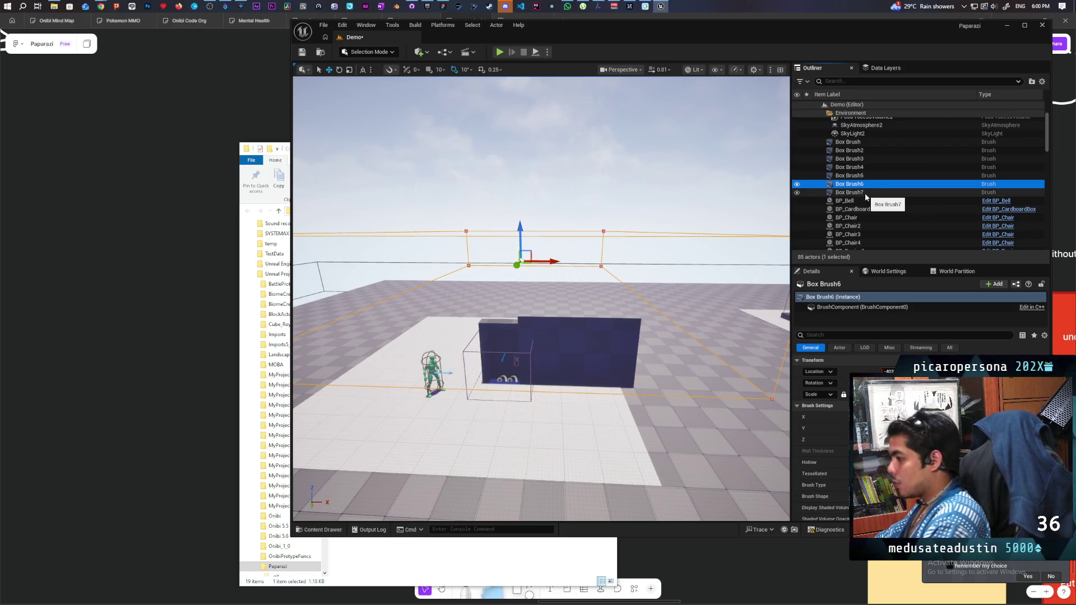
pyautogui.click(604, 344)
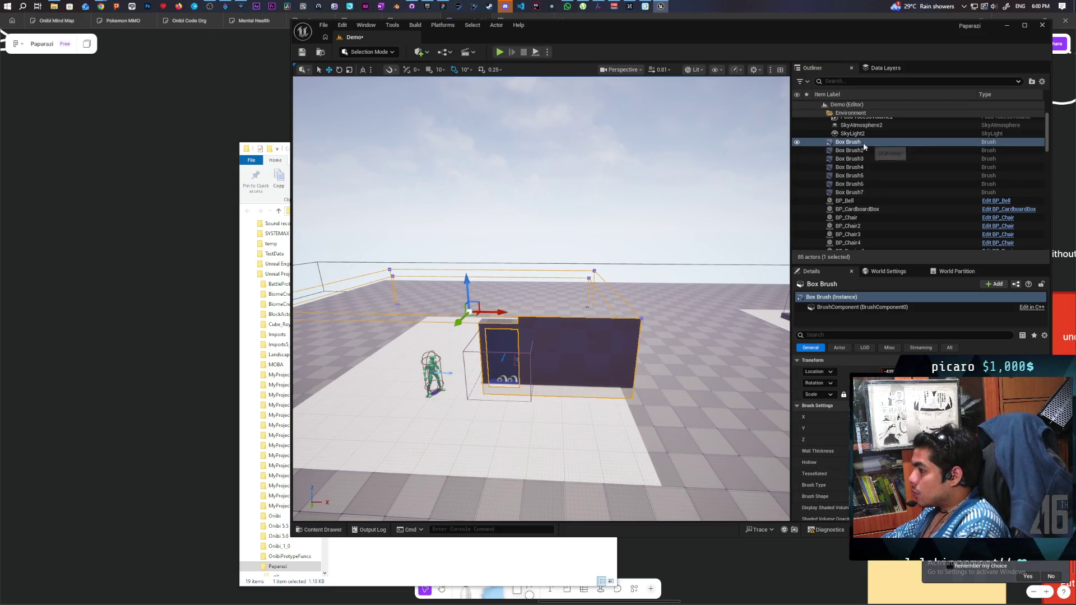
pyautogui.click(798, 143)
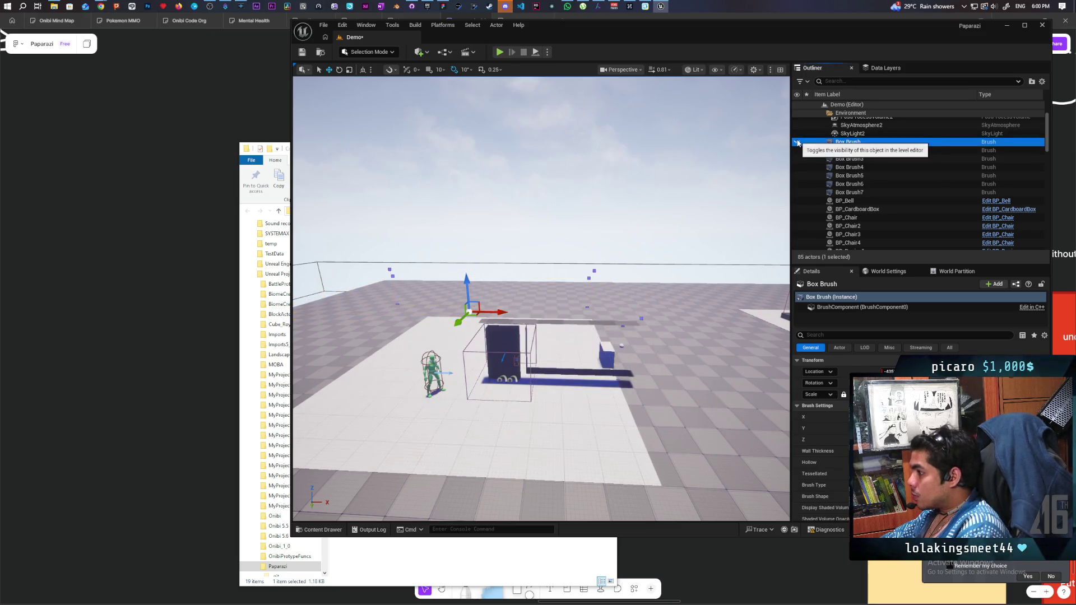
pyautogui.click(798, 142)
pyautogui.click(797, 142)
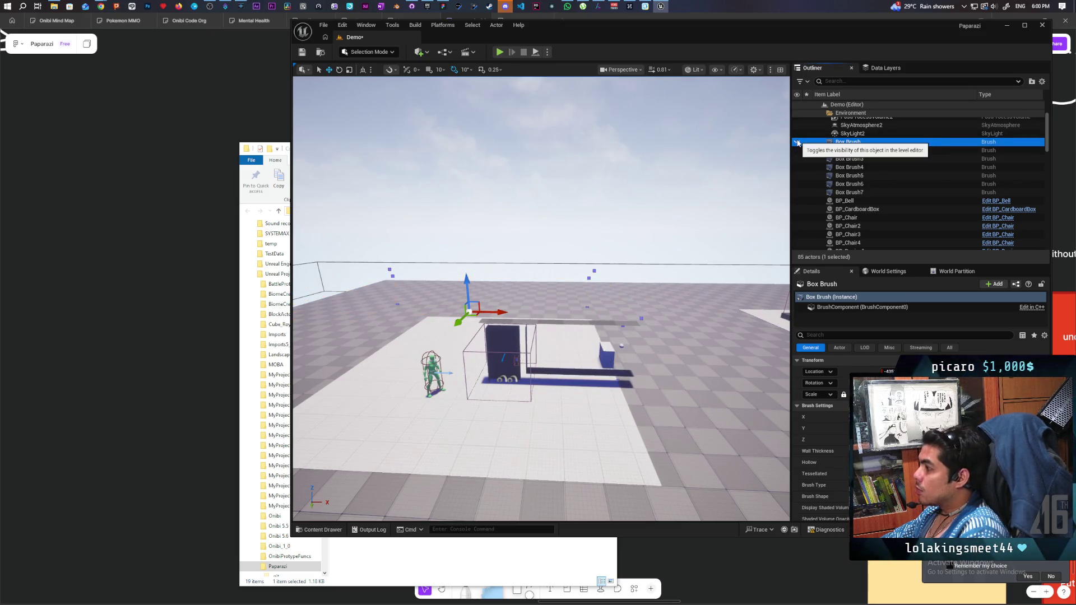
pyautogui.click(572, 323)
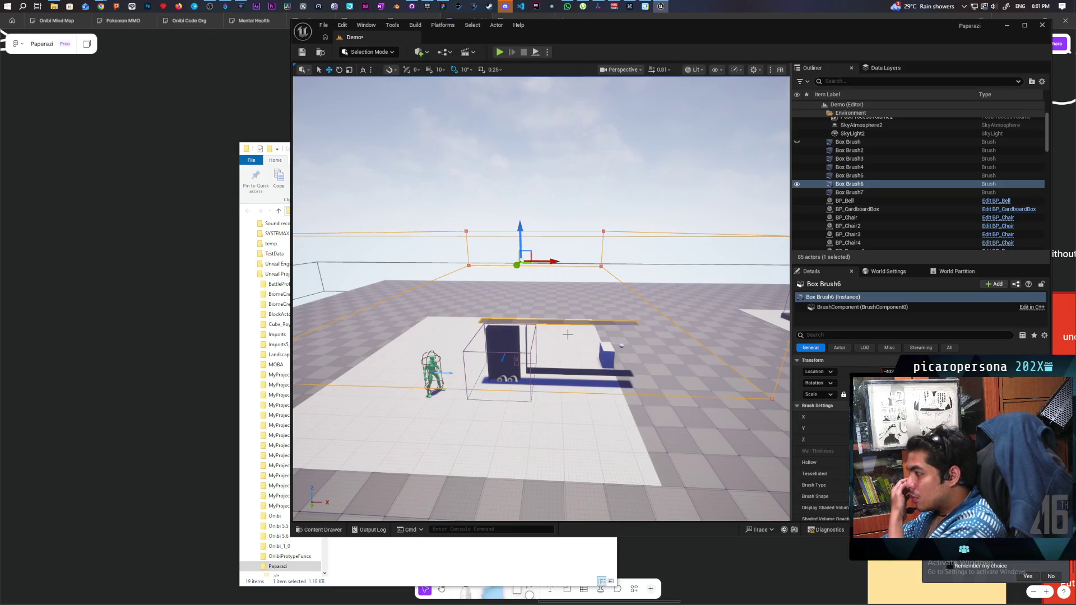
# Select the Box Brush5 slab, then Box Brush6, moving the view toward the door and character.
pyautogui.click(571, 371)
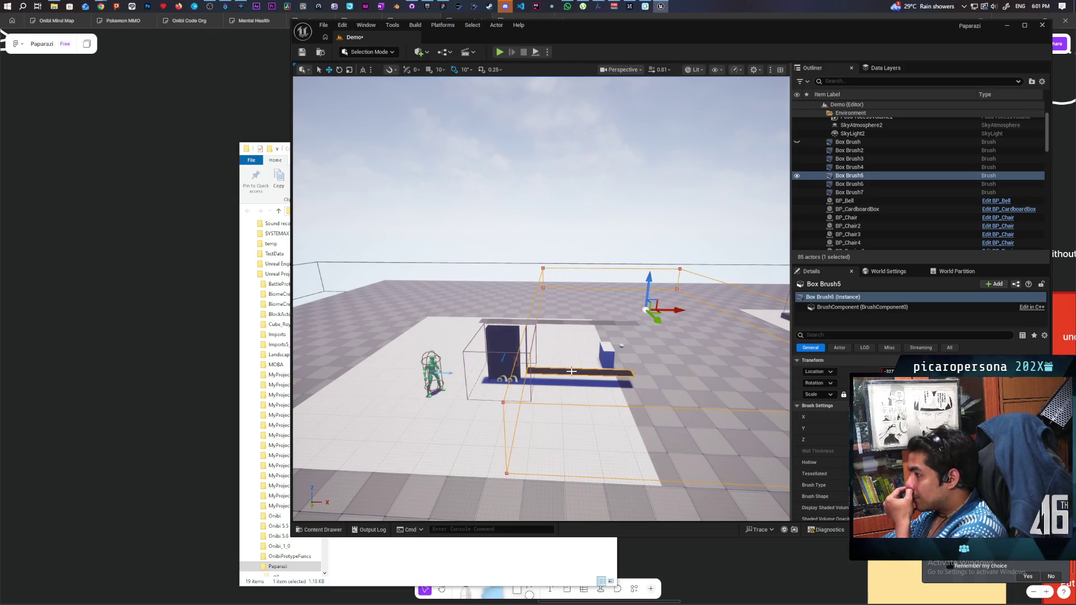
pyautogui.moveTo(580, 414)
pyautogui.mouseDown()
pyautogui.moveTo(535, 420)
pyautogui.moveTo(649, 290)
pyautogui.moveTo(631, 246)
pyautogui.moveTo(631, 263)
pyautogui.mouseUp()
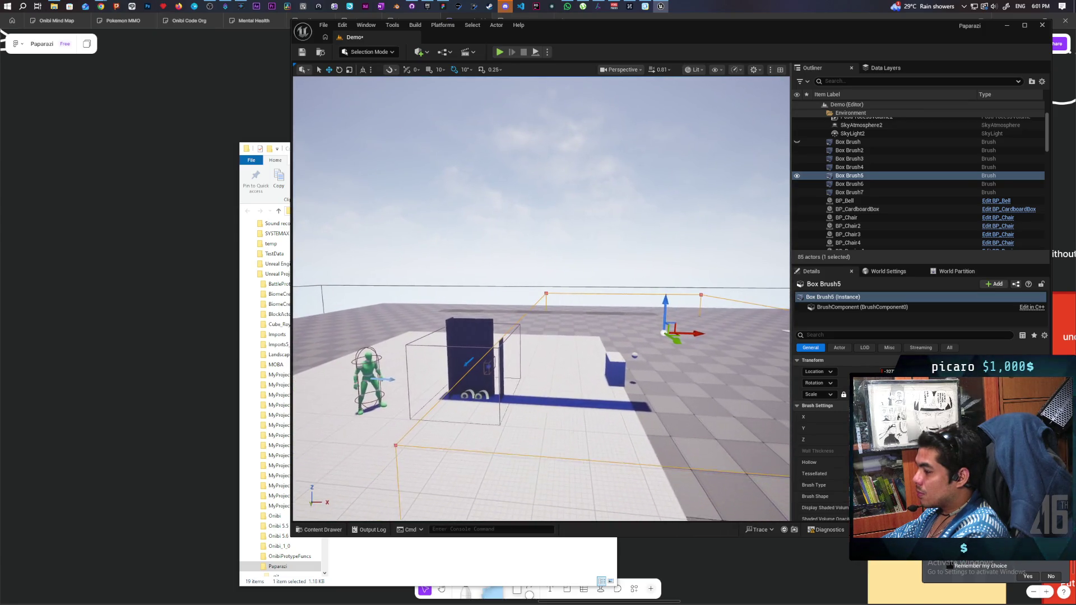
pyautogui.click(484, 311)
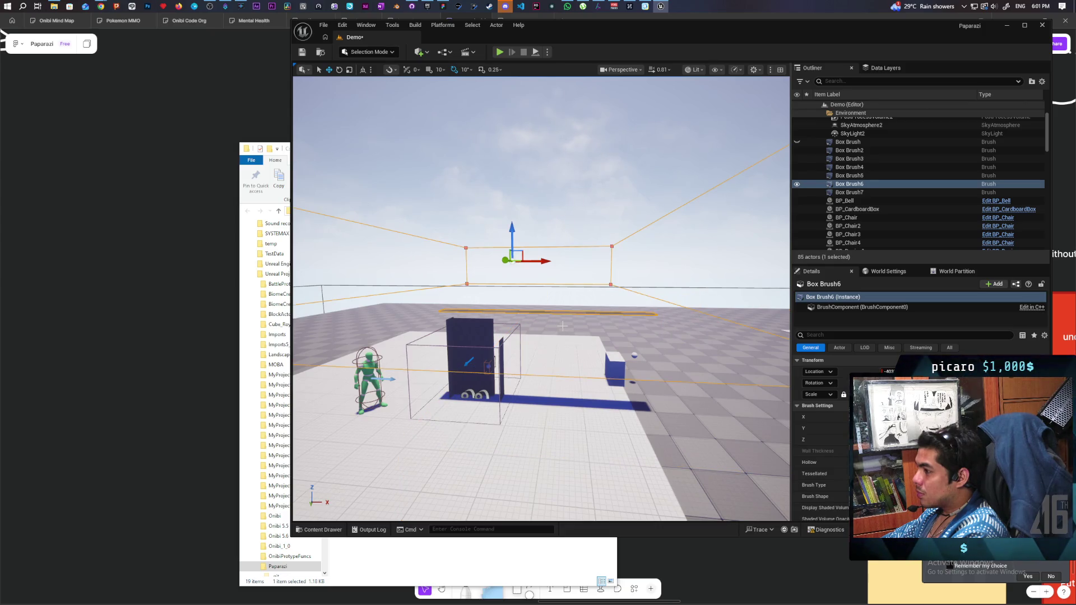
pyautogui.moveTo(565, 329)
pyautogui.mouseDown()
pyautogui.moveTo(571, 283)
pyautogui.moveTo(572, 311)
pyautogui.moveTo(571, 297)
pyautogui.mouseUp()
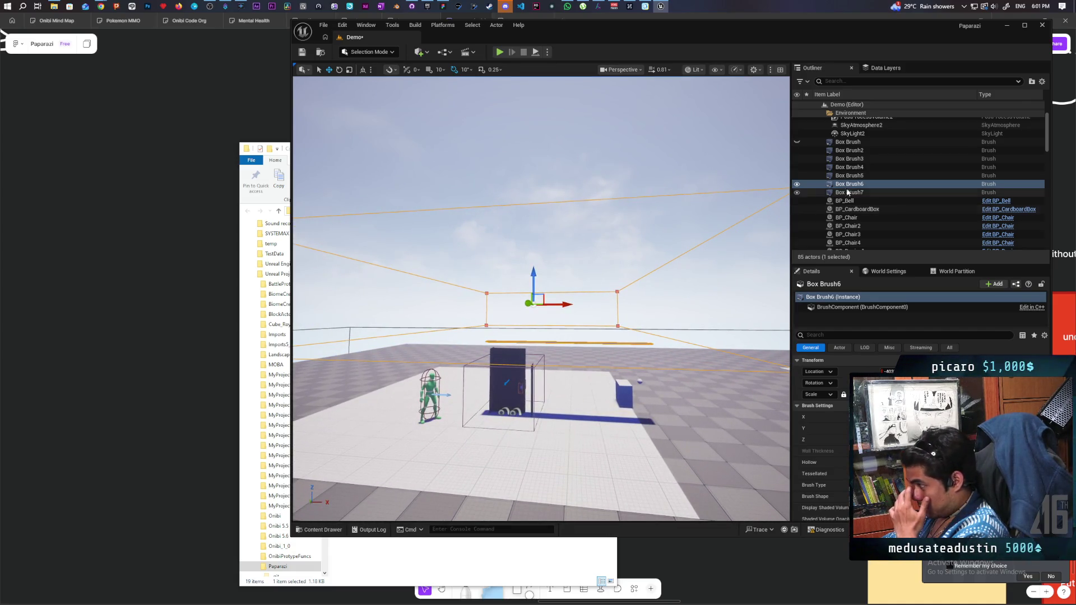
# Unhide the Box Brush wall, focus on it, and orbit below the floor to inspect it.
pyautogui.click(797, 142)
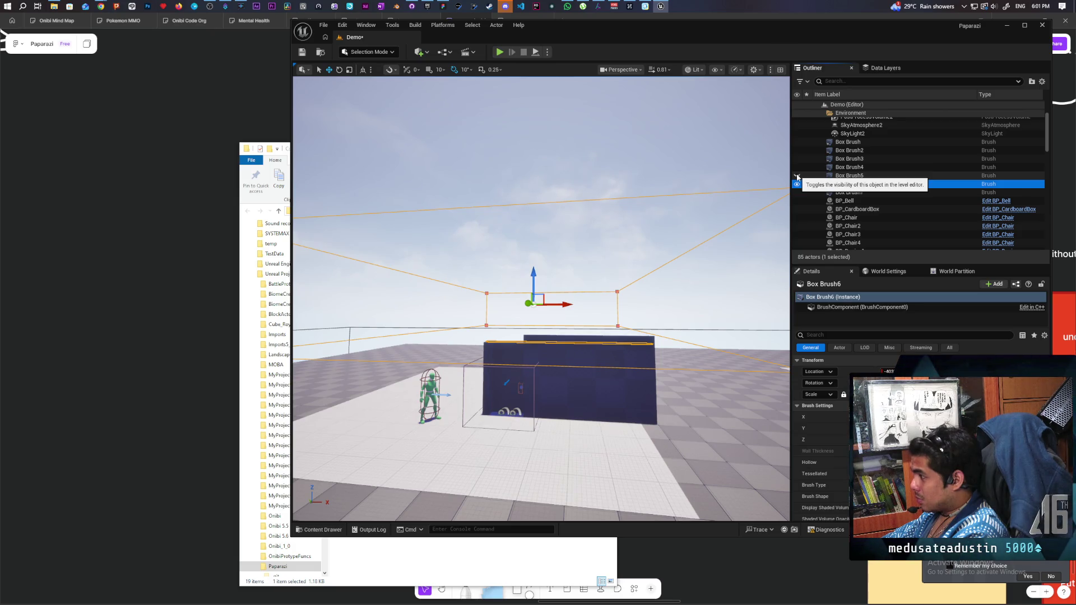
pyautogui.doubleClick(797, 185)
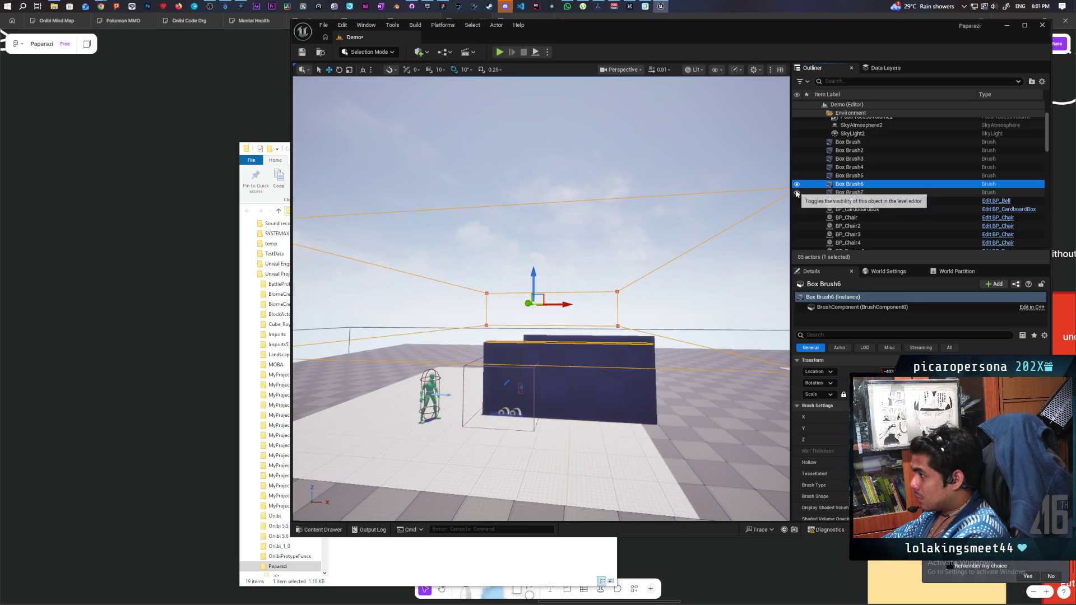
pyautogui.click(619, 391)
pyautogui.press('f')
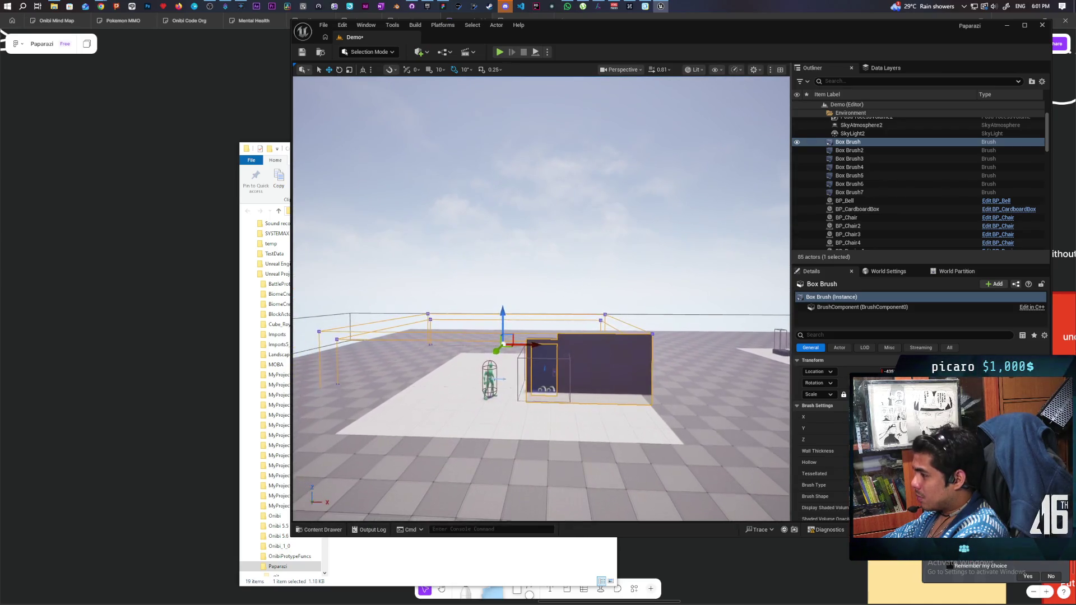
pyautogui.scroll(3, 645, 327)
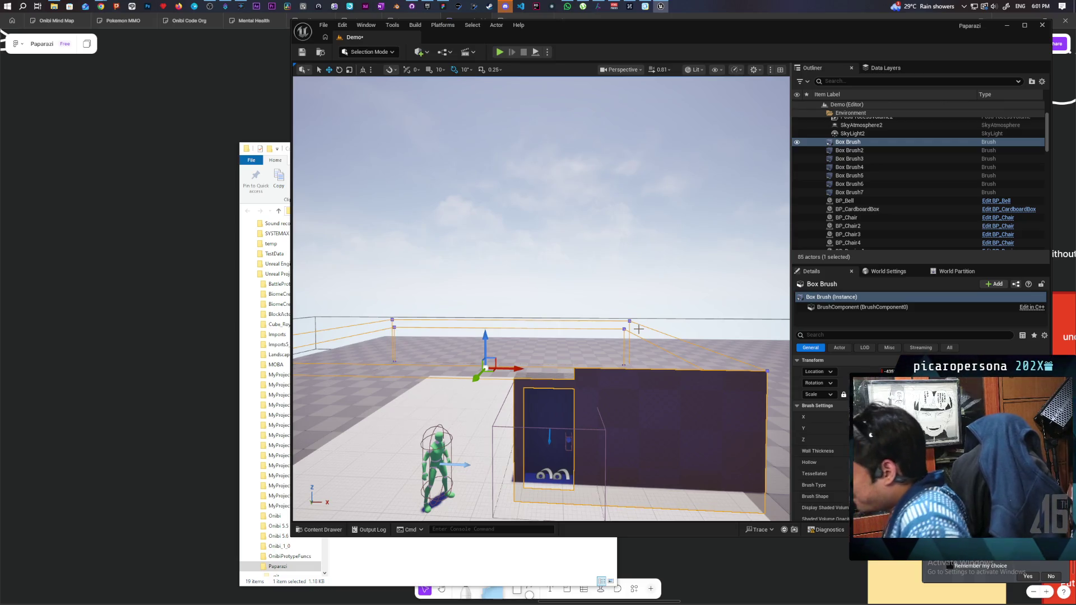
pyautogui.moveTo(485, 323)
pyautogui.mouseDown()
pyautogui.moveTo(485, 336)
pyautogui.moveTo(485, 235)
pyautogui.moveTo(537, 275)
pyautogui.moveTo(516, 302)
pyautogui.moveTo(563, 337)
pyautogui.mouseUp()
pyautogui.click(857, 193)
pyautogui.doubleClick(849, 184)
pyautogui.moveTo(541, 299); pyautogui.dragTo(560, 310)
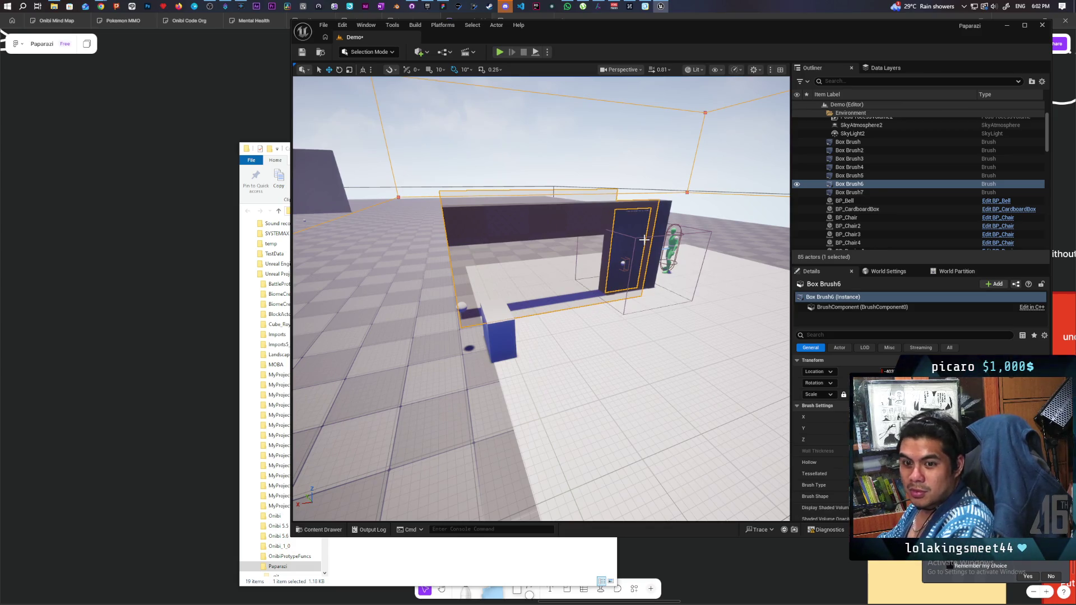
pyautogui.moveTo(684, 255); pyautogui.dragTo(686, 258)
pyautogui.click(849, 175)
pyautogui.moveTo(541, 297)
pyautogui.mouseDown()
pyautogui.moveTo(583, 283)
pyautogui.moveTo(582, 309)
pyautogui.mouseUp()
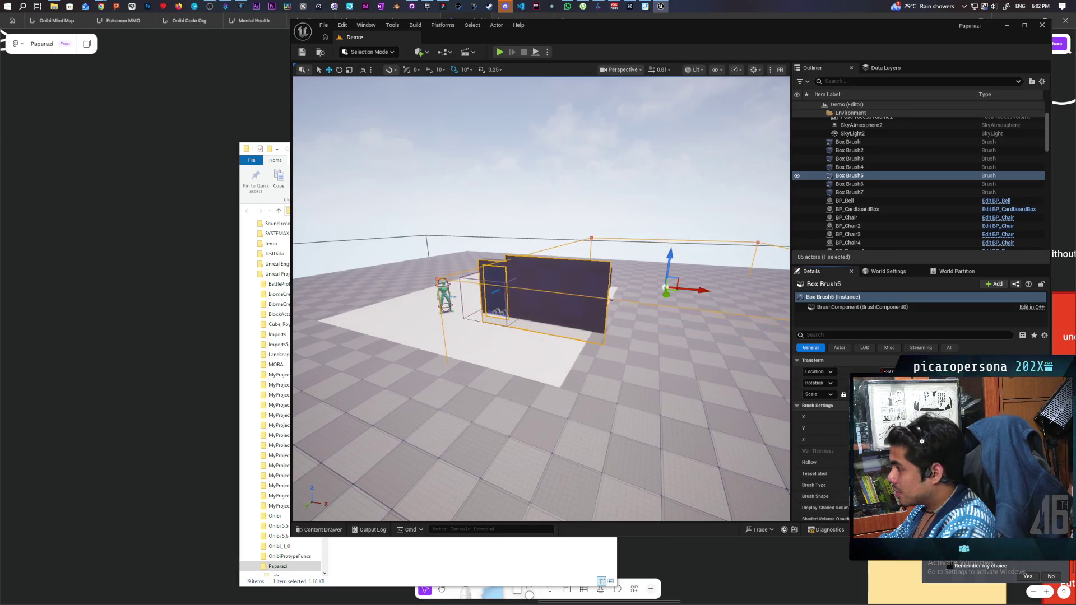
pyautogui.moveTo(583, 309)
pyautogui.mouseDown()
pyautogui.moveTo(565, 331)
pyautogui.moveTo(600, 327)
pyautogui.moveTo(589, 353)
pyautogui.mouseUp()
pyautogui.press('f')
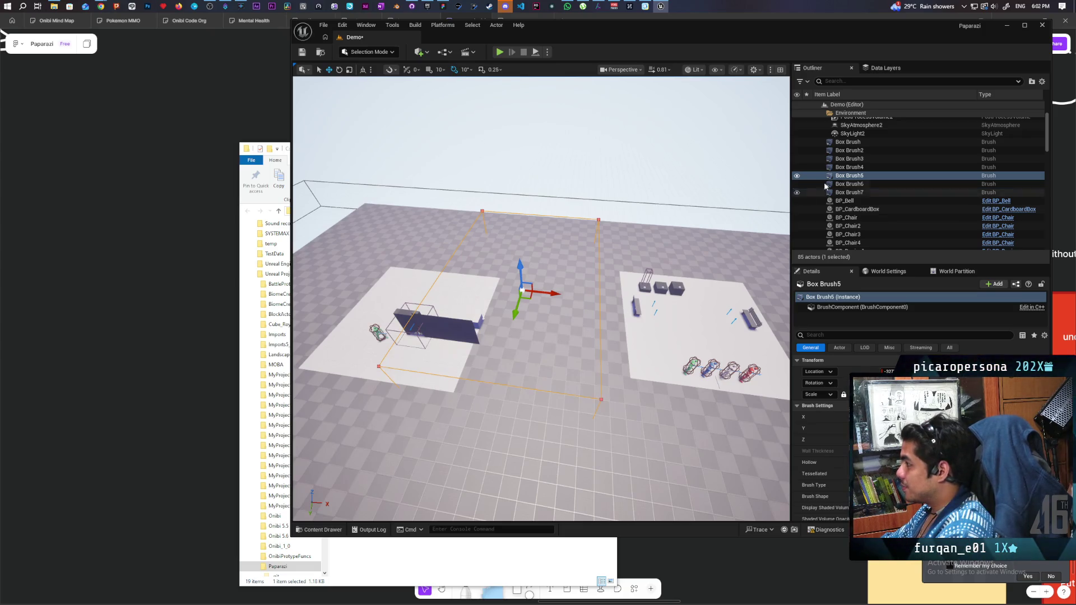
# Delete Box Brush3 and Box Brush7 from the level.
pyautogui.click(860, 159)
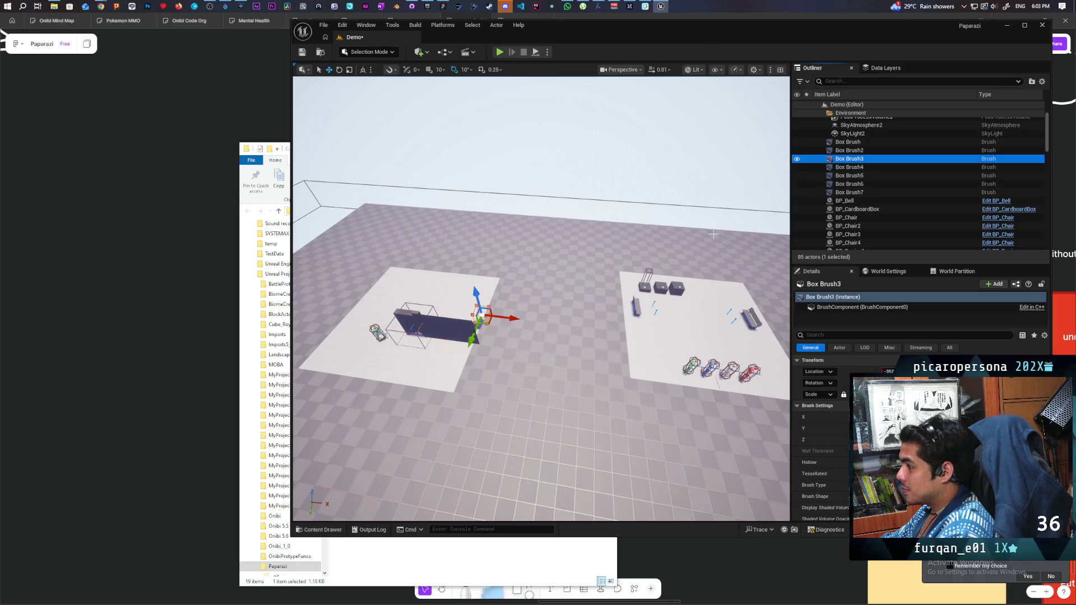
pyautogui.press('Delete')
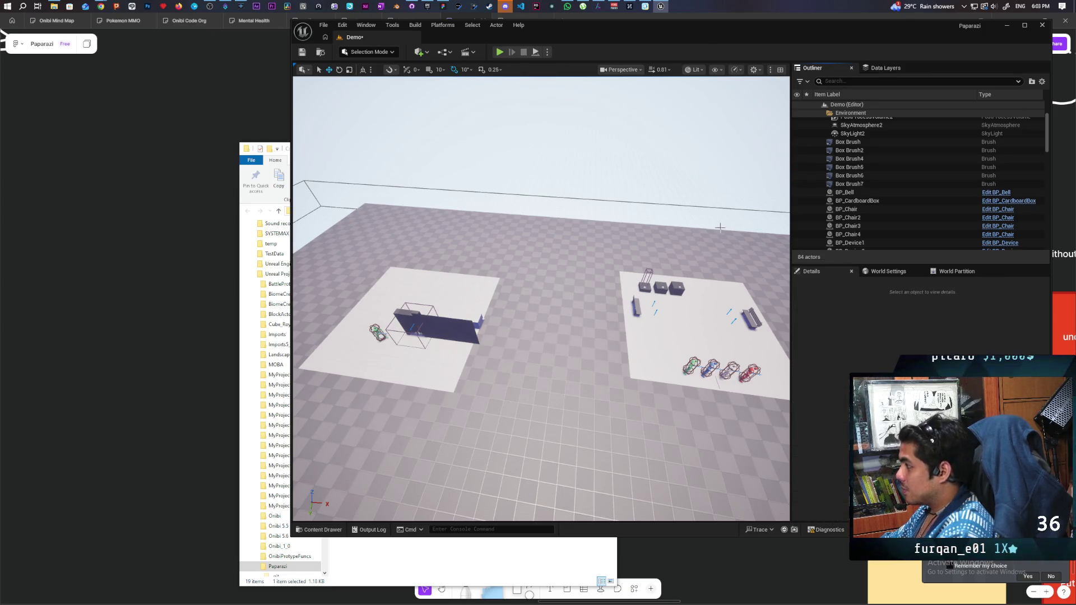
pyautogui.click(867, 159)
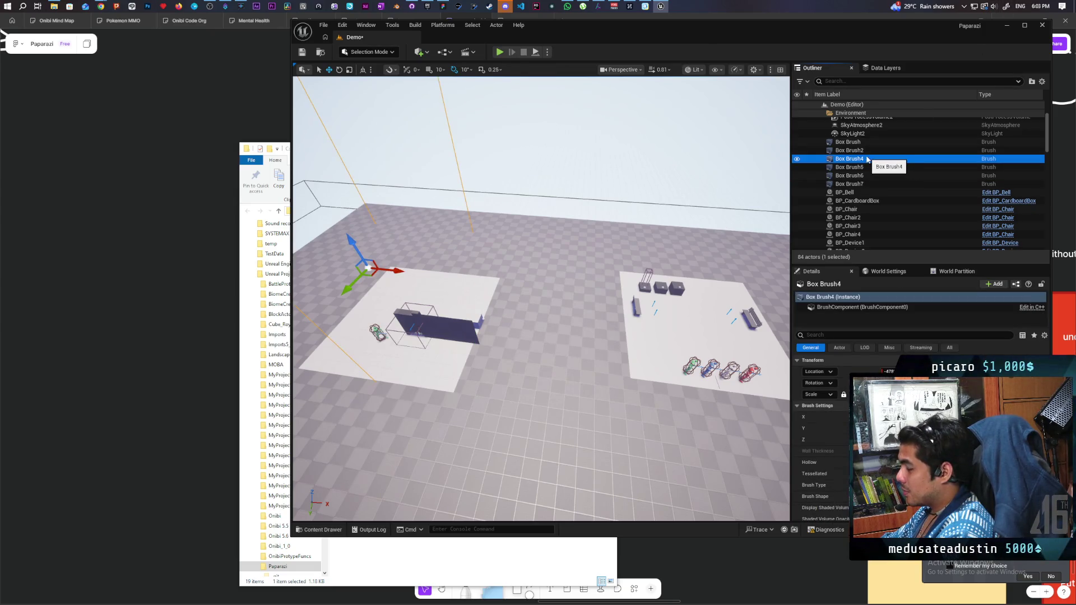
pyautogui.press('f')
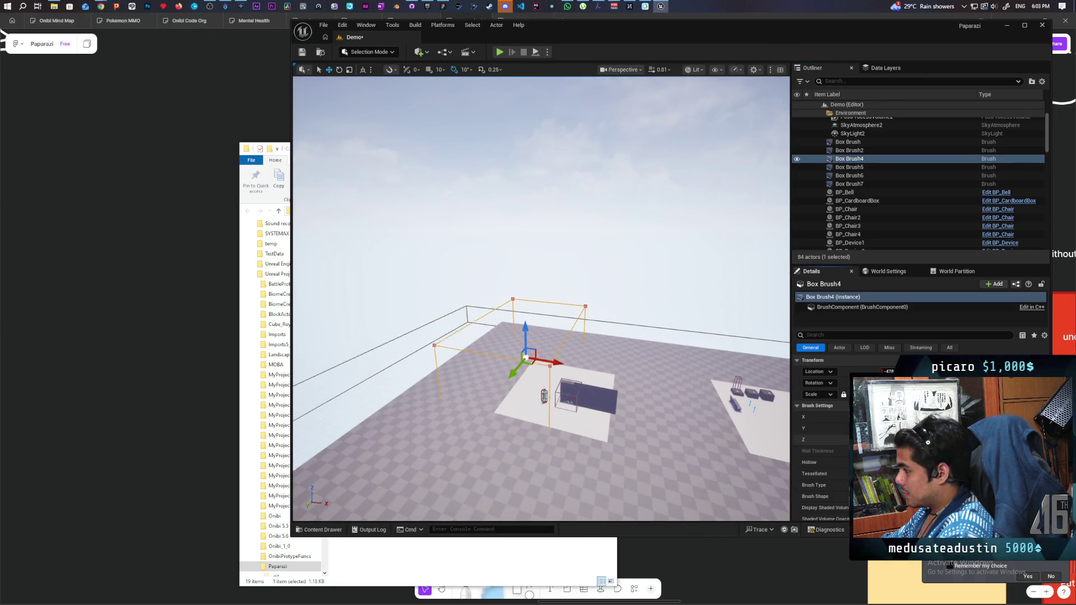
pyautogui.moveTo(624, 435)
pyautogui.mouseDown()
pyautogui.moveTo(622, 392)
pyautogui.moveTo(644, 348)
pyautogui.moveTo(594, 397)
pyautogui.moveTo(594, 414)
pyautogui.moveTo(582, 404)
pyautogui.moveTo(583, 442)
pyautogui.mouseUp()
pyautogui.click(860, 169)
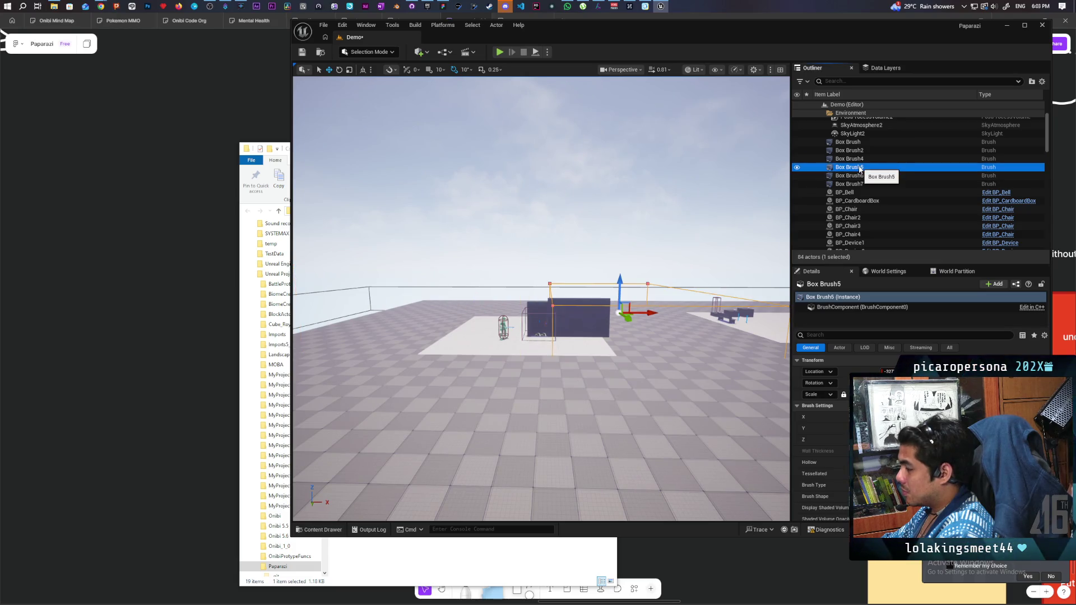
pyautogui.moveTo(725, 250)
pyautogui.mouseDown()
pyautogui.moveTo(701, 255)
pyautogui.moveTo(728, 252)
pyautogui.mouseUp()
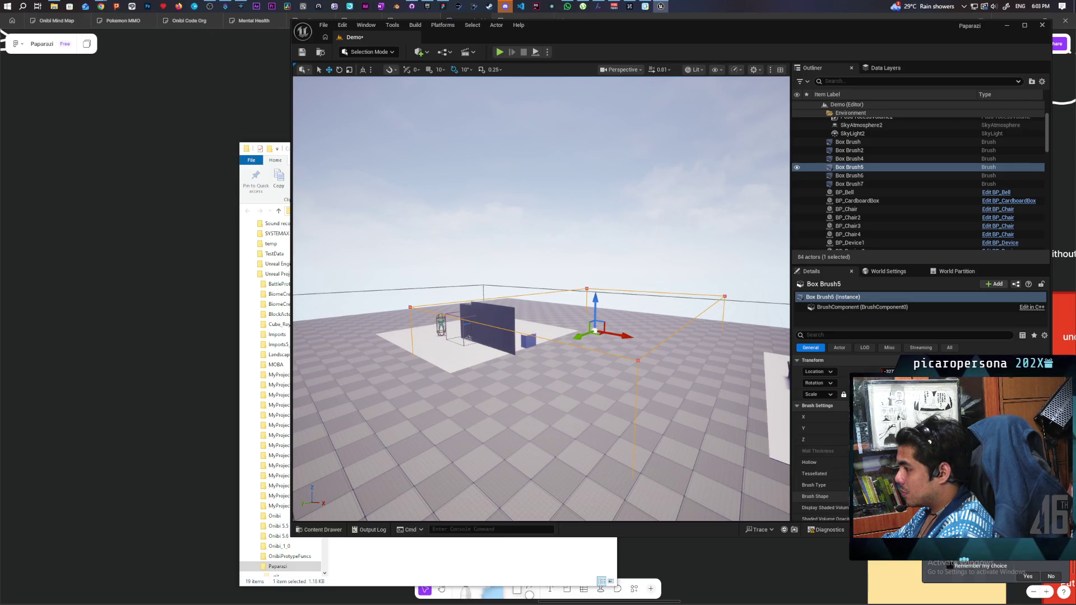
pyautogui.click(868, 174)
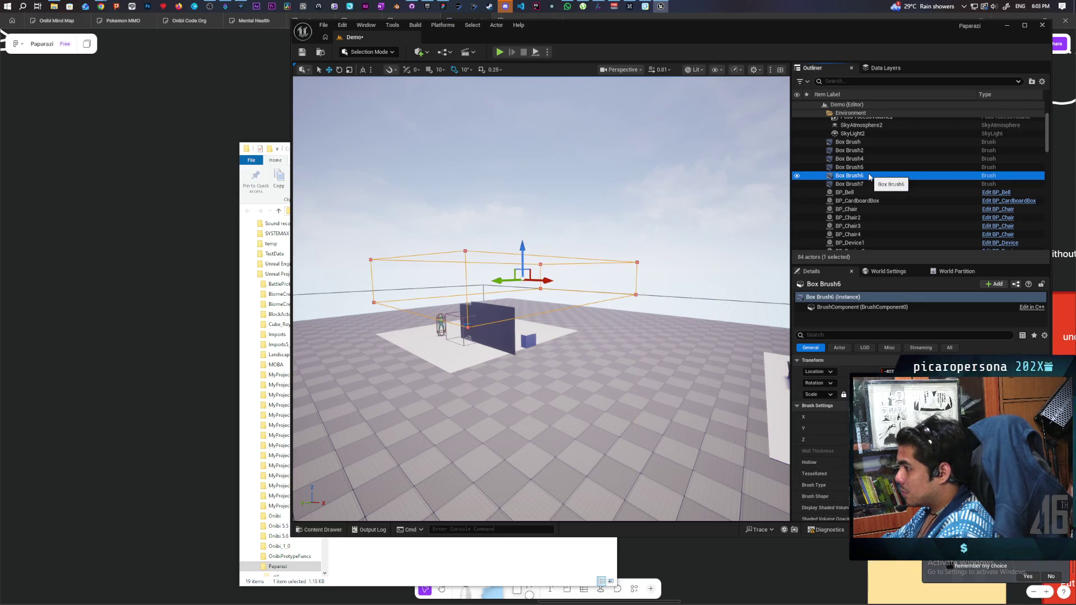
pyautogui.click(869, 183)
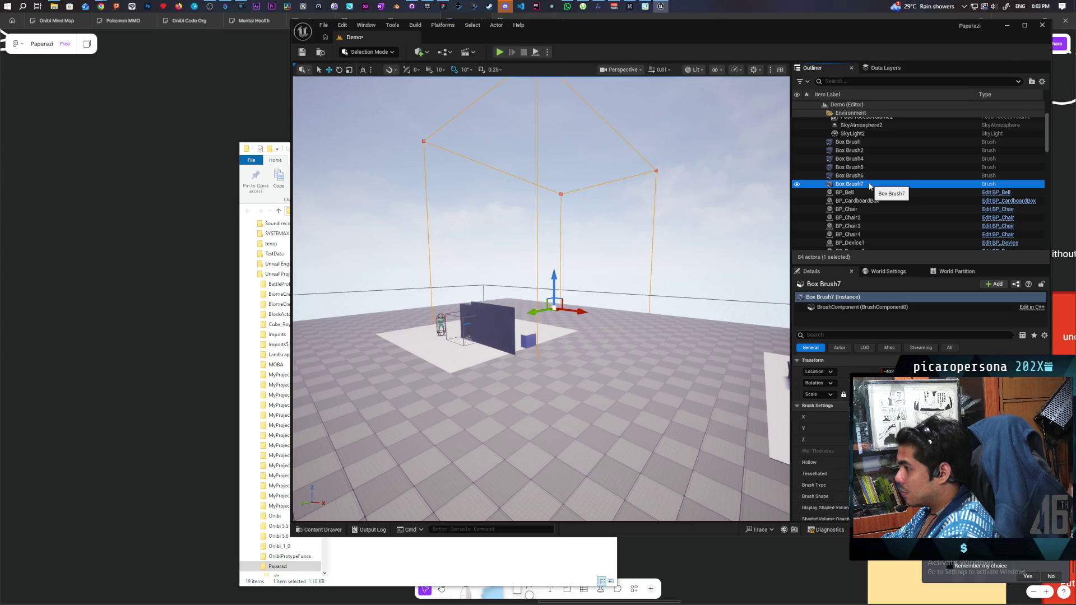
pyautogui.press('f')
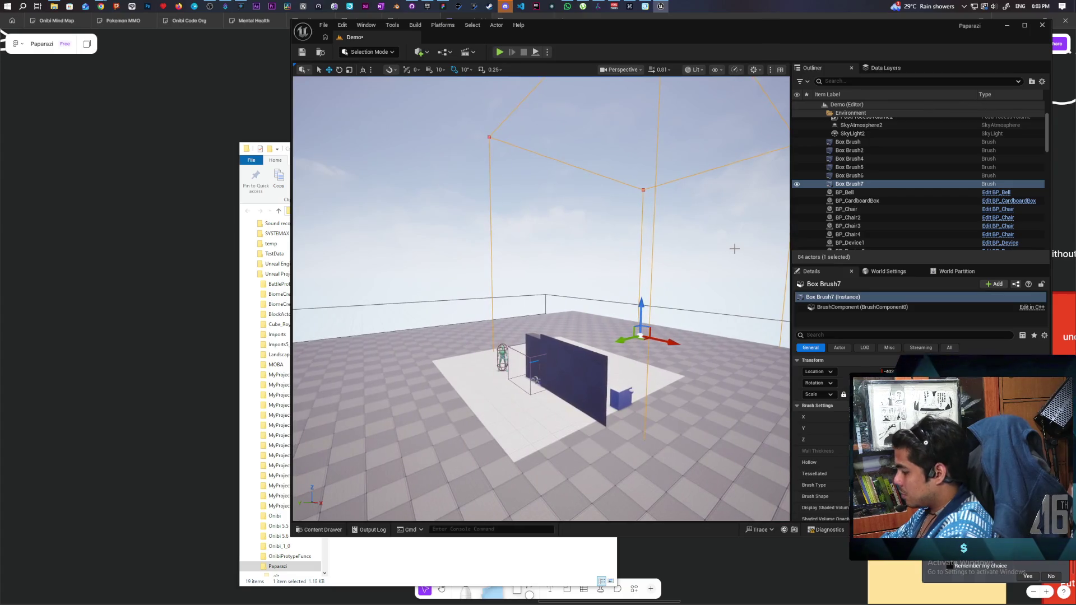
pyautogui.press('Delete')
# Frame Box Brush5 and delete it, leaving 82 actors.
pyautogui.moveTo(734, 249)
pyautogui.mouseDown()
pyautogui.moveTo(735, 222)
pyautogui.moveTo(735, 241)
pyautogui.mouseUp()
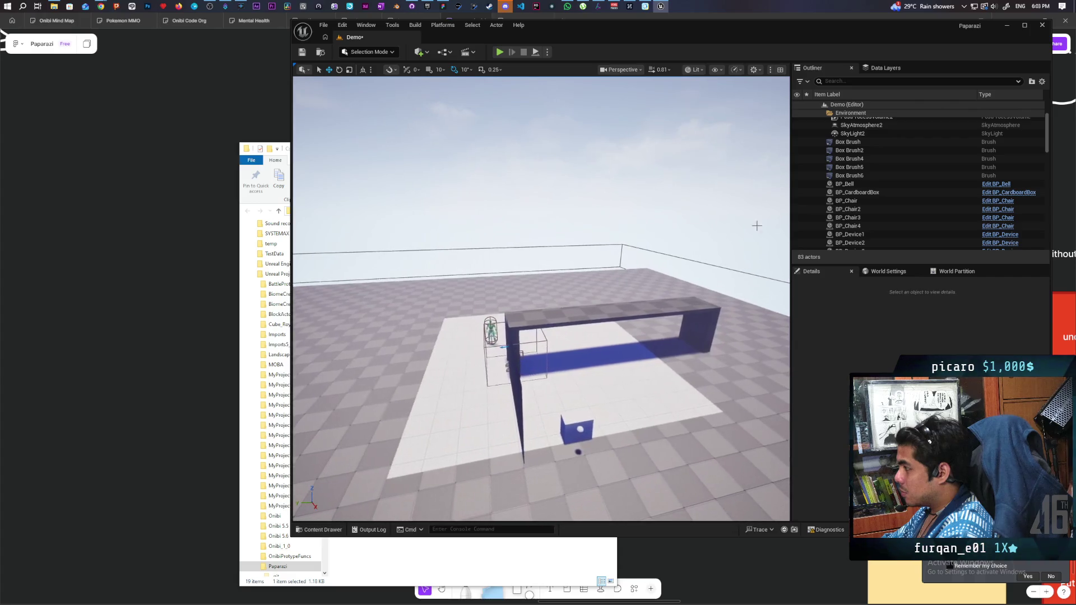
pyautogui.click(862, 176)
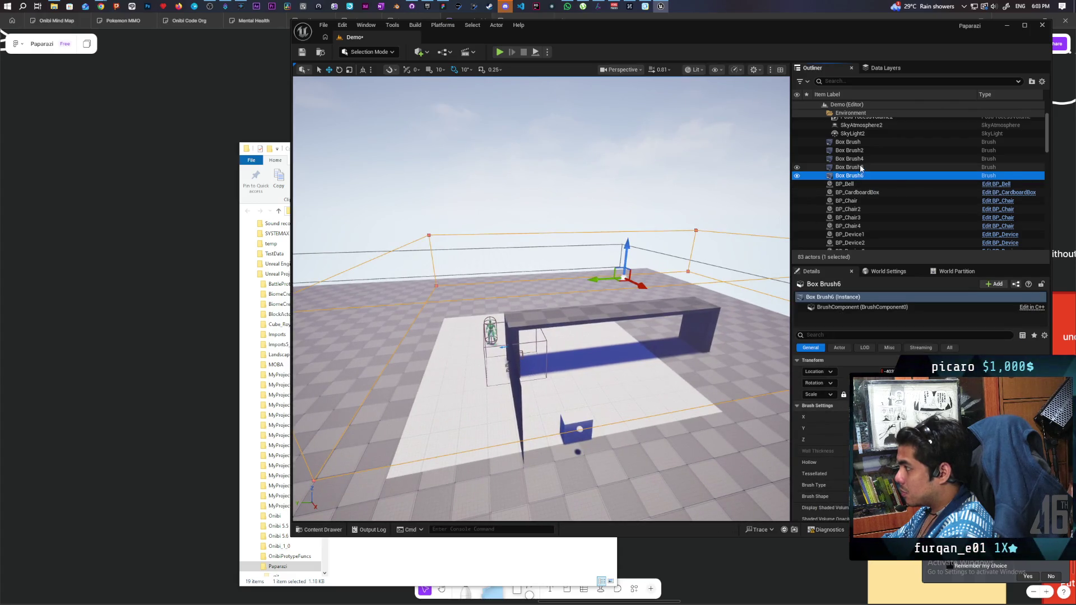
pyautogui.click(857, 167)
pyautogui.doubleClick(857, 167)
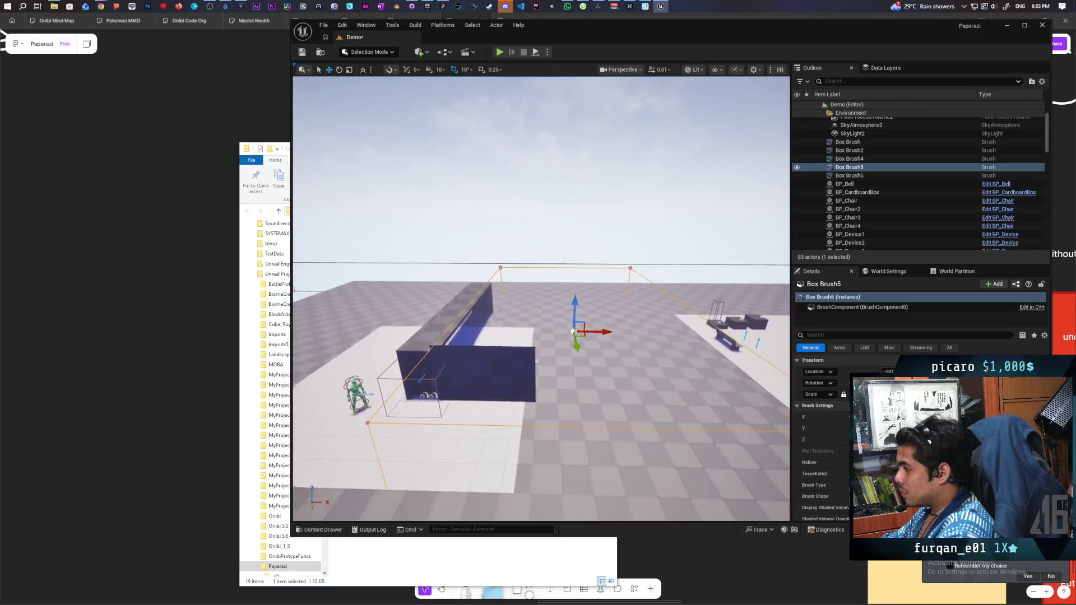
pyautogui.press('Delete')
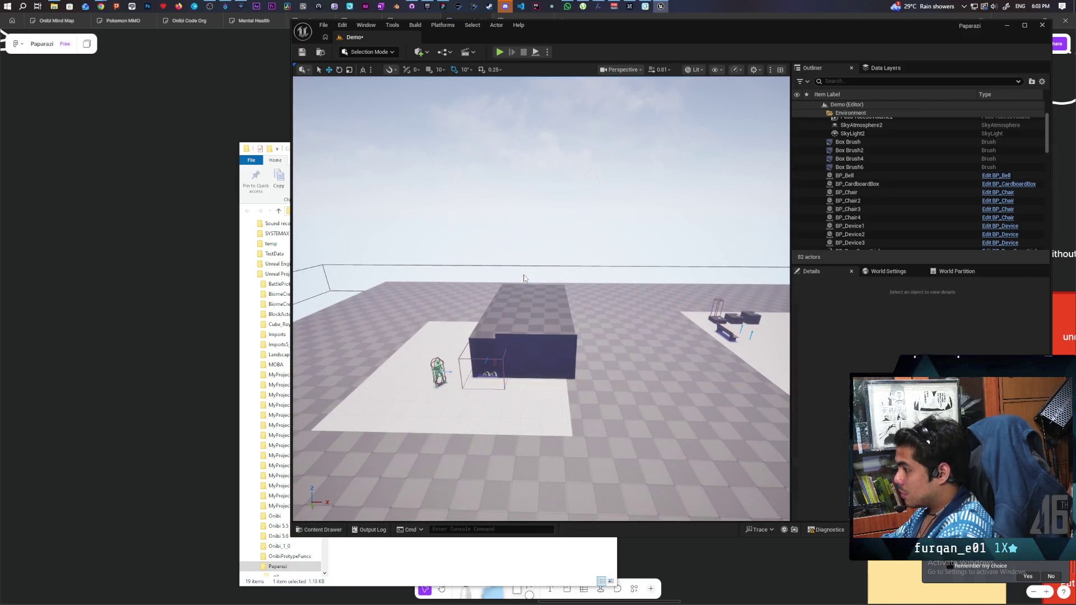
pyautogui.moveTo(506, 307)
pyautogui.mouseDown()
pyautogui.moveTo(538, 302)
pyautogui.moveTo(507, 278)
pyautogui.moveTo(501, 243)
pyautogui.moveTo(501, 264)
pyautogui.moveTo(540, 286)
pyautogui.mouseUp()
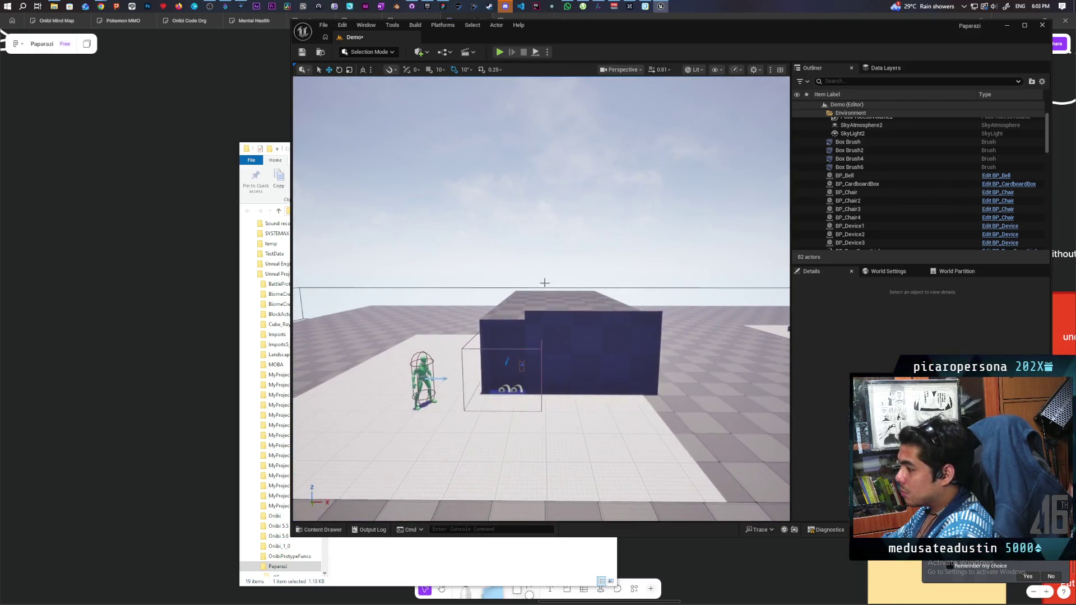
# Select Box Brush6, raise it slightly along Z, and frame it.
pyautogui.click(860, 160)
pyautogui.click(863, 151)
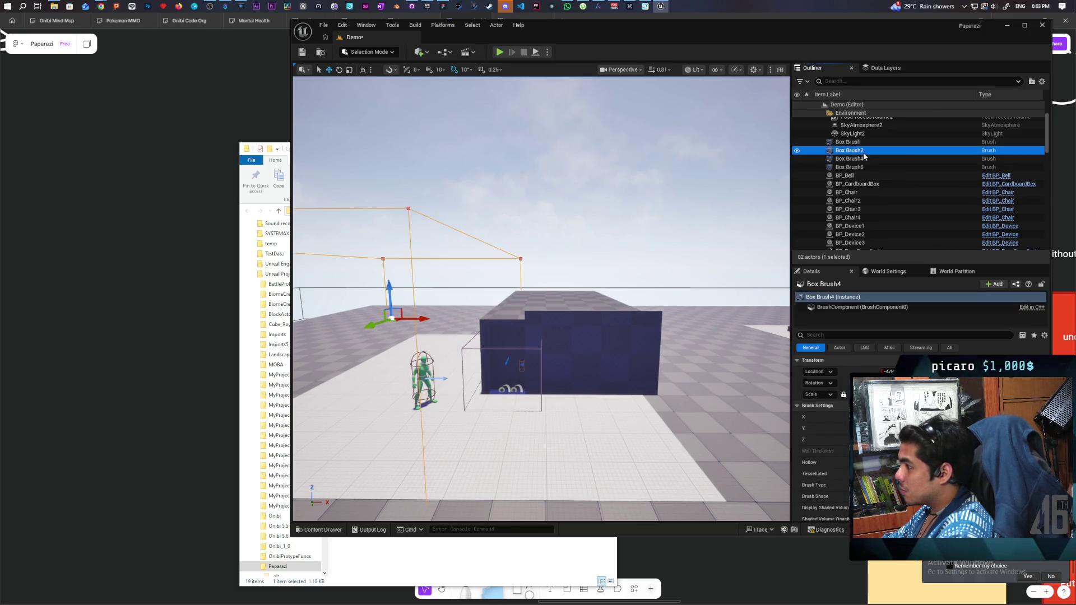
pyautogui.click(862, 159)
pyautogui.click(861, 167)
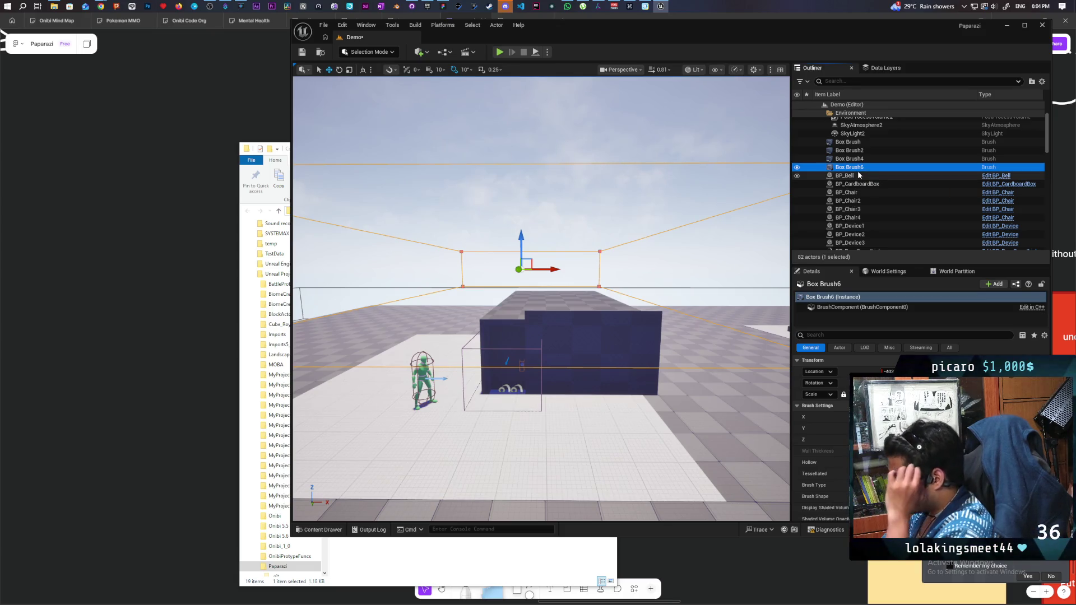
pyautogui.moveTo(522, 238); pyautogui.dragTo(525, 237)
pyautogui.moveTo(543, 273)
pyautogui.mouseDown()
pyautogui.moveTo(563, 196)
pyautogui.moveTo(589, 216)
pyautogui.mouseUp()
pyautogui.press('f')
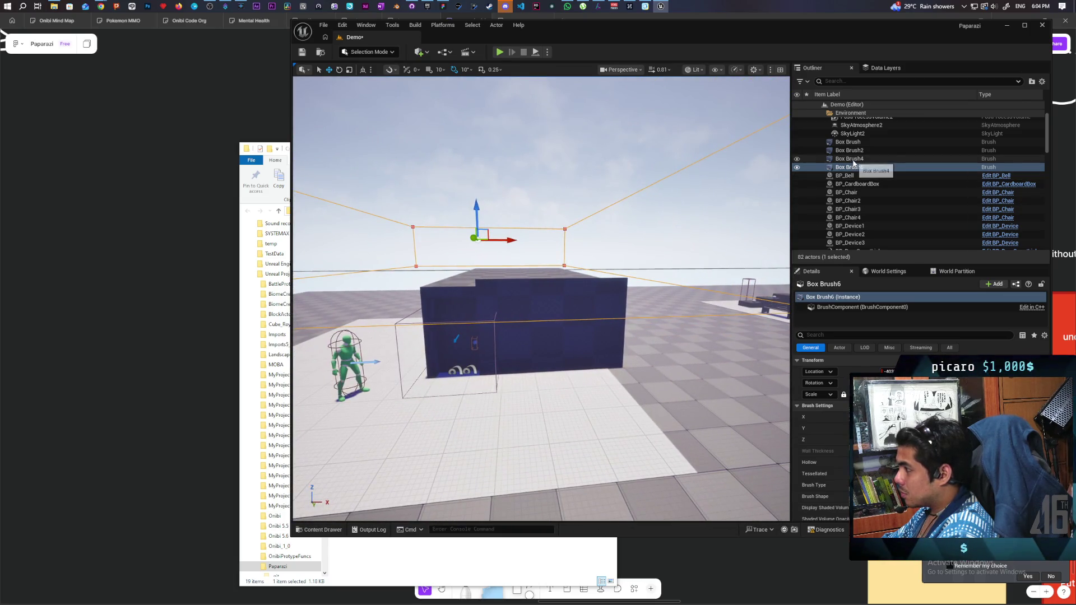
# Alt-drag Box Brush4 along X to create a copy offset to the right.
pyautogui.click(849, 159)
pyautogui.click(856, 167)
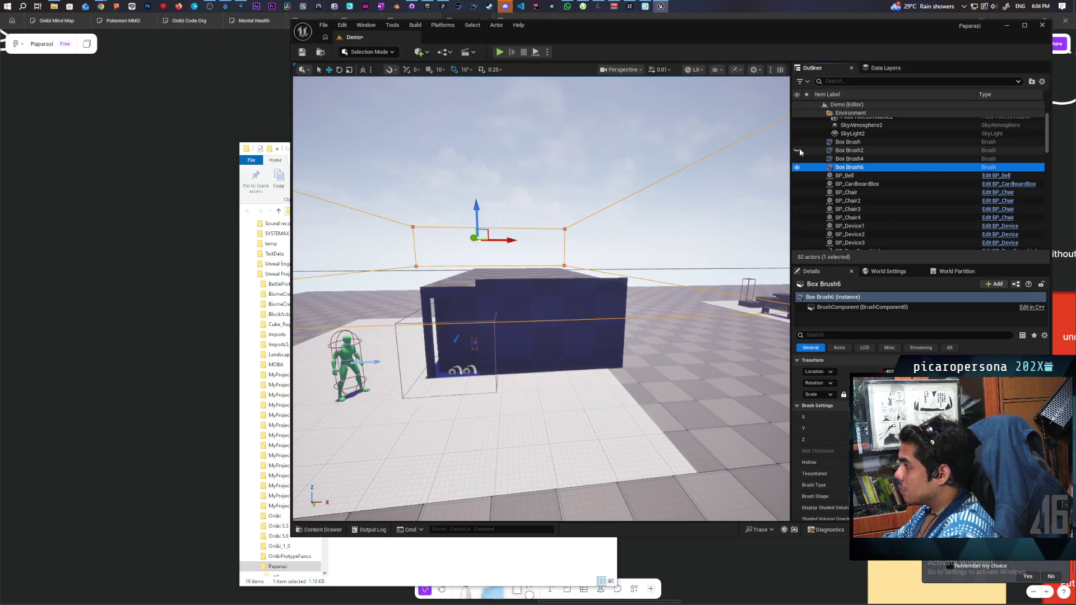
pyautogui.click(865, 151)
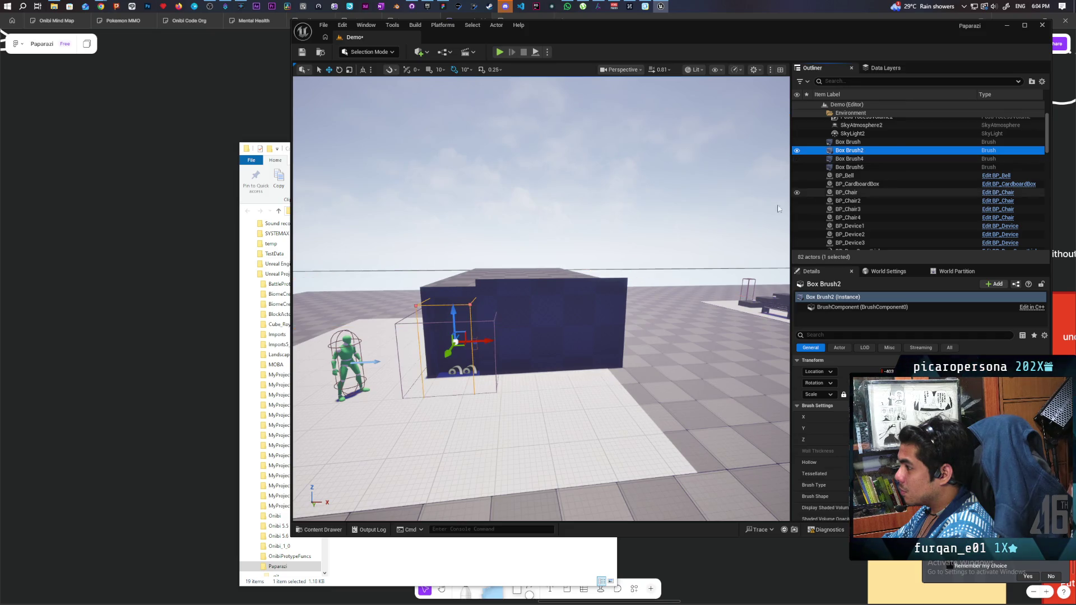
pyautogui.press('f')
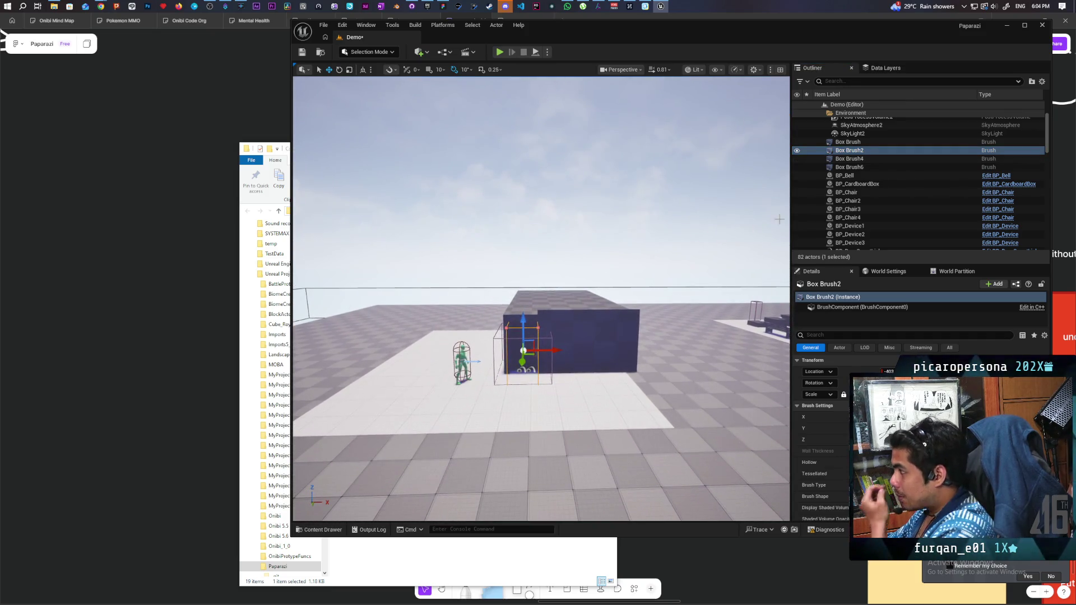
pyautogui.click(876, 159)
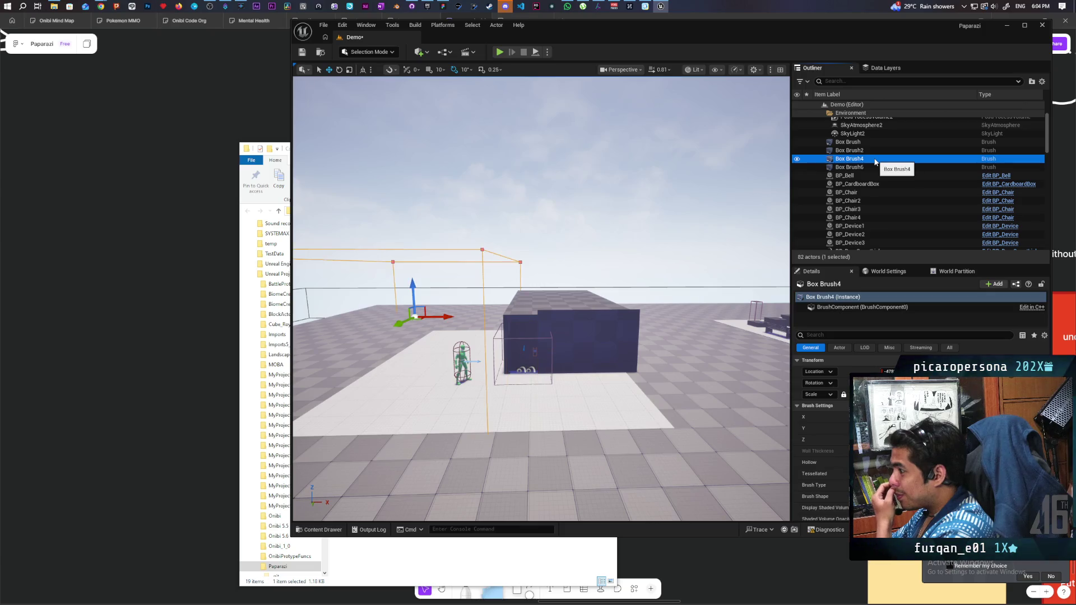
pyautogui.click(862, 168)
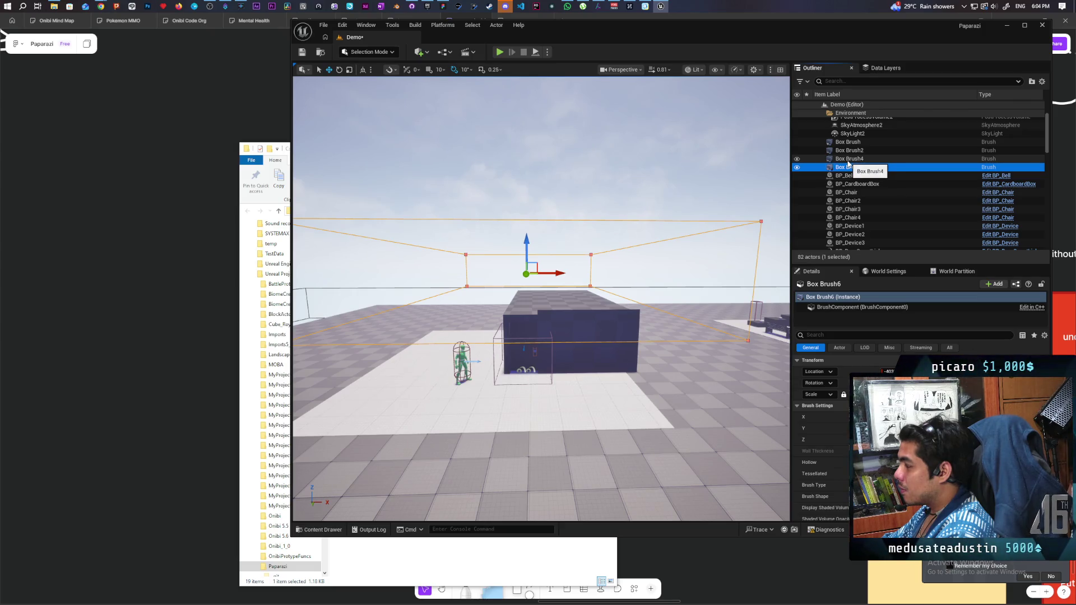
pyautogui.click(859, 160)
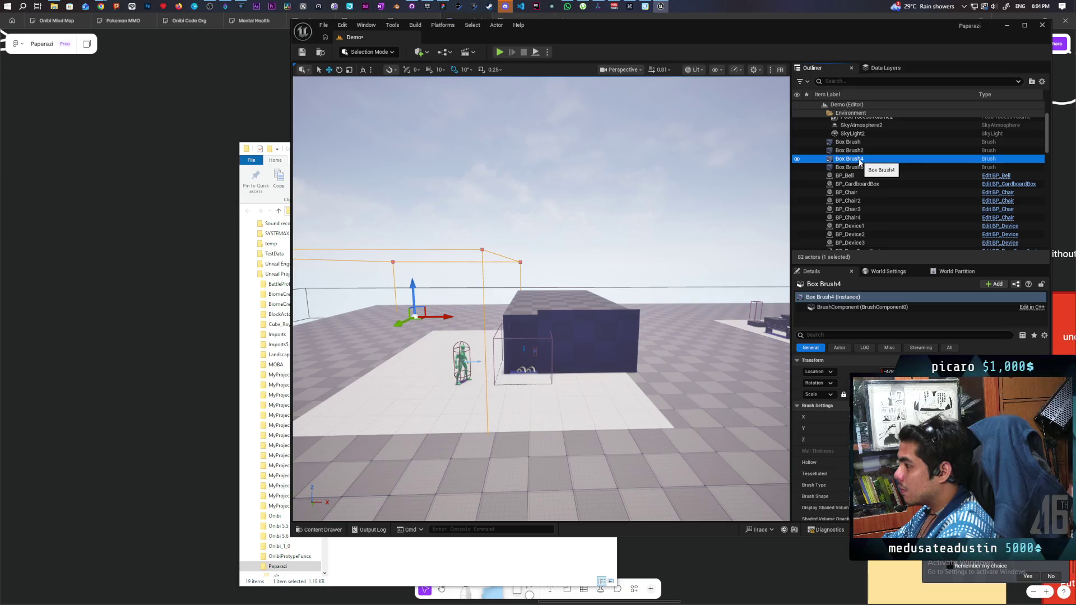
pyautogui.moveTo(451, 319); pyautogui.dragTo(673, 315)
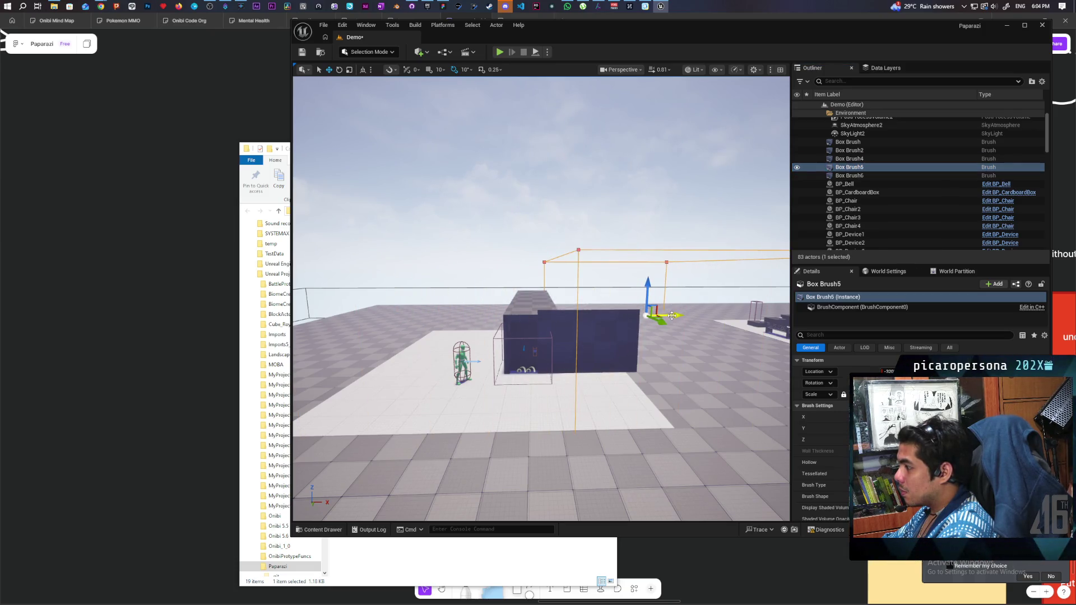
# Navigate to the duplicated Box Brush5 and delete it, returning the level to 82 actors.
pyautogui.scroll(5, 661, 315)
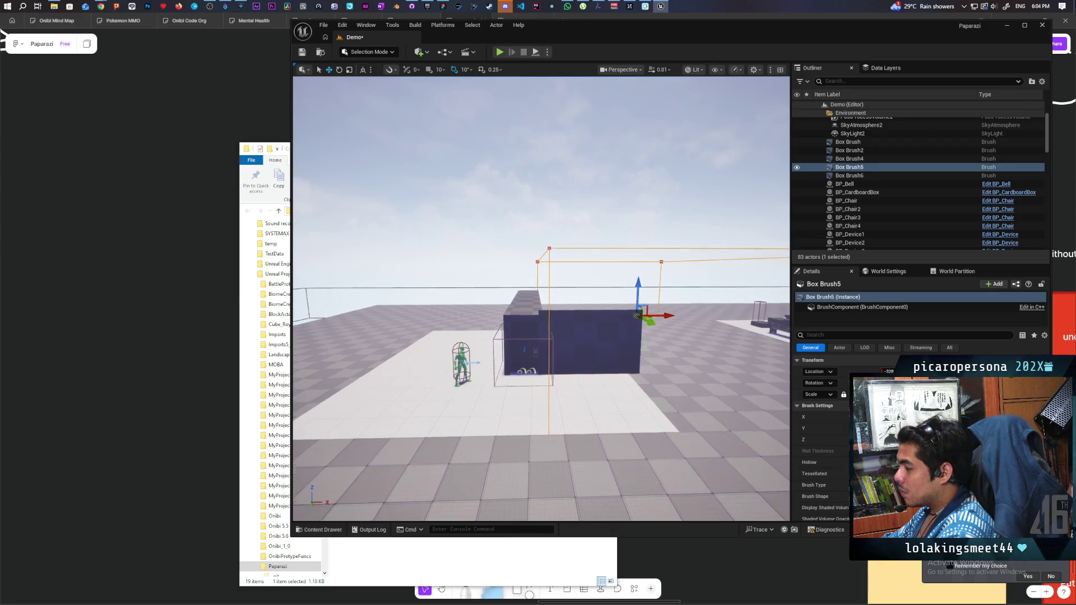
pyautogui.moveTo(661, 315)
pyautogui.mouseDown()
pyautogui.moveTo(661, 358)
pyautogui.moveTo(627, 370)
pyautogui.moveTo(659, 376)
pyautogui.moveTo(549, 359)
pyautogui.moveTo(606, 336)
pyautogui.mouseUp()
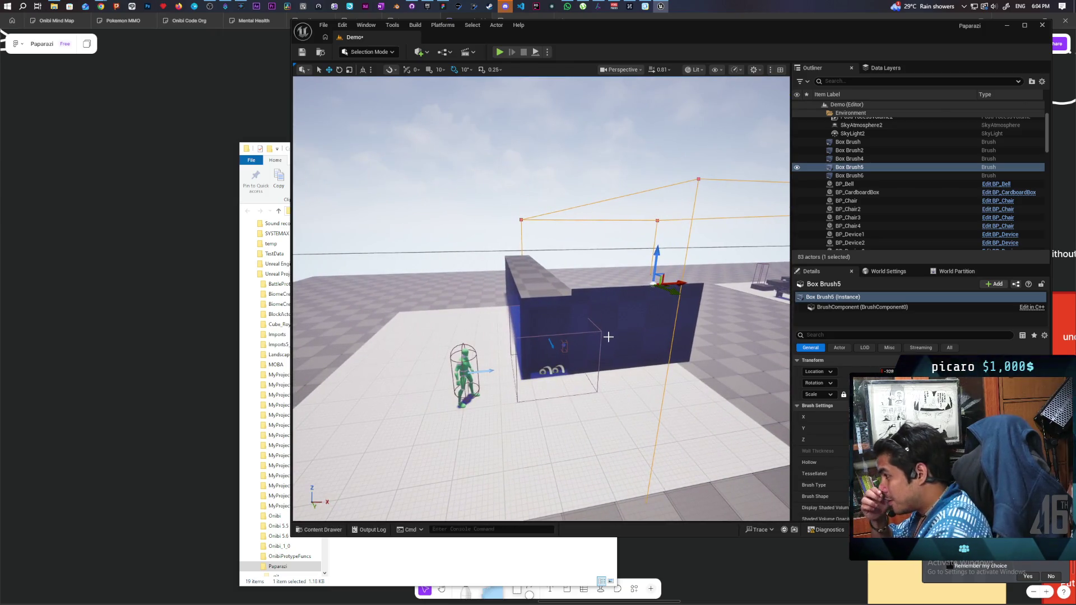
pyautogui.moveTo(608, 337)
pyautogui.mouseDown()
pyautogui.moveTo(579, 347)
pyautogui.moveTo(437, 195)
pyautogui.mouseUp()
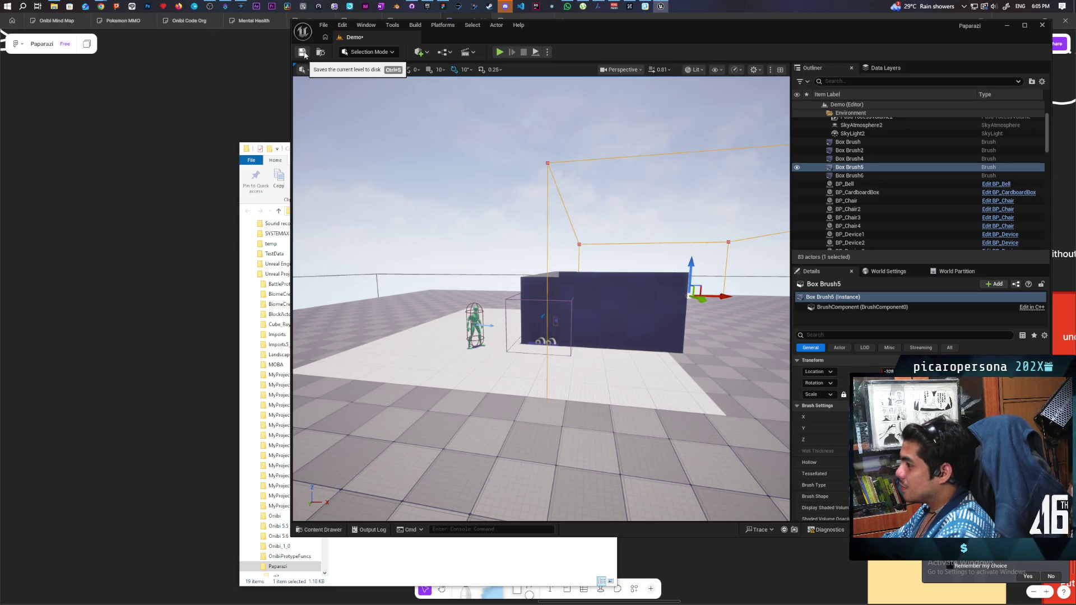
pyautogui.moveTo(538, 337); pyautogui.dragTo(527, 314)
pyautogui.click(851, 175)
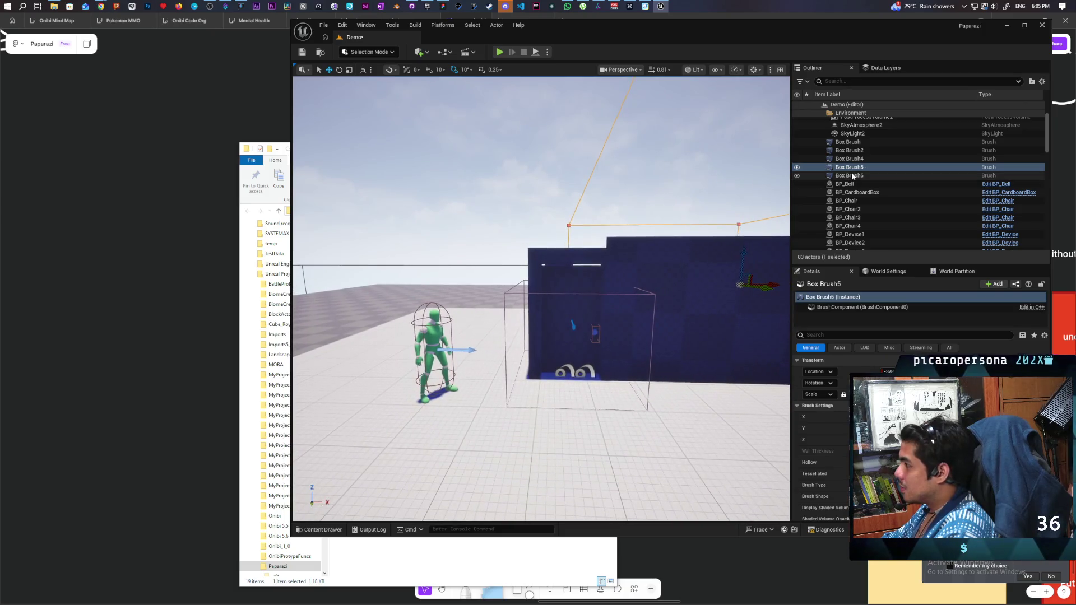
pyautogui.click(854, 168)
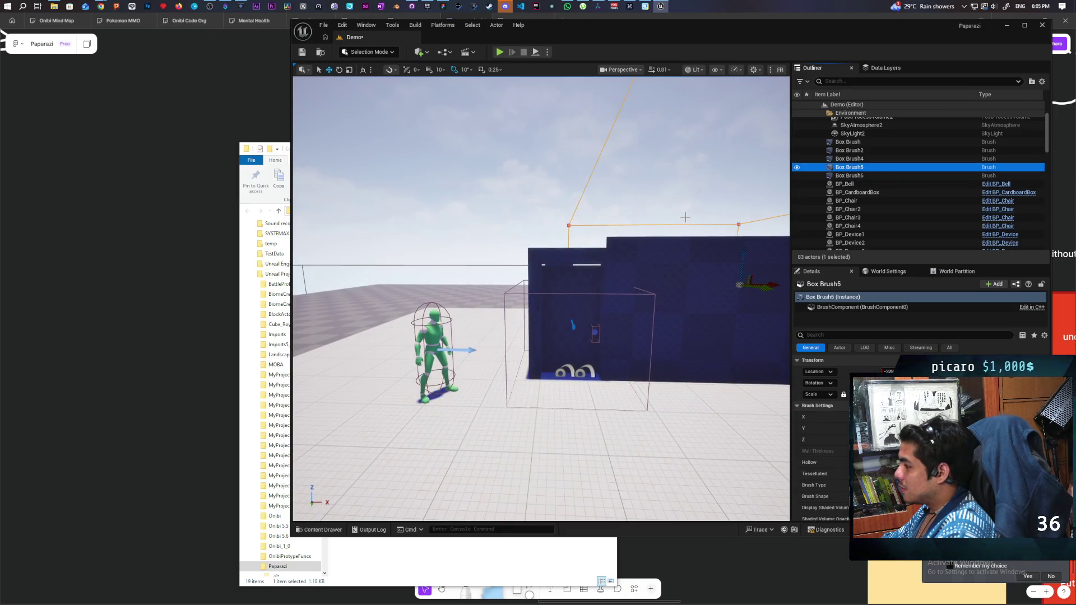
pyautogui.press('Delete')
pyautogui.scroll(-5, 676, 226)
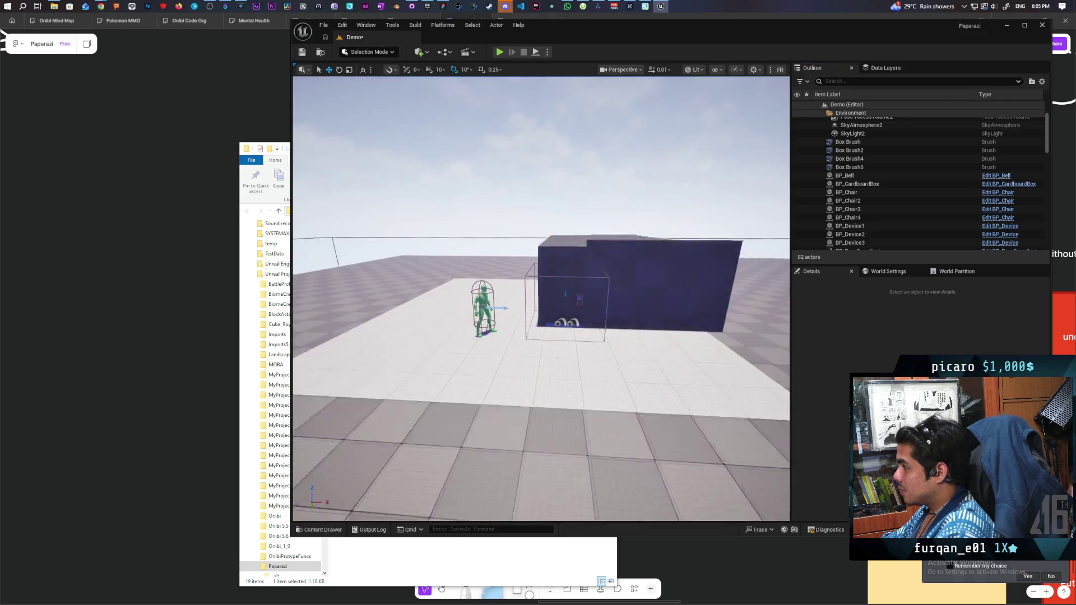
# Delete Box Brush6, then duplicate Box Brush4 with Ctrl+D and slide the copy right along X.
pyautogui.click(863, 168)
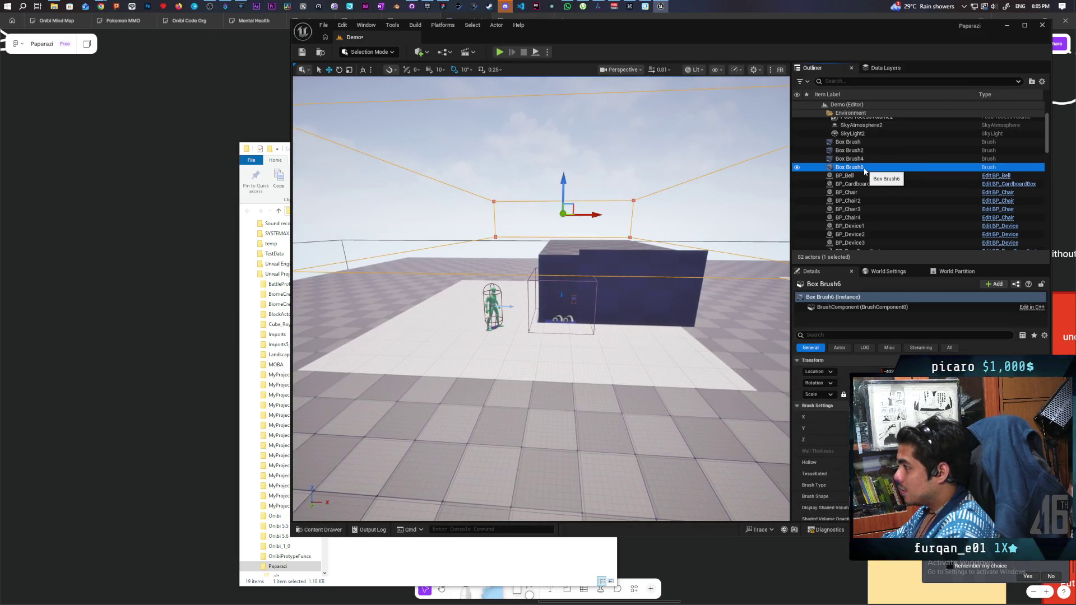
pyautogui.press('Delete')
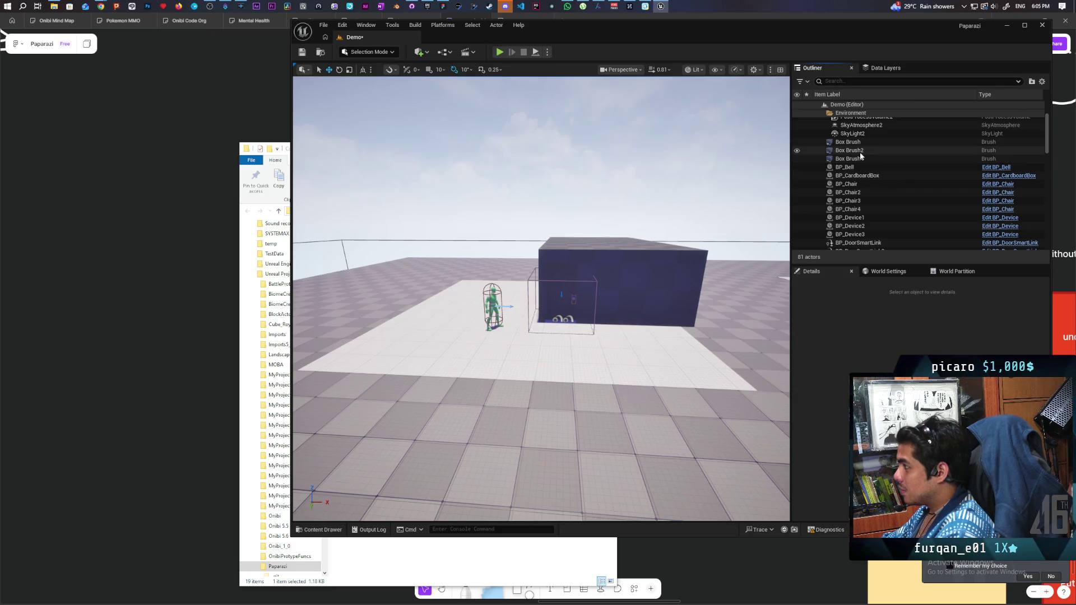
pyautogui.click(857, 150)
pyautogui.click(854, 159)
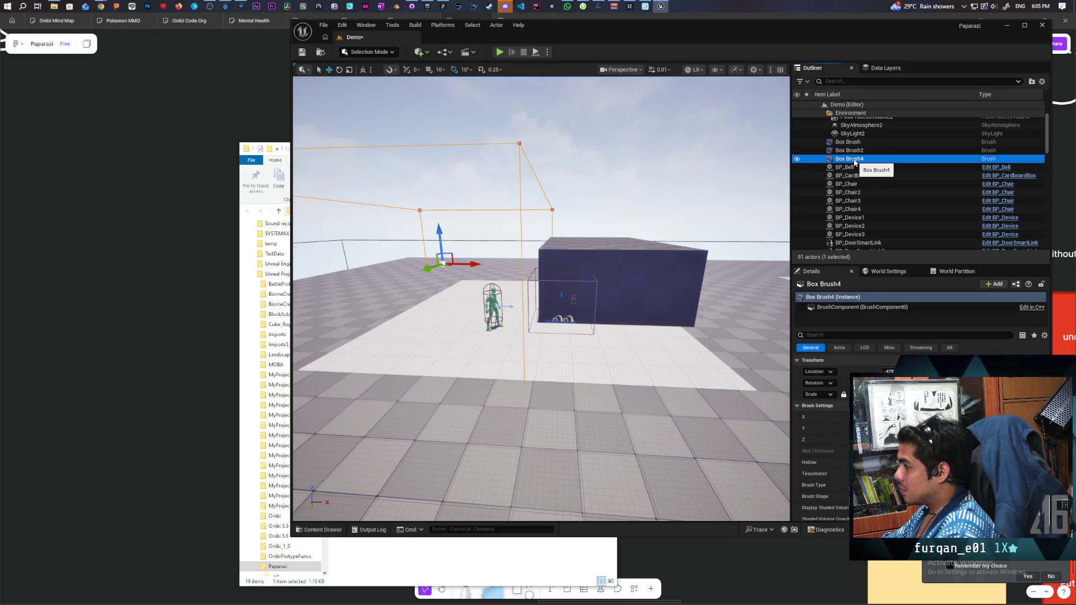
pyautogui.scroll(-3, 541, 297)
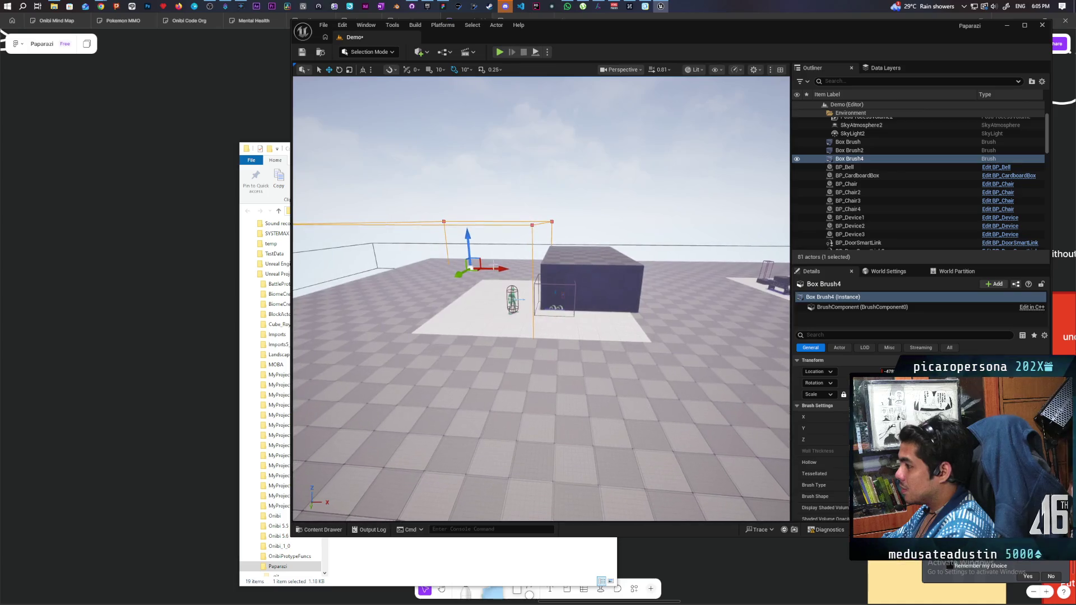
pyautogui.hotkey('ctrl', 'd')
pyautogui.moveTo(495, 269); pyautogui.dragTo(672, 276)
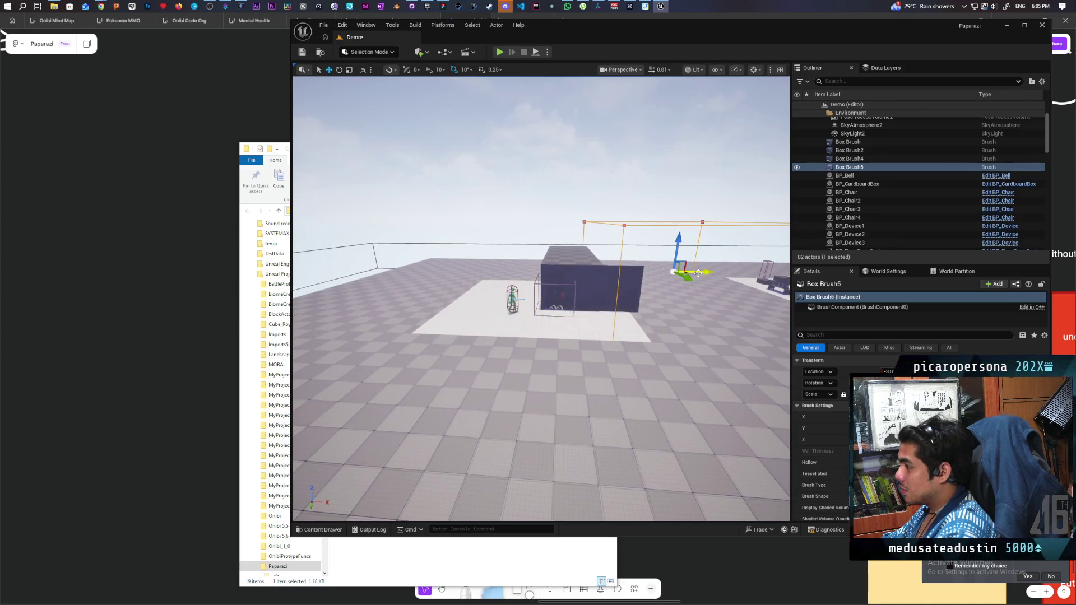
# Save the Demo level and close the editor.
pyautogui.moveTo(541, 297)
pyautogui.mouseDown()
pyautogui.moveTo(505, 289)
pyautogui.moveTo(482, 241)
pyautogui.mouseUp()
pyautogui.click(302, 51)
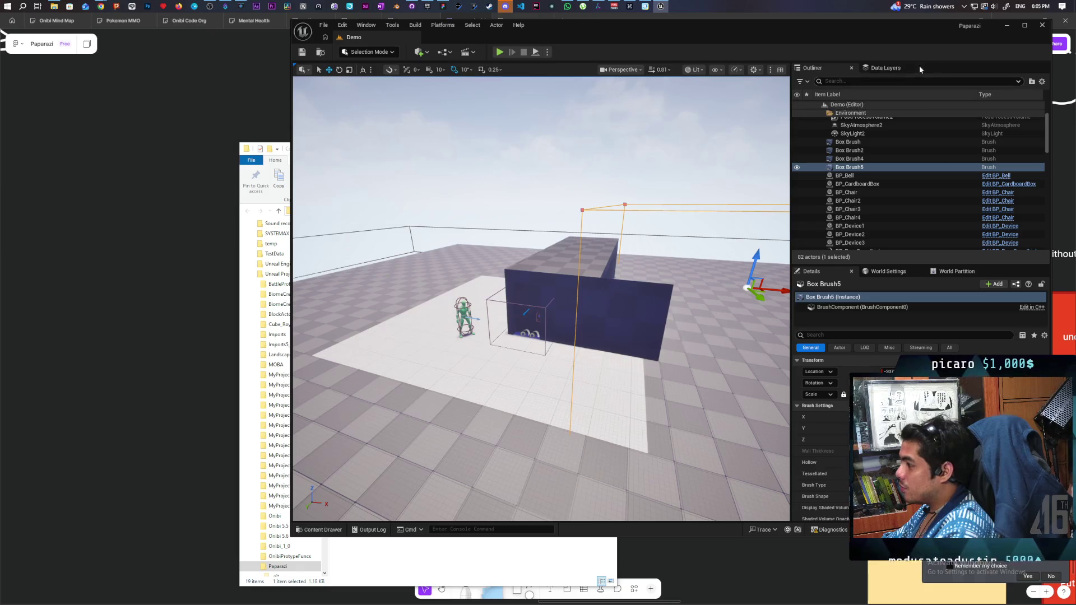
pyautogui.hotkey('alt', 'F4')
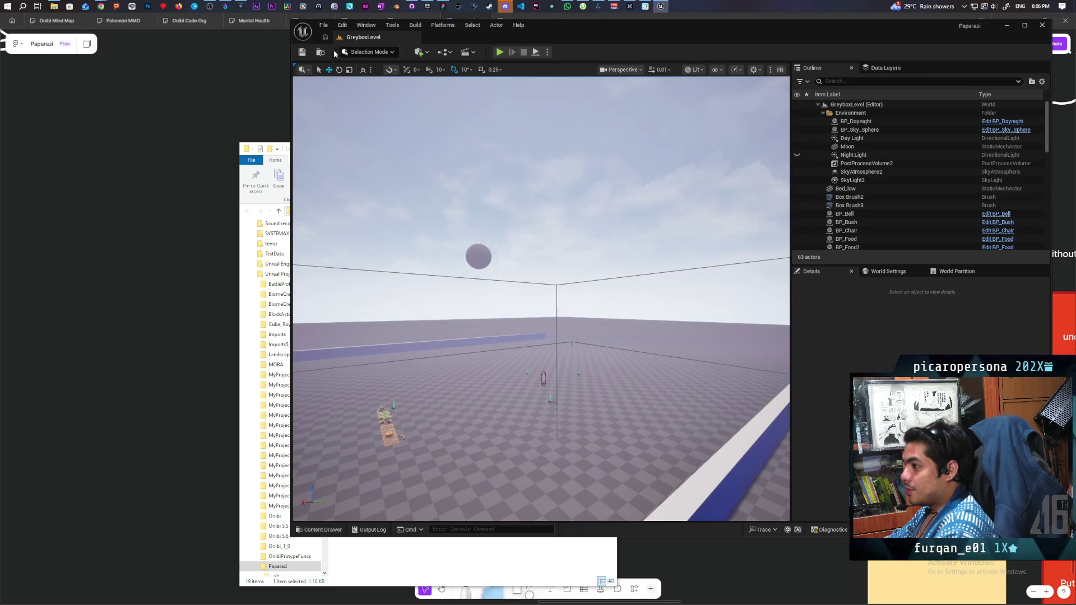
# Open the Demo level from File > Favorite Levels.
pyautogui.click(324, 26)
pyautogui.moveTo(432, 75)
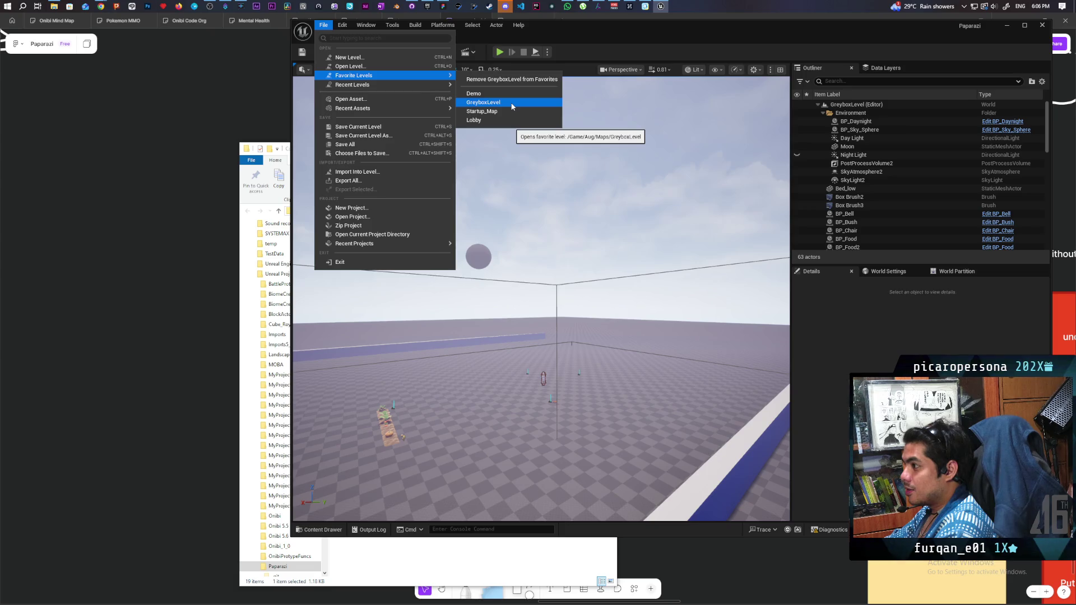
pyautogui.click(493, 94)
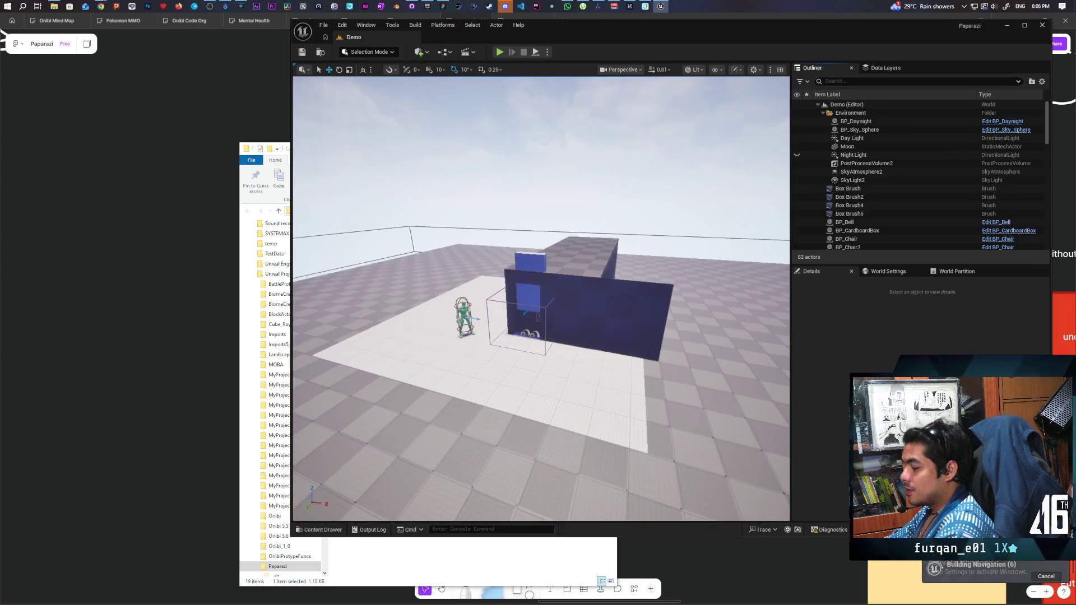
# Select Box Brush and focus the viewport on the long wall.
pyautogui.click(498, 322)
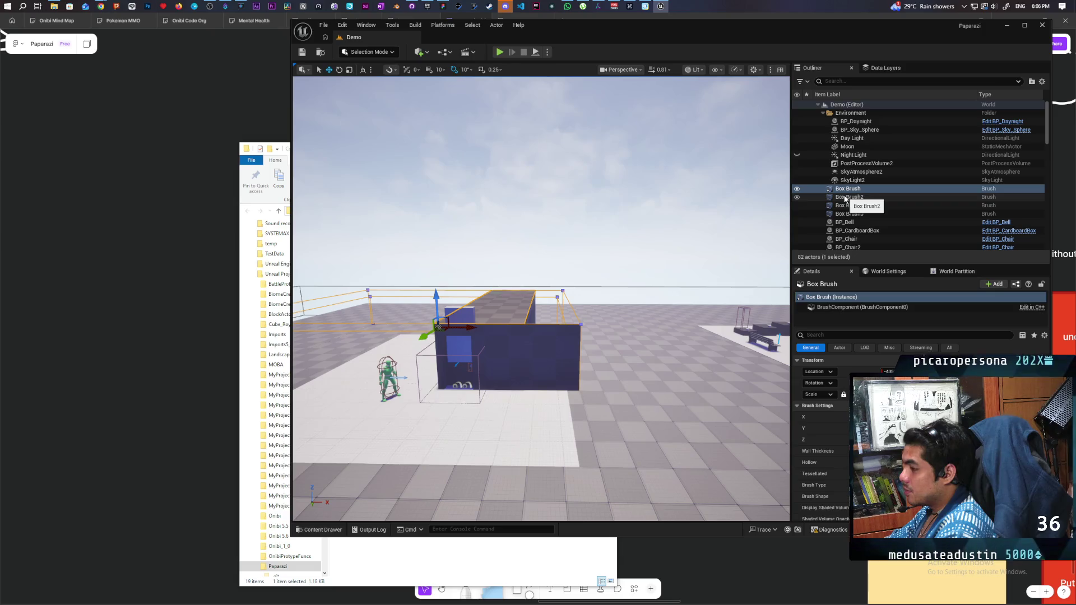
pyautogui.press('f')
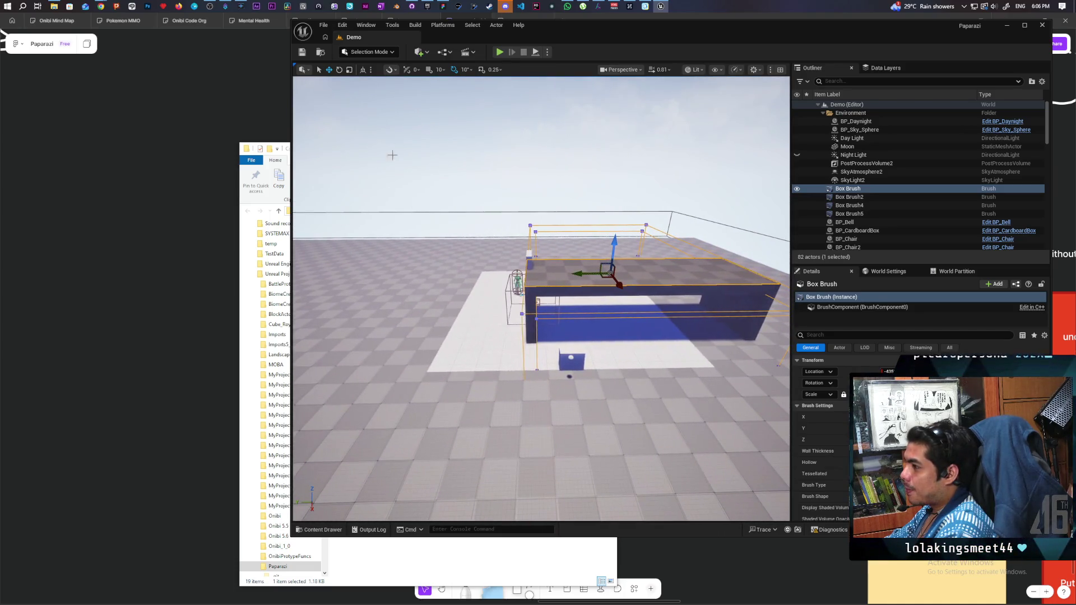
pyautogui.click(370, 52)
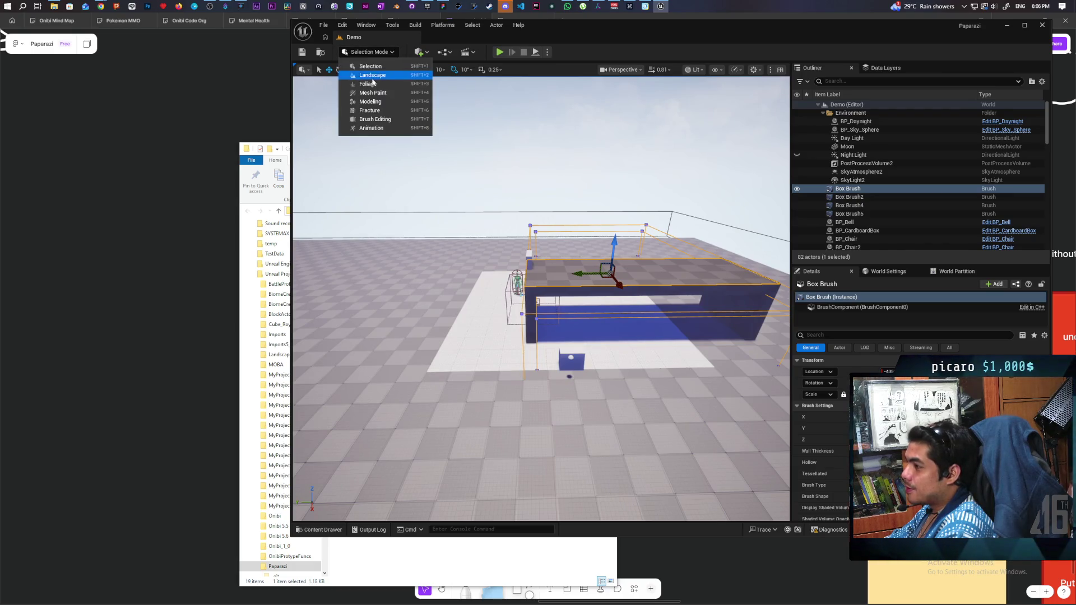
# Place a Box brush from Place Actors' Geometry category onto the floor and narrow it.
pyautogui.click(419, 52)
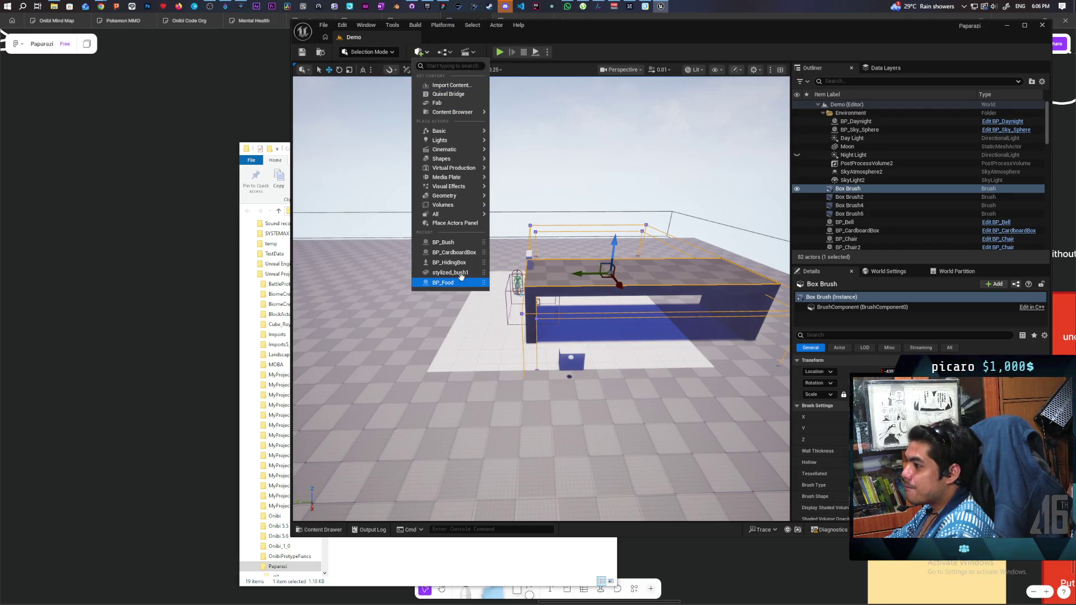
pyautogui.click(455, 223)
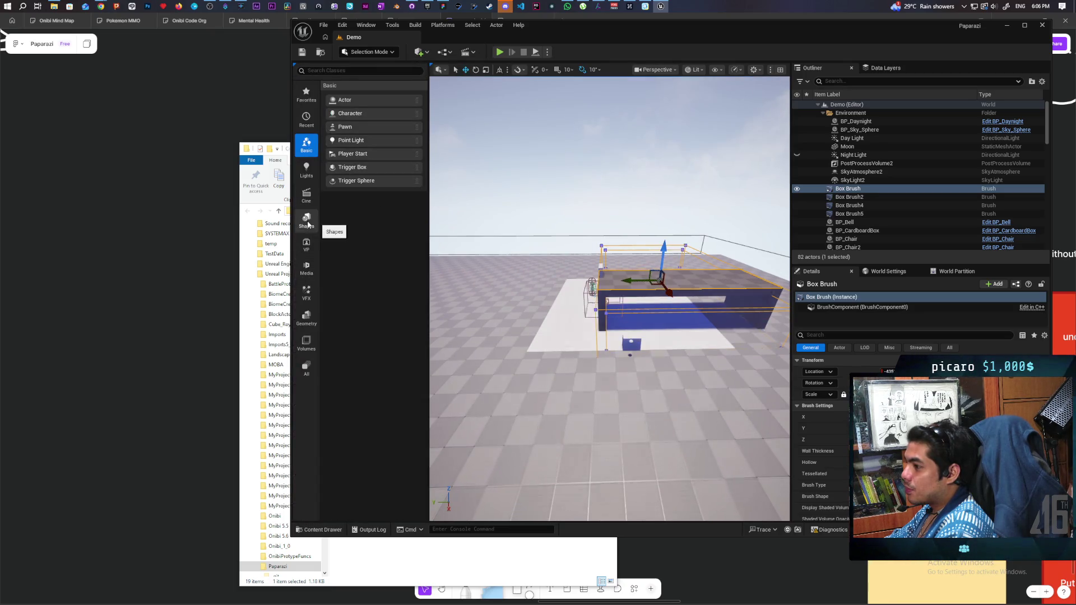
pyautogui.click(308, 225)
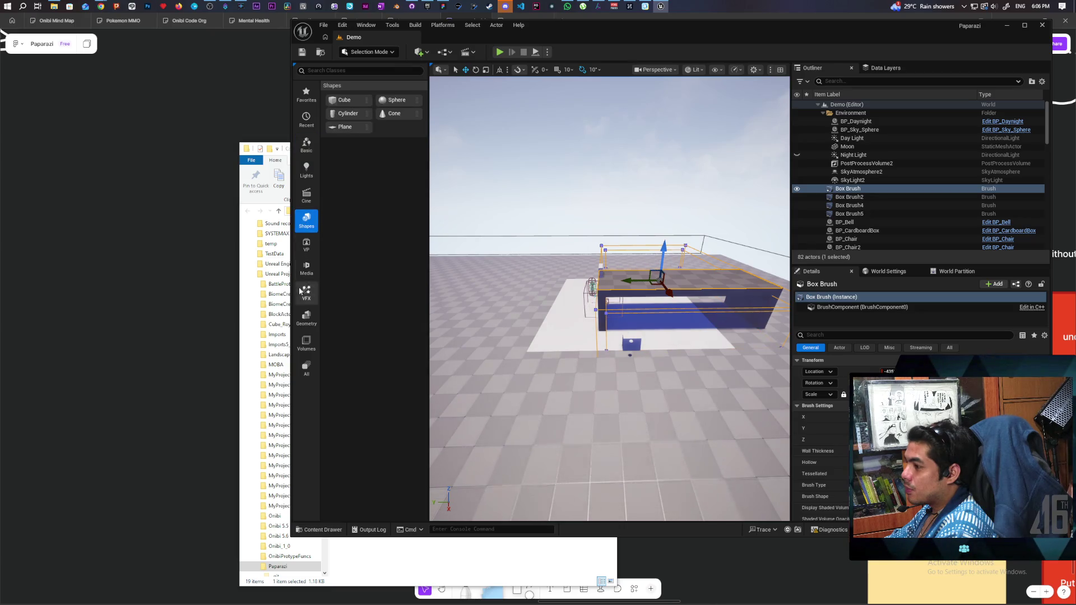
pyautogui.click(307, 318)
pyautogui.moveTo(504, 281); pyautogui.dragTo(512, 348)
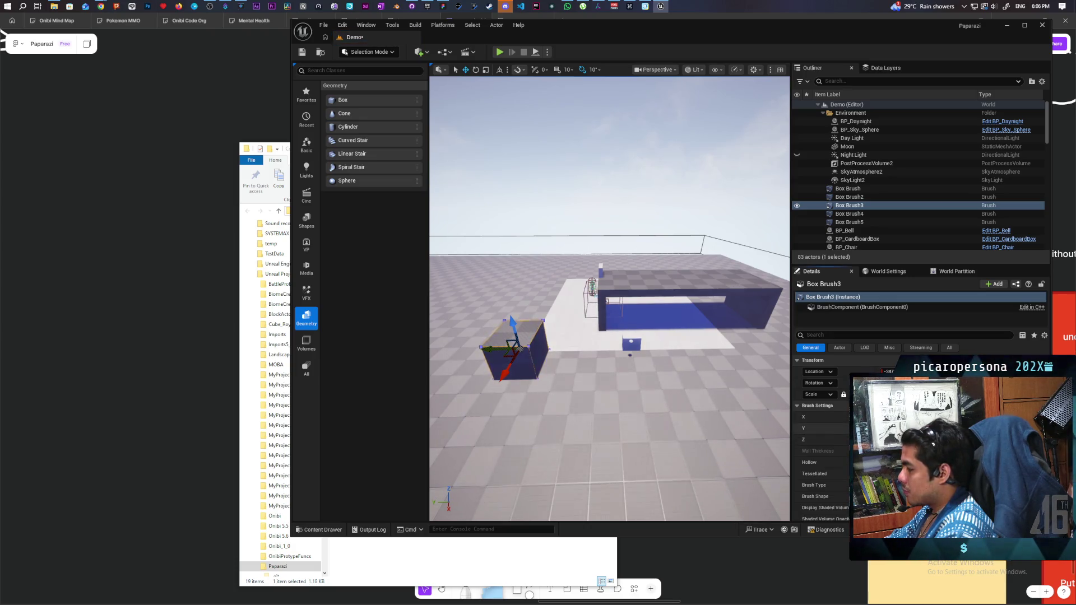
pyautogui.press('Return')
# Select the small Box Brush3 and slide it sideways along one axis toward the blue wall.
pyautogui.moveTo(662, 362)
pyautogui.mouseDown()
pyautogui.moveTo(651, 307)
pyautogui.moveTo(655, 362)
pyautogui.moveTo(635, 295)
pyautogui.mouseUp()
pyautogui.click(609, 283)
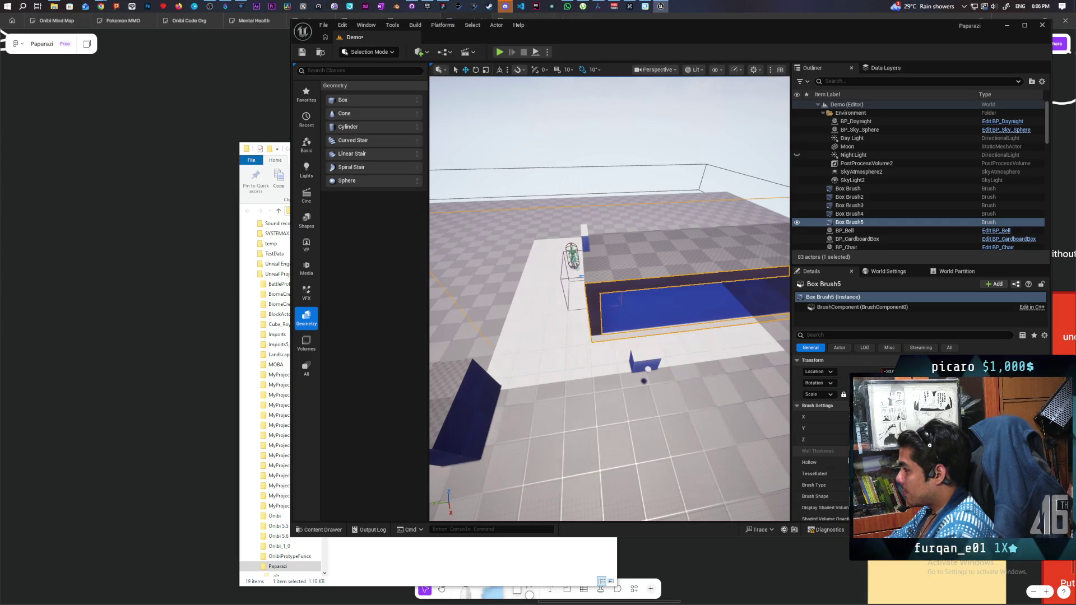
pyautogui.click(860, 188)
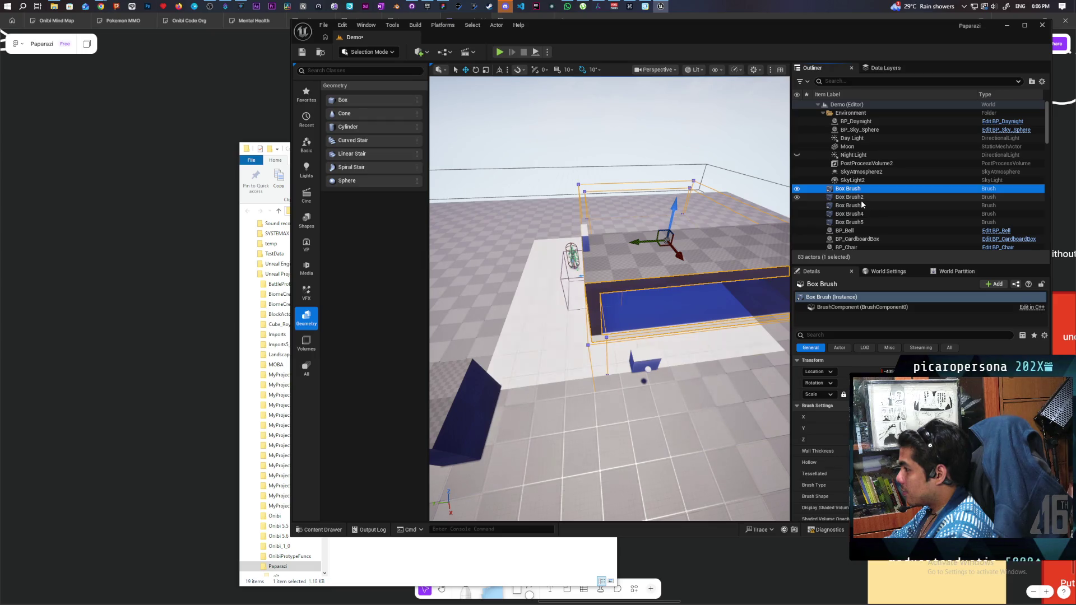
pyautogui.moveTo(616, 364)
pyautogui.mouseDown()
pyautogui.moveTo(650, 314)
pyautogui.moveTo(622, 314)
pyautogui.mouseUp()
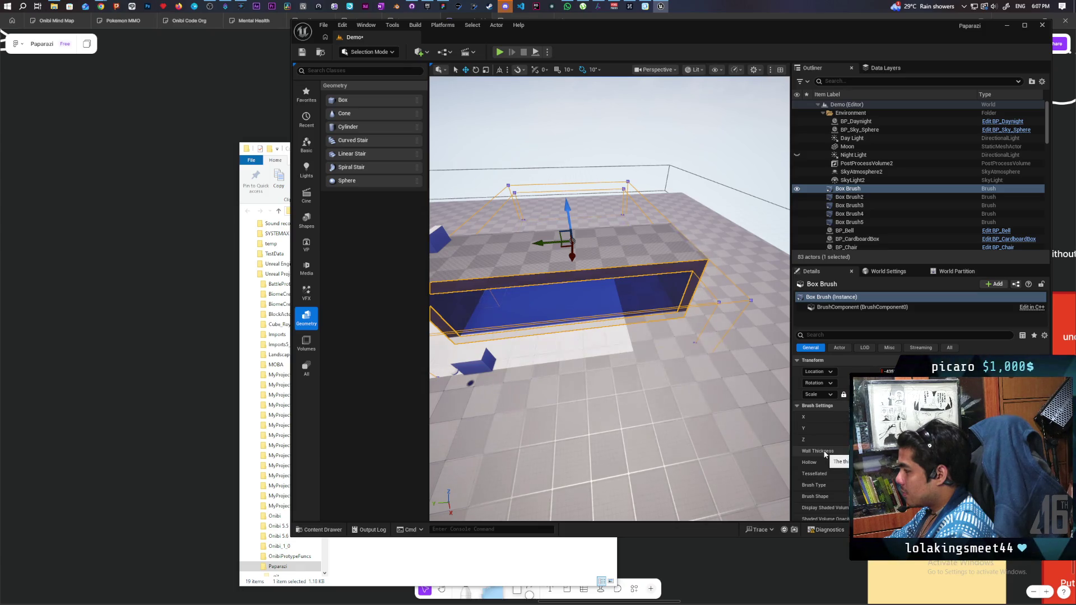
pyautogui.moveTo(616, 314)
pyautogui.mouseDown()
pyautogui.moveTo(577, 280)
pyautogui.moveTo(560, 308)
pyautogui.mouseUp()
pyautogui.click(609, 327)
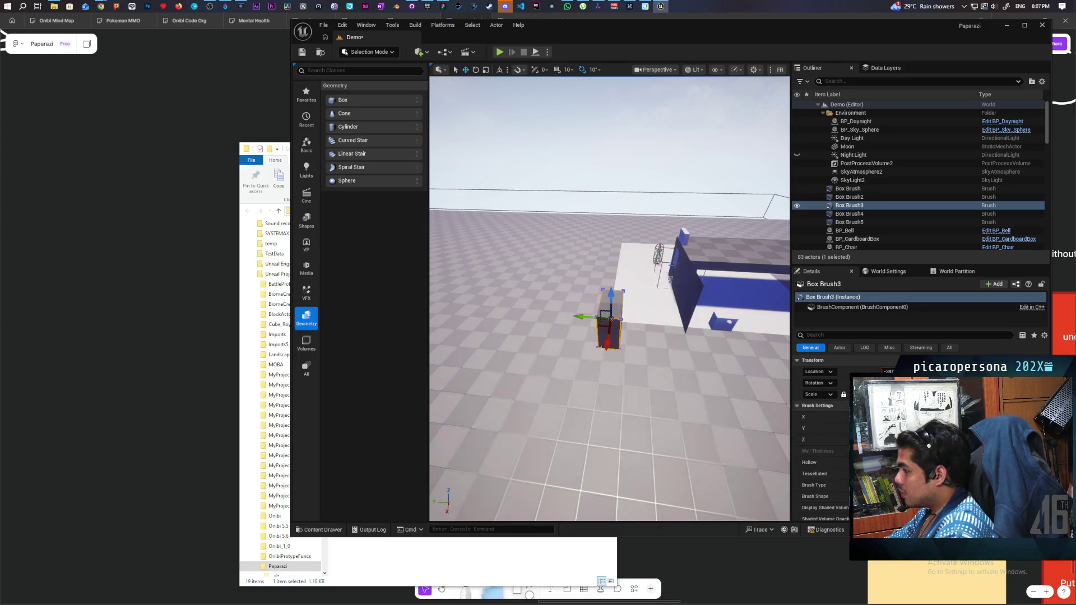
pyautogui.moveTo(585, 317)
pyautogui.mouseDown()
pyautogui.moveTo(689, 324)
pyautogui.moveTo(675, 326)
pyautogui.mouseUp()
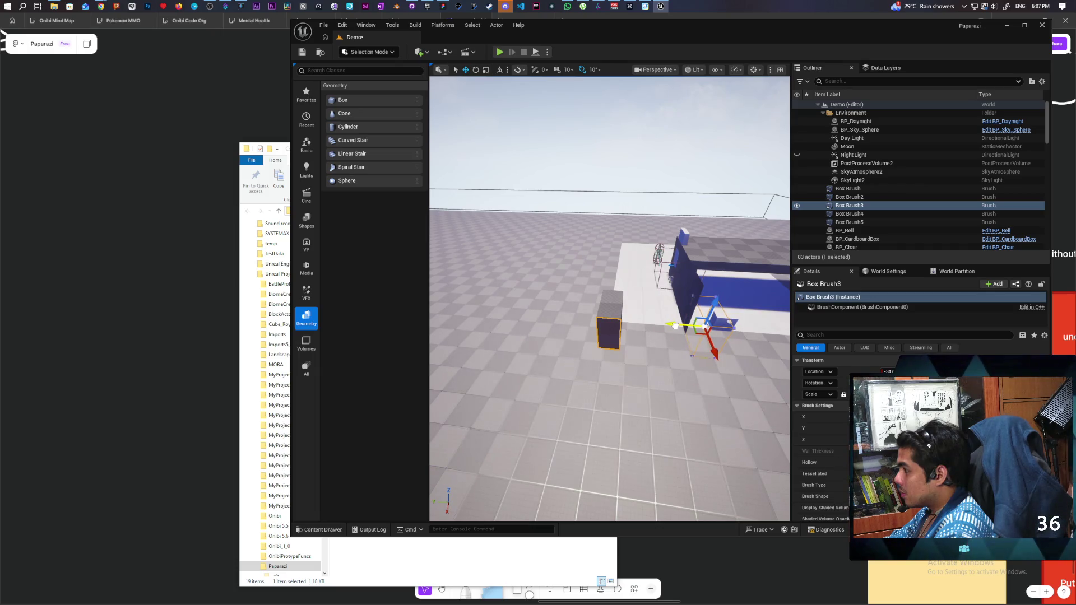
# Narrow Box Brush3 along X and nudge it to about X -360 against the wall.
pyautogui.press('w')
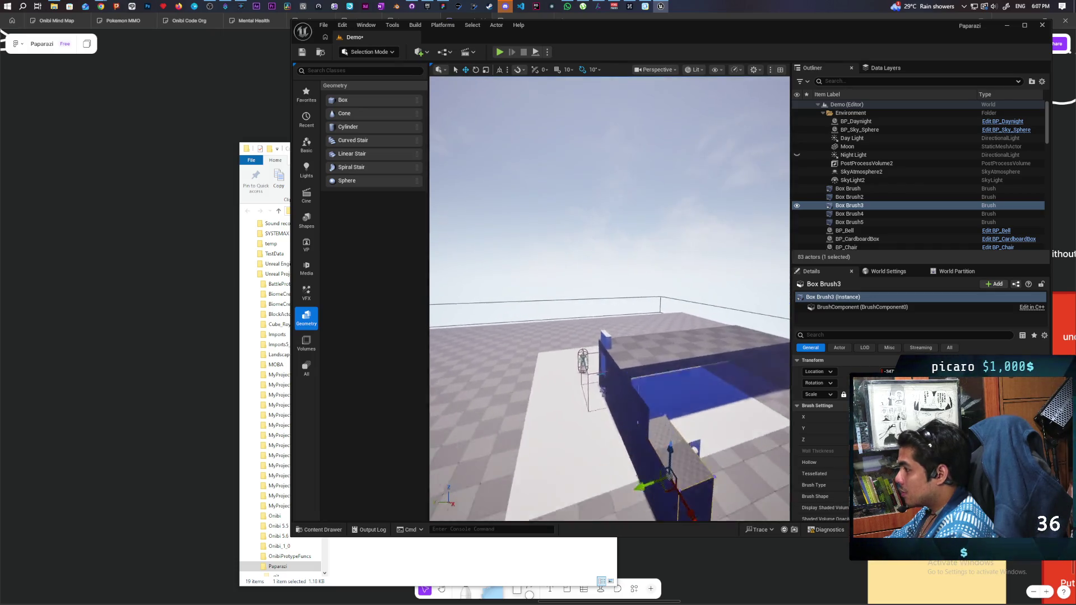
pyautogui.press('s')
pyautogui.press('w')
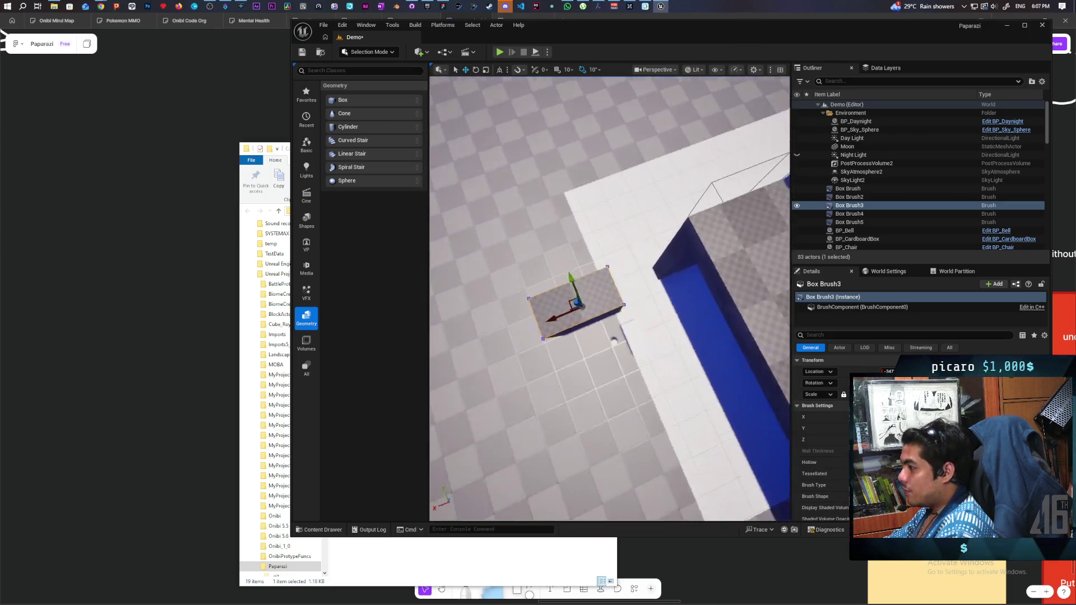
pyautogui.press('s')
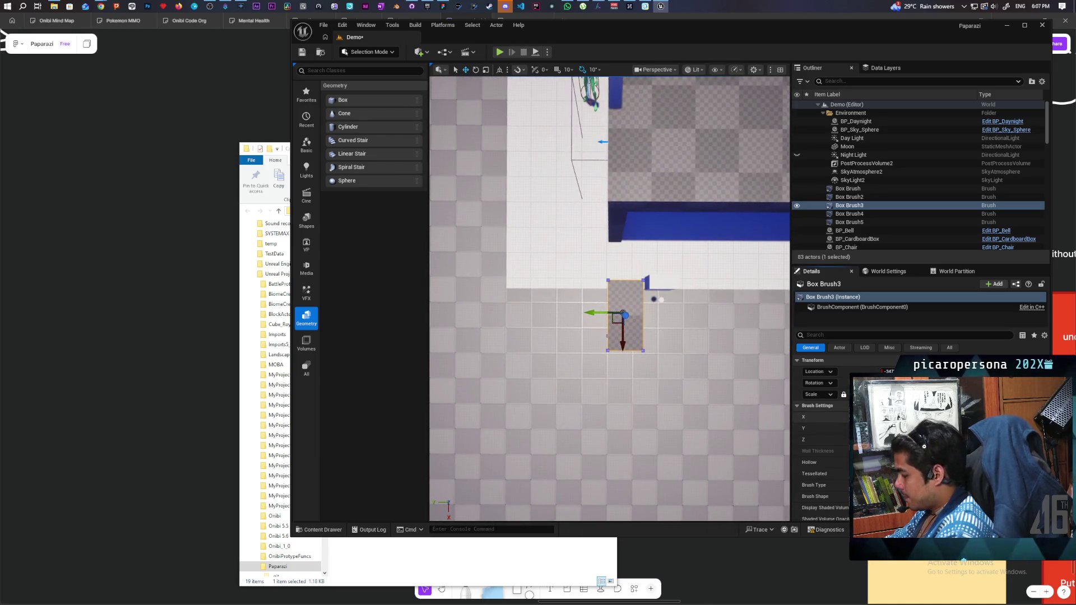
pyautogui.moveTo(874, 417); pyautogui.dragTo(863, 417)
pyautogui.moveTo(621, 314)
pyautogui.mouseDown()
pyautogui.moveTo(594, 337)
pyautogui.moveTo(617, 354)
pyautogui.mouseUp()
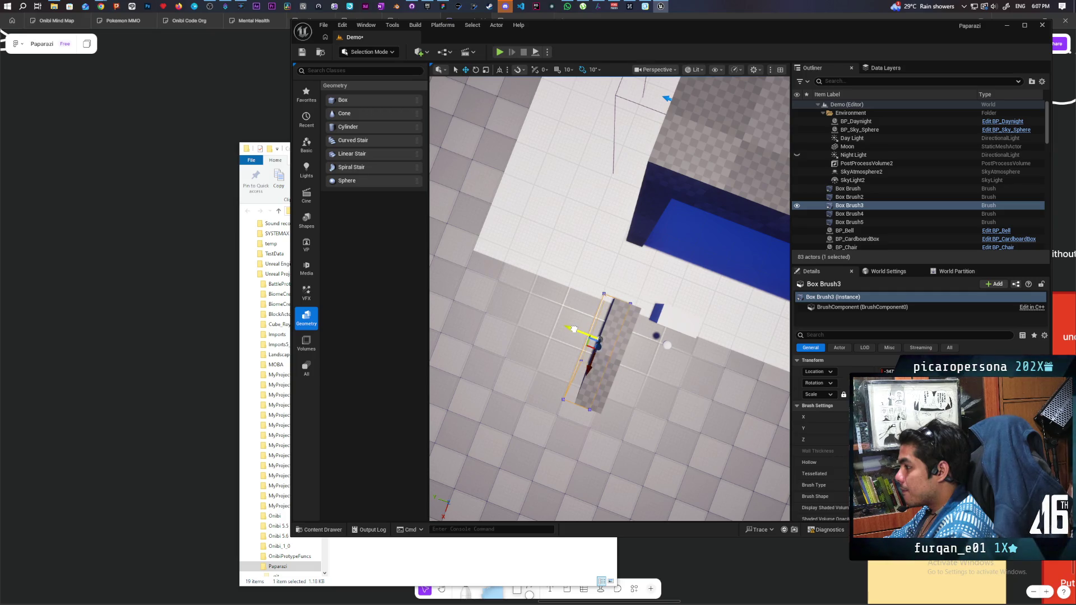
pyautogui.moveTo(590, 365)
pyautogui.mouseDown()
pyautogui.moveTo(615, 295)
pyautogui.moveTo(655, 291)
pyautogui.moveTo(647, 258)
pyautogui.mouseUp()
pyautogui.moveTo(623, 319)
pyautogui.mouseDown()
pyautogui.moveTo(623, 308)
pyautogui.moveTo(623, 319)
pyautogui.mouseUp()
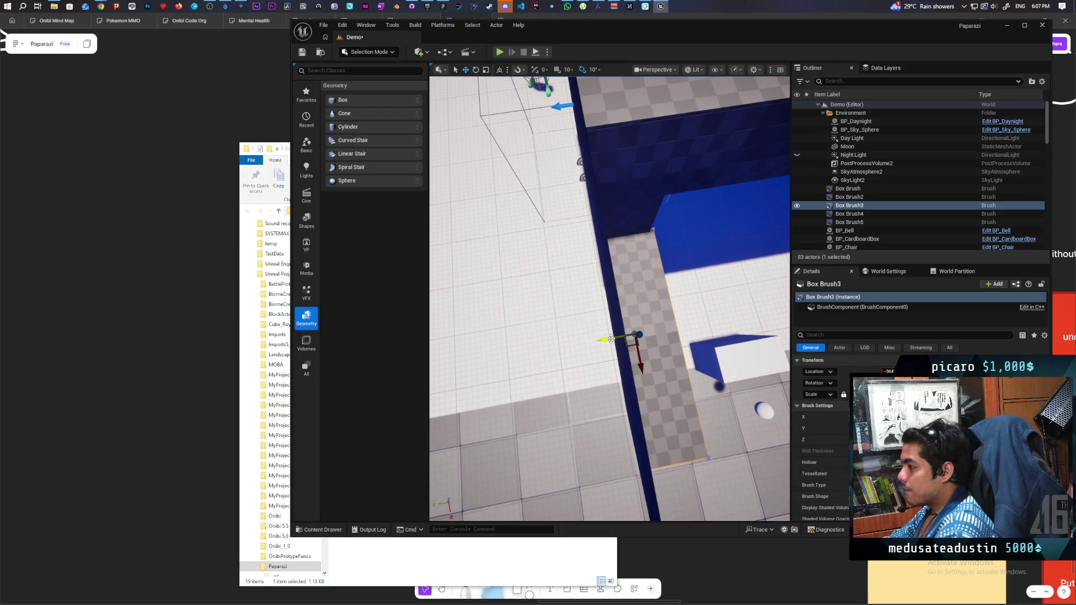
pyautogui.moveTo(608, 338)
pyautogui.mouseDown()
pyautogui.moveTo(607, 306)
pyautogui.moveTo(583, 309)
pyautogui.moveTo(583, 283)
pyautogui.moveTo(574, 311)
pyautogui.mouseUp()
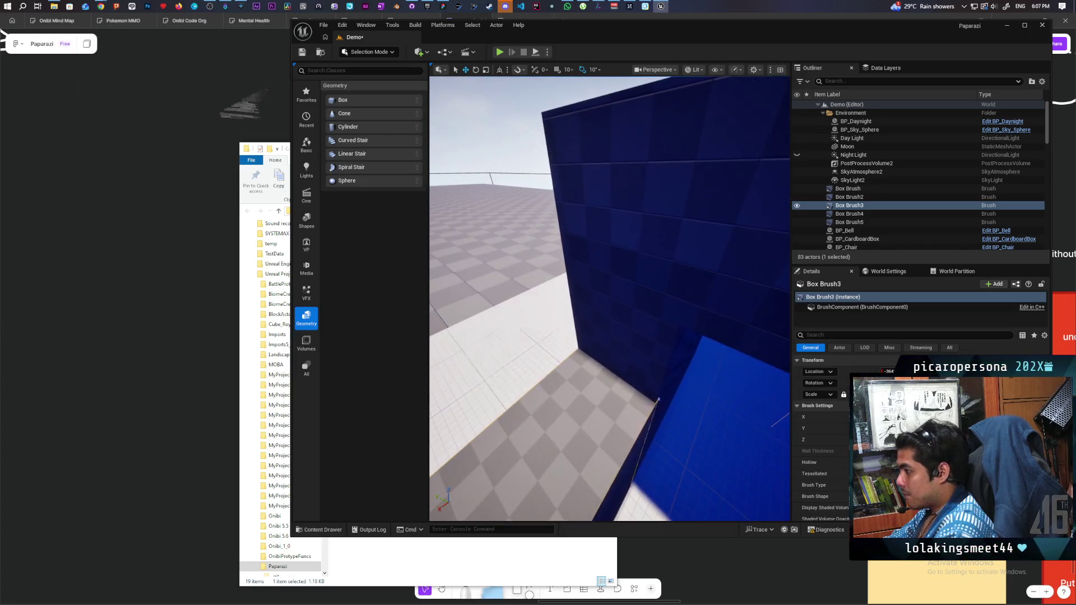
pyautogui.click(493, 123)
# Select the floor platform Box Brush3 and extend its edge out until it meets the wall.
pyautogui.moveTo(493, 124)
pyautogui.mouseDown()
pyautogui.moveTo(494, 146)
pyautogui.moveTo(493, 126)
pyautogui.moveTo(482, 132)
pyautogui.moveTo(509, 130)
pyautogui.moveTo(496, 123)
pyautogui.moveTo(490, 142)
pyautogui.moveTo(603, 272)
pyautogui.mouseUp()
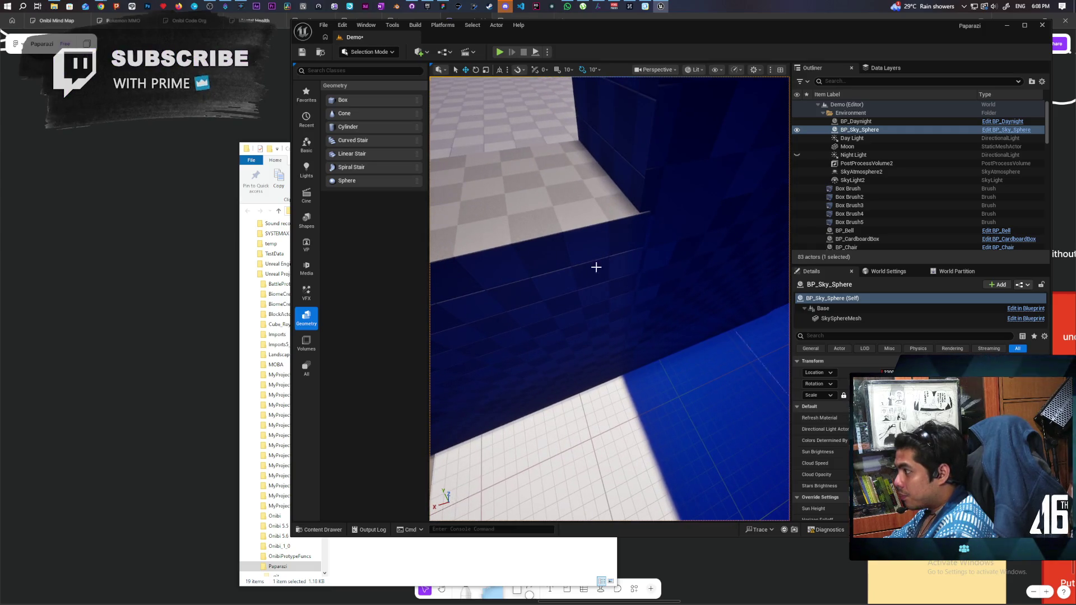
pyautogui.click(587, 255)
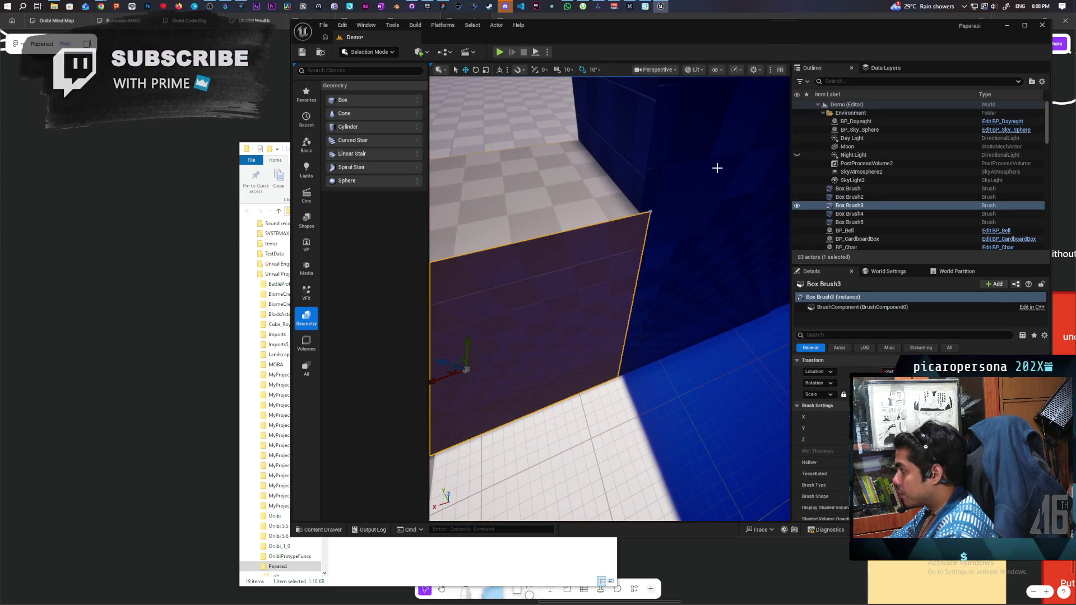
pyautogui.click(718, 168)
pyautogui.click(575, 219)
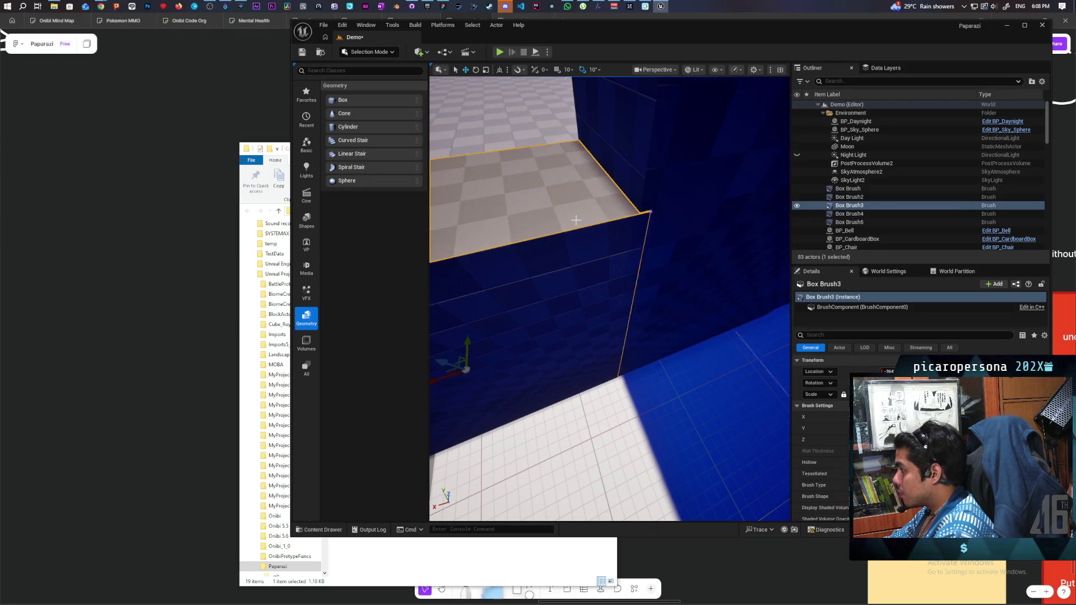
pyautogui.click(698, 158)
pyautogui.click(566, 211)
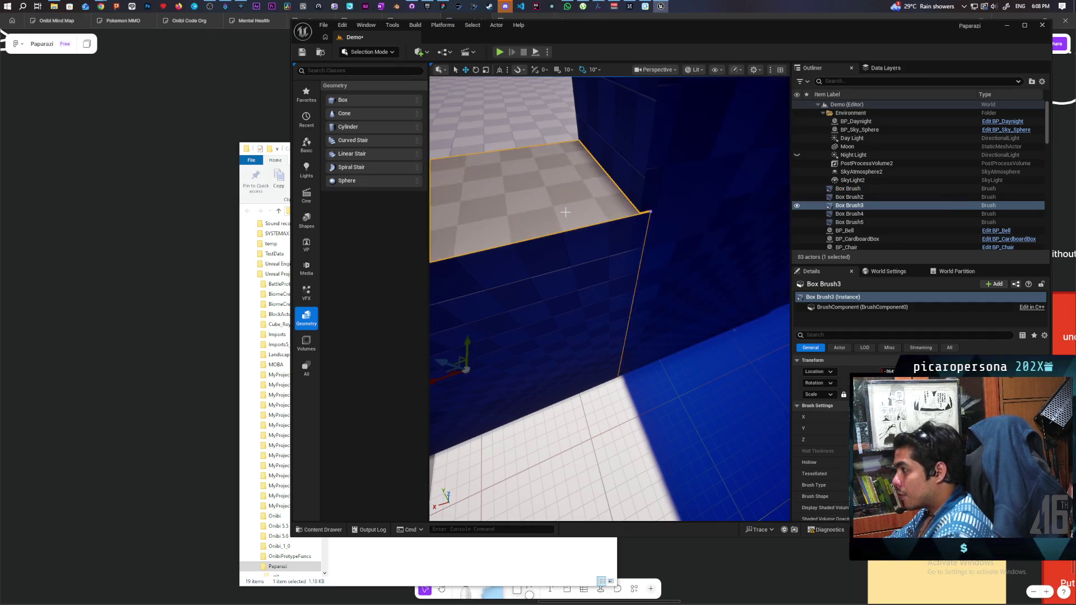
pyautogui.moveTo(588, 247)
pyautogui.mouseDown()
pyautogui.moveTo(616, 292)
pyautogui.moveTo(571, 403)
pyautogui.mouseUp()
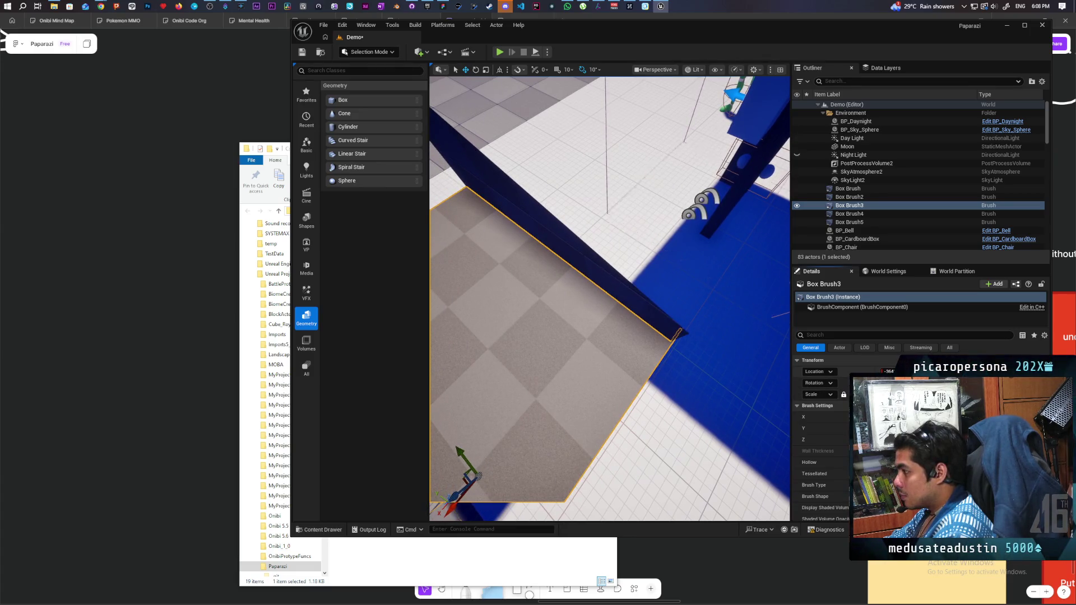
pyautogui.moveTo(572, 404); pyautogui.dragTo(577, 399)
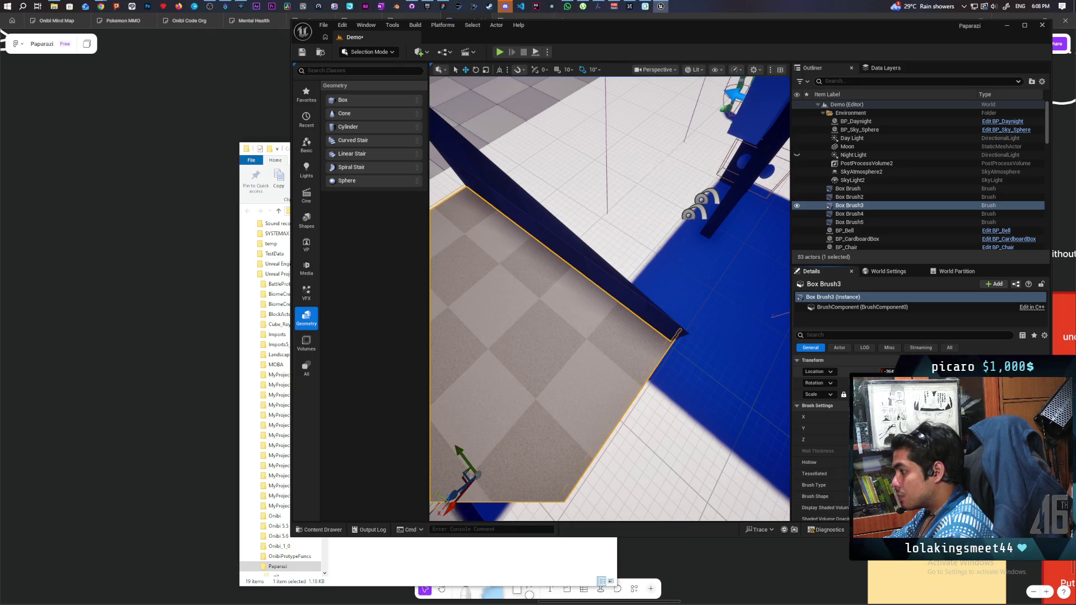
pyautogui.press('Return')
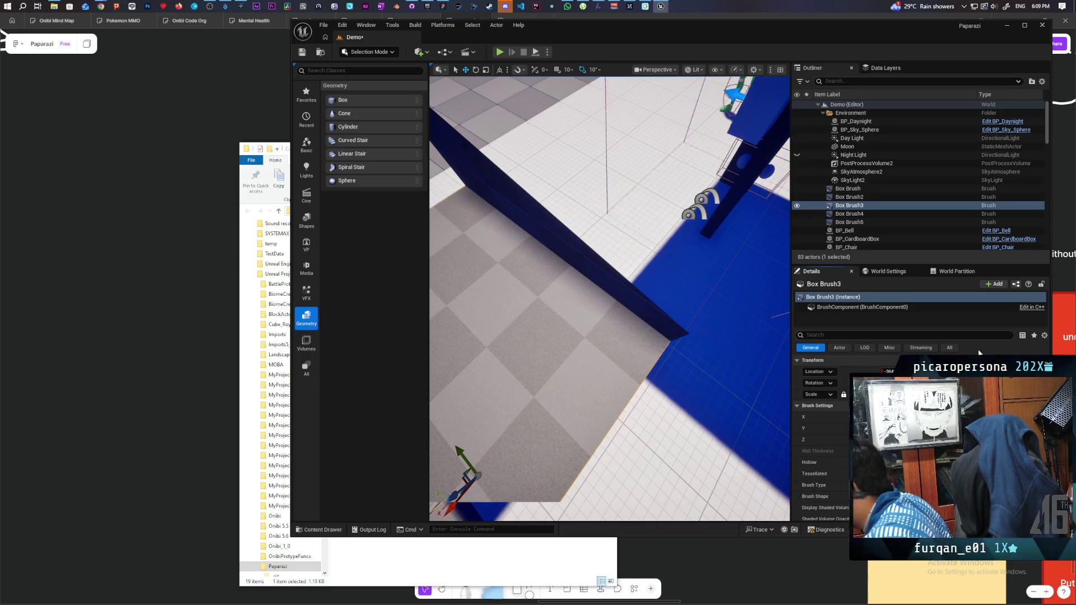
pyautogui.moveTo(616, 280)
pyautogui.mouseDown()
pyautogui.moveTo(594, 336)
pyautogui.moveTo(546, 283)
pyautogui.mouseUp()
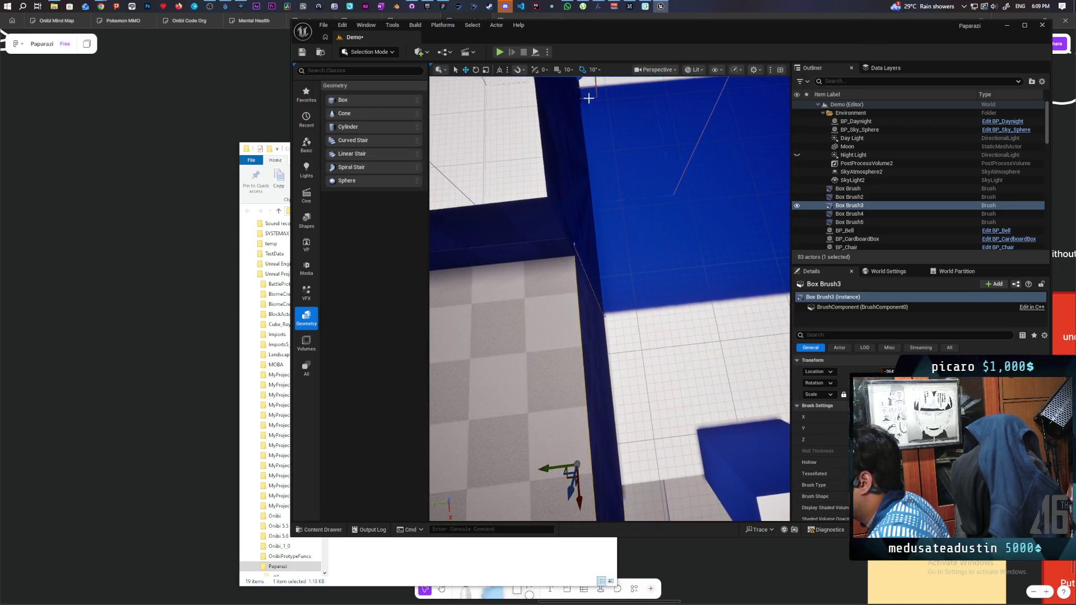
# In Project Settings, find Near Clip Plane, change it from 20.0 to 10, and close.
pyautogui.click(343, 25)
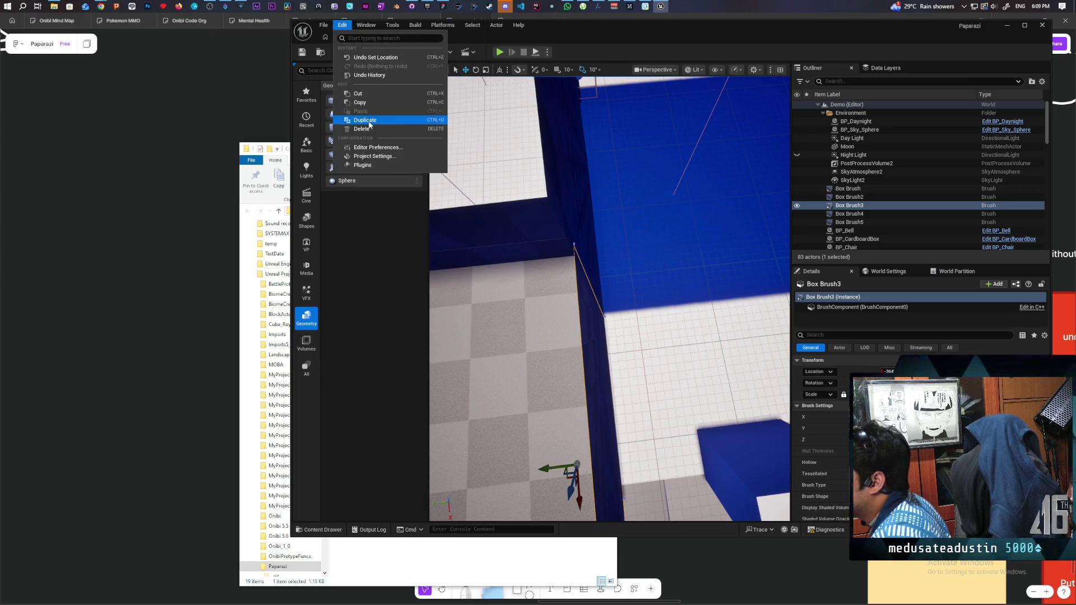
pyautogui.click(373, 156)
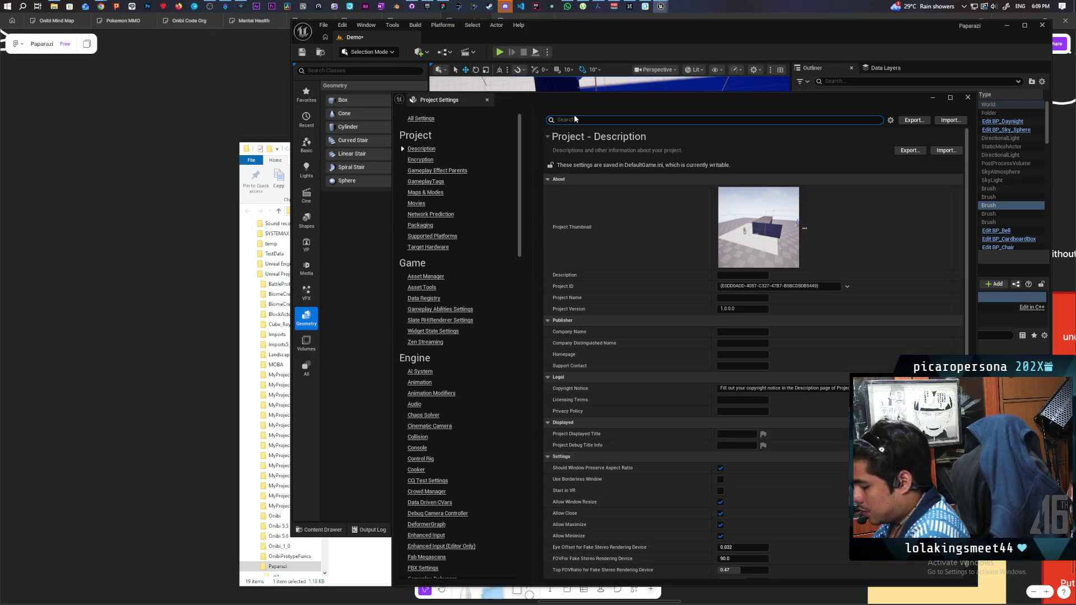
pyautogui.write('camera')
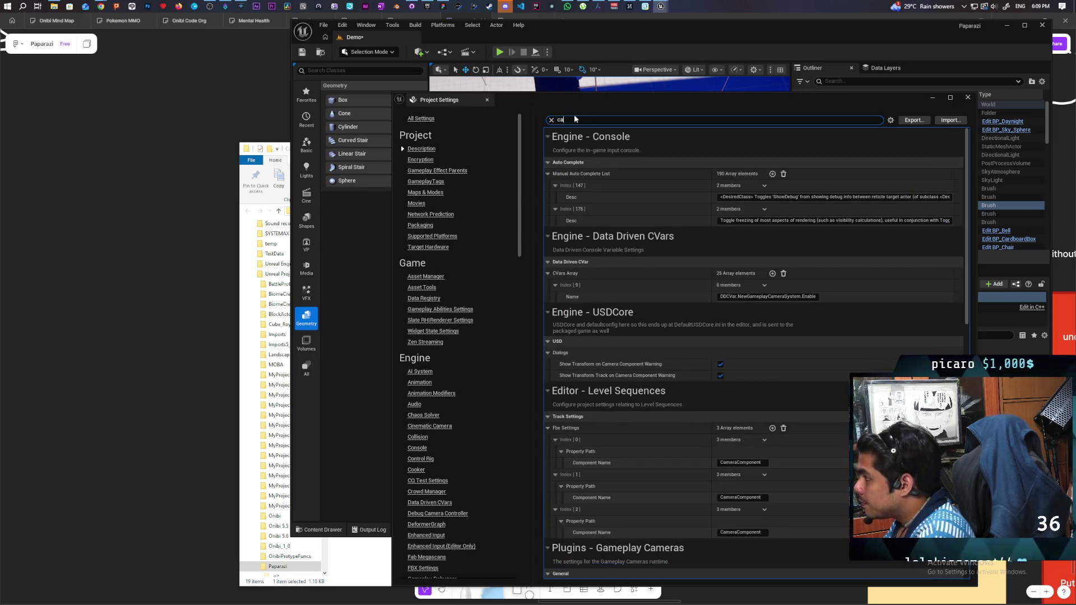
pyautogui.press('BackSpace')
pyautogui.press('BackSpace')
pyautogui.press('BackSpace')
pyautogui.write('r')
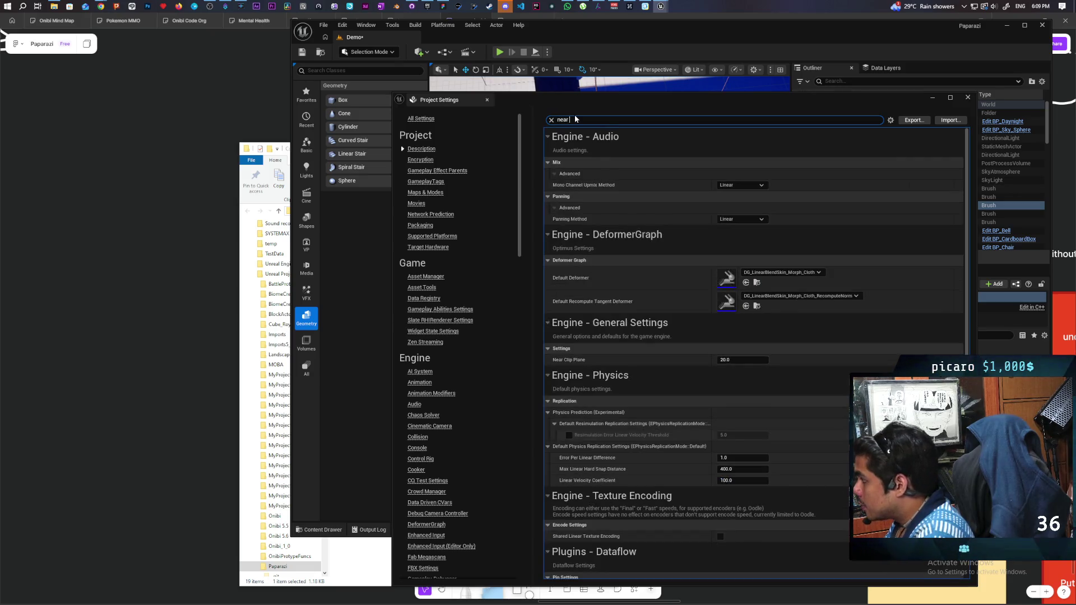
pyautogui.click(740, 360)
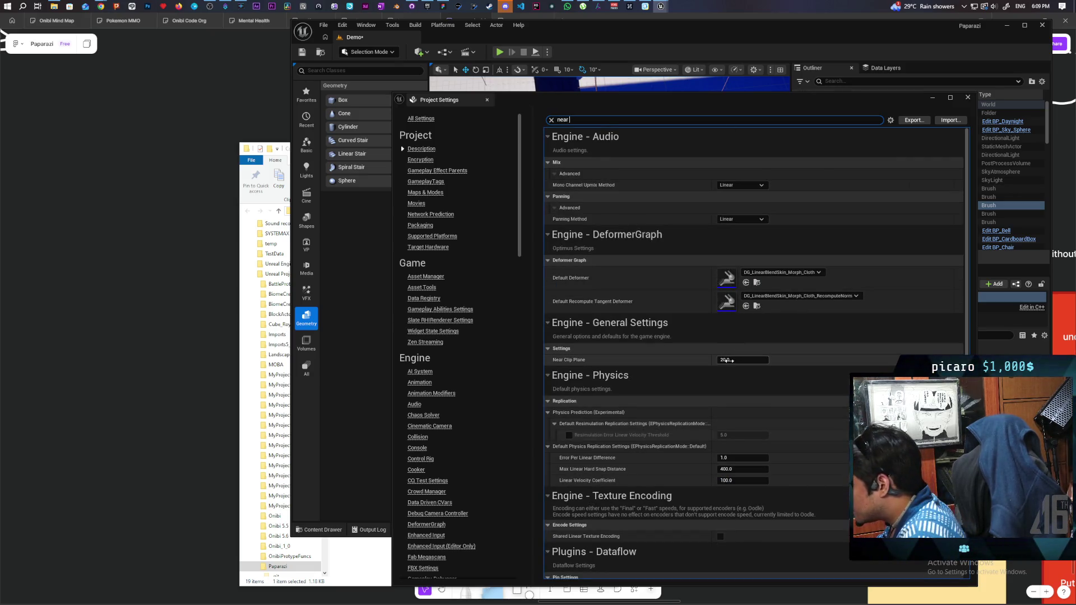
pyautogui.write('10')
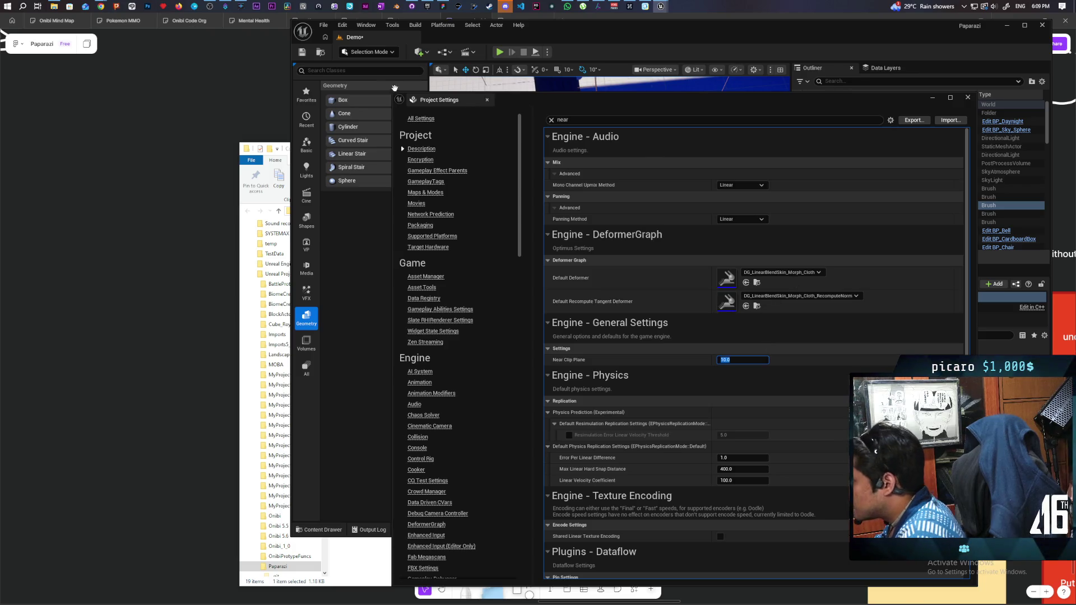
pyautogui.click(968, 97)
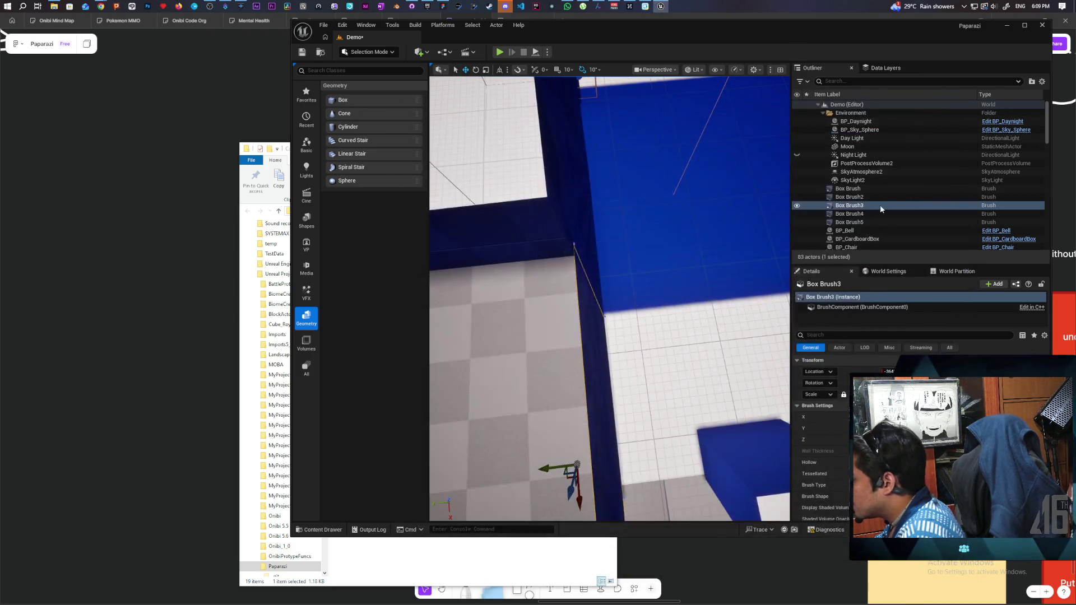
# Save the Demo level with Ctrl+S and close the editor.
pyautogui.moveTo(610, 297); pyautogui.dragTo(583, 331)
pyautogui.hotkey('ctrl', 's')
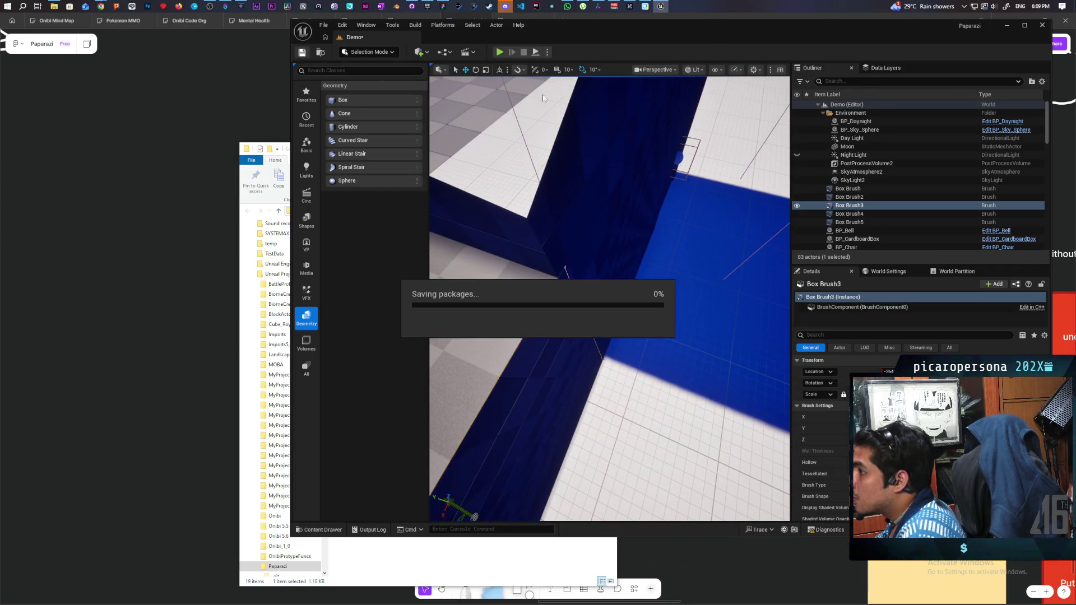
pyautogui.click(1042, 25)
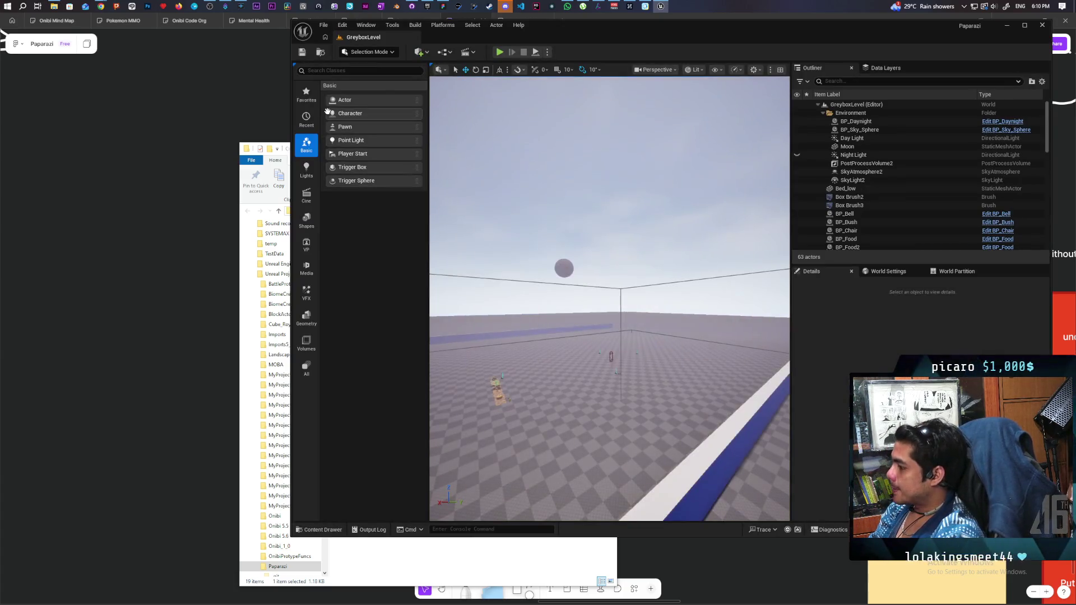
# After relaunching, open the Demo level from File > Favorite Levels.
pyautogui.click(326, 27)
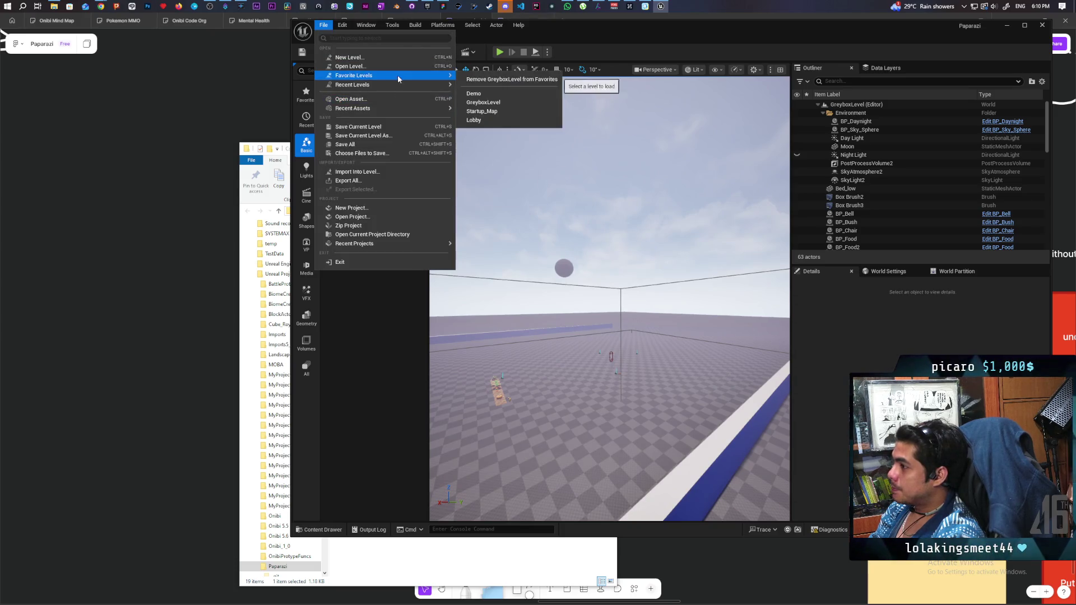
pyautogui.moveTo(417, 76)
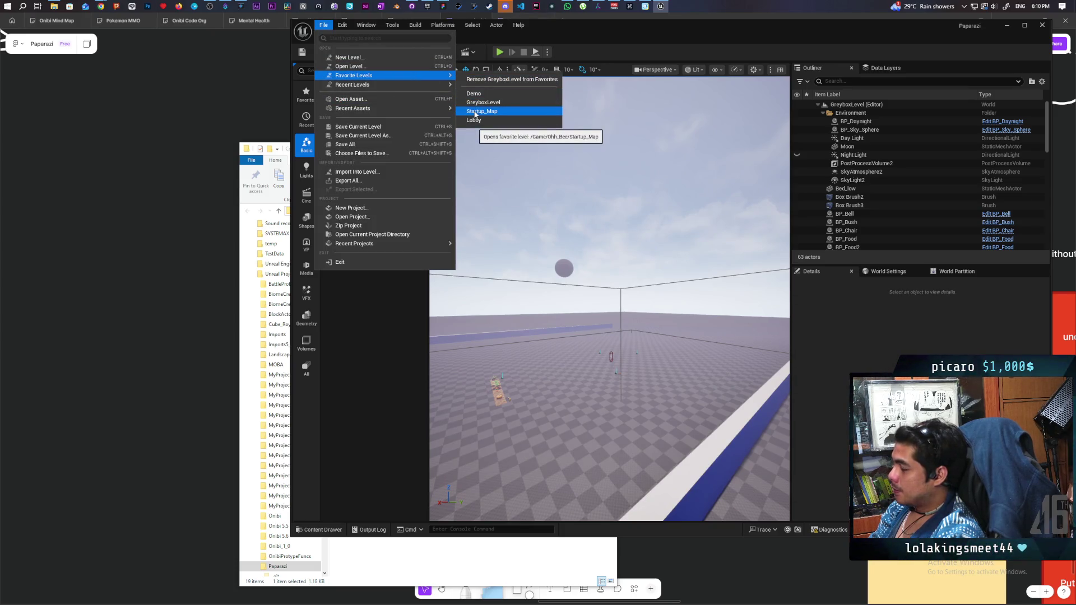
pyautogui.click(489, 95)
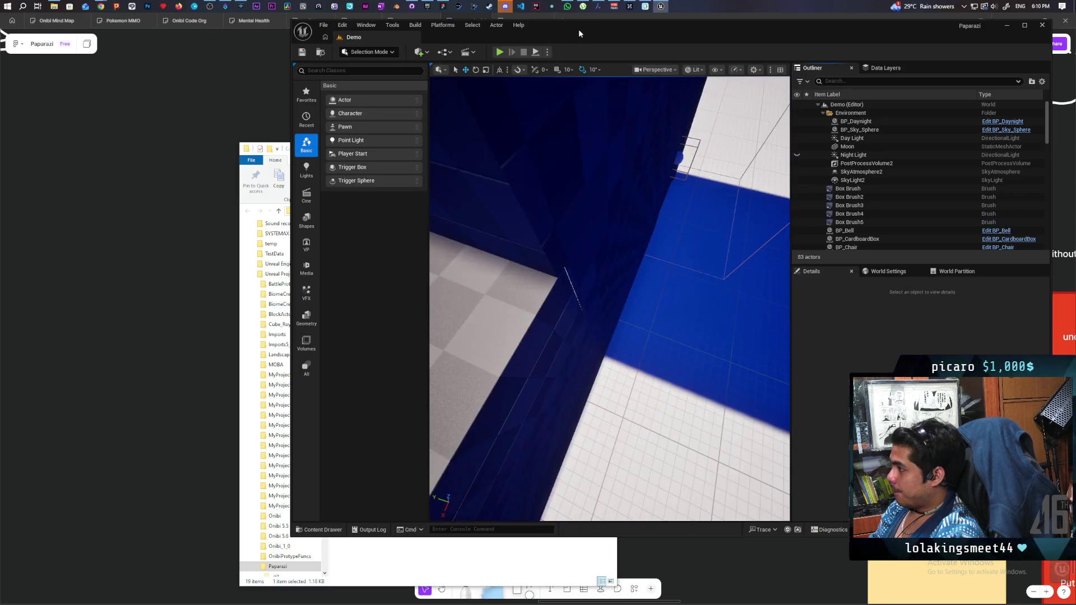
# Maximize the editor, select Box Brush3, and extend its top face to the wall edge.
pyautogui.doubleClick(578, 29)
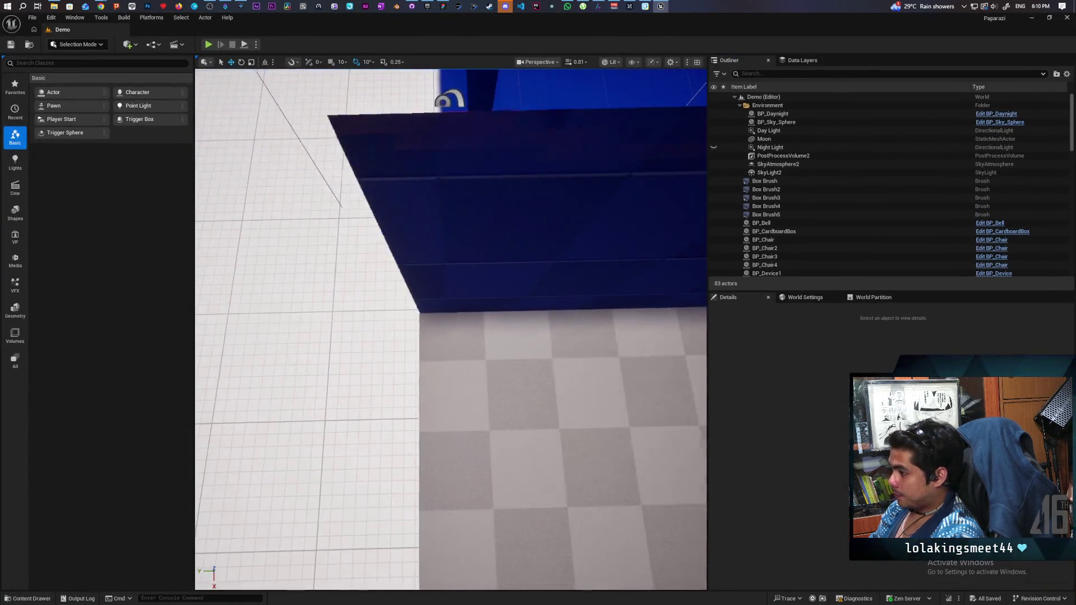
pyautogui.moveTo(451, 330)
pyautogui.mouseDown()
pyautogui.moveTo(426, 314)
pyautogui.moveTo(403, 337)
pyautogui.moveTo(437, 347)
pyautogui.moveTo(448, 331)
pyautogui.moveTo(437, 347)
pyautogui.moveTo(471, 330)
pyautogui.moveTo(443, 341)
pyautogui.moveTo(432, 336)
pyautogui.moveTo(449, 330)
pyautogui.moveTo(437, 314)
pyautogui.moveTo(300, 338)
pyautogui.moveTo(269, 448)
pyautogui.moveTo(252, 412)
pyautogui.mouseUp()
pyautogui.click(299, 357)
pyautogui.click(269, 448)
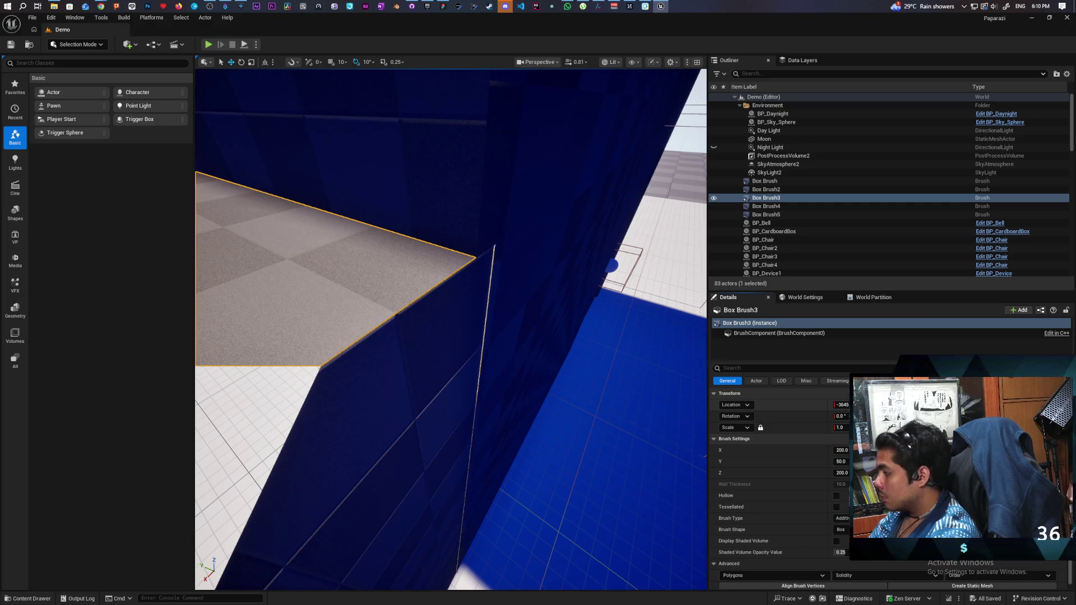
pyautogui.hotkey('ctrl', 'z')
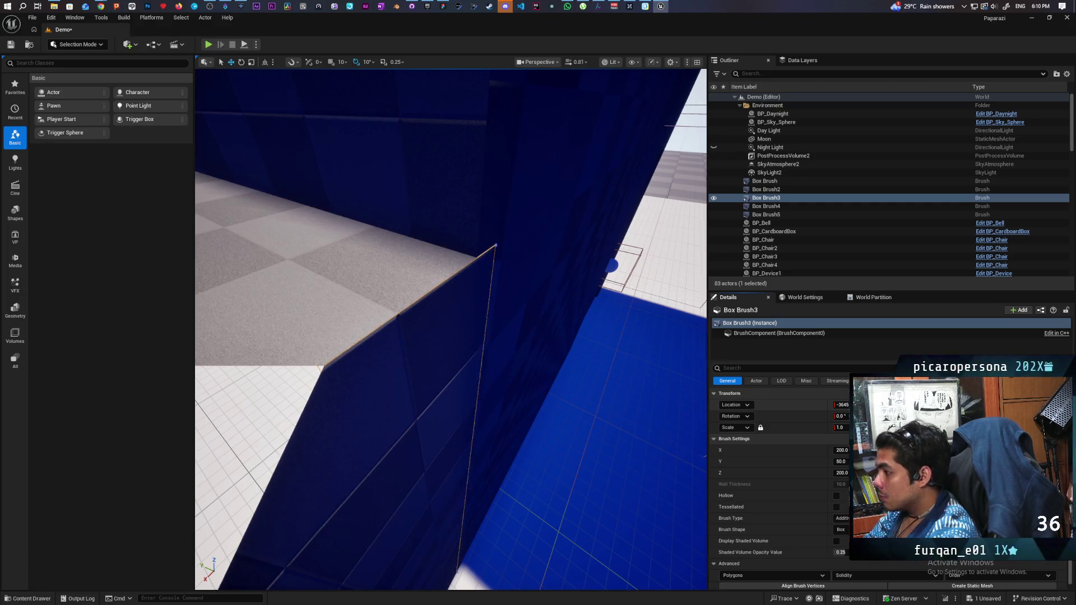
# Toggle Box Brush3's selection to check its edge lines up with the blue wall.
pyautogui.click(579, 237)
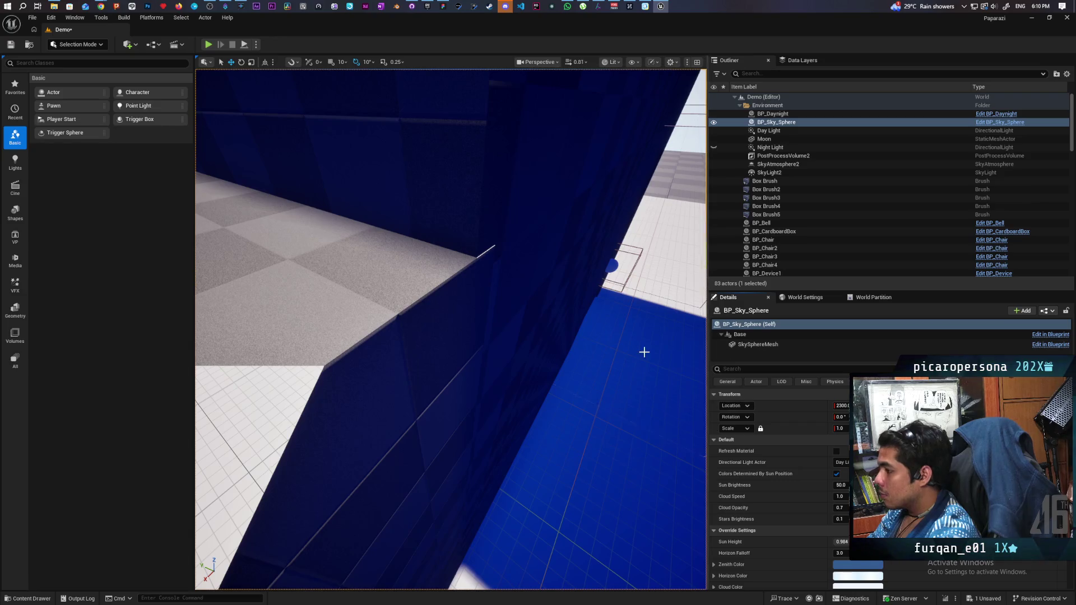
pyautogui.click(363, 293)
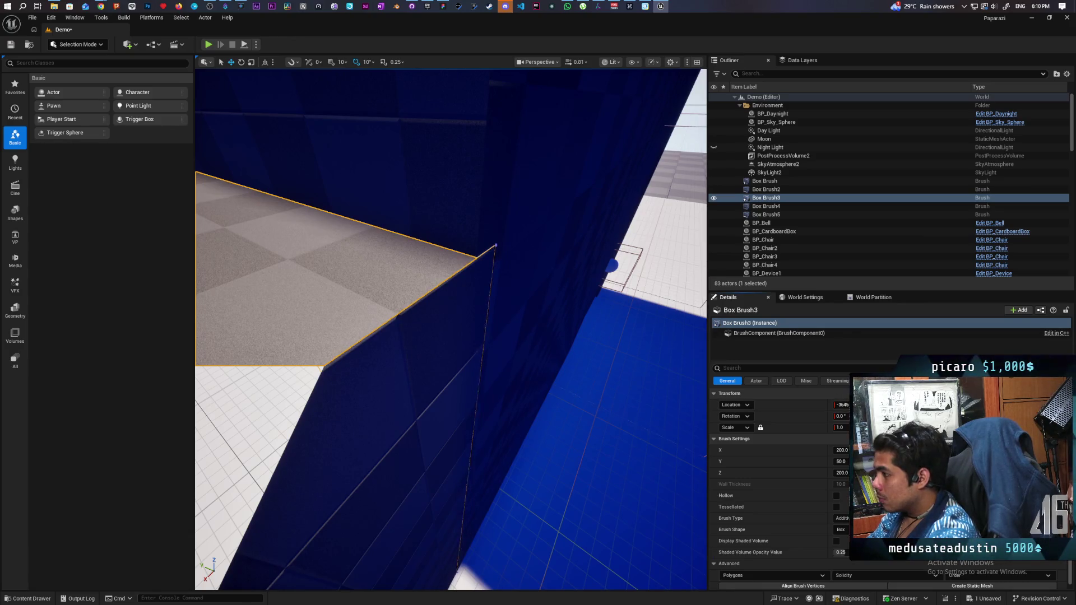
pyautogui.click(677, 153)
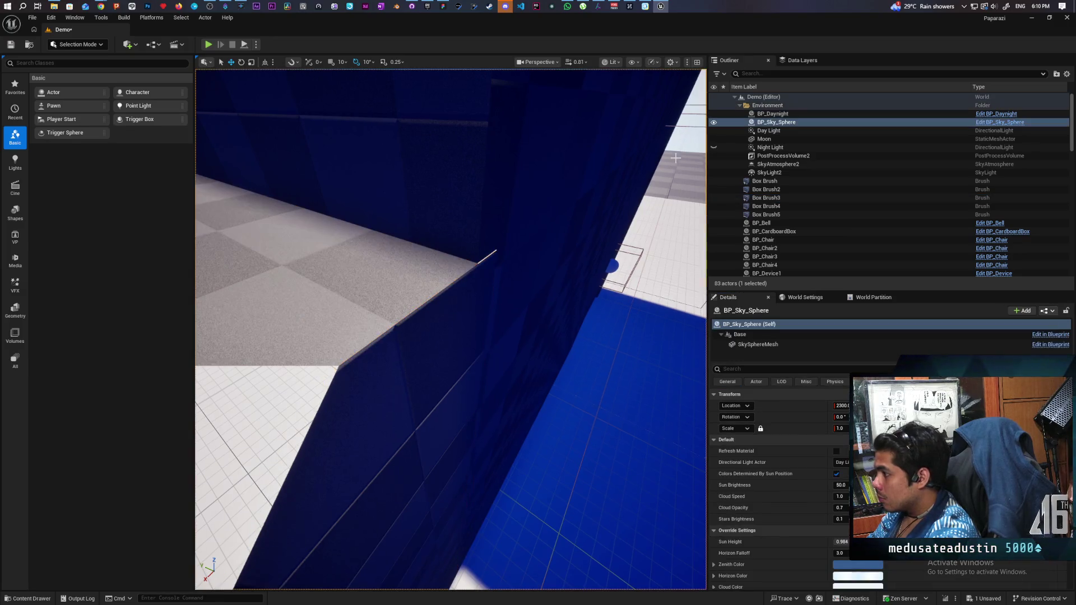
pyautogui.click(470, 290)
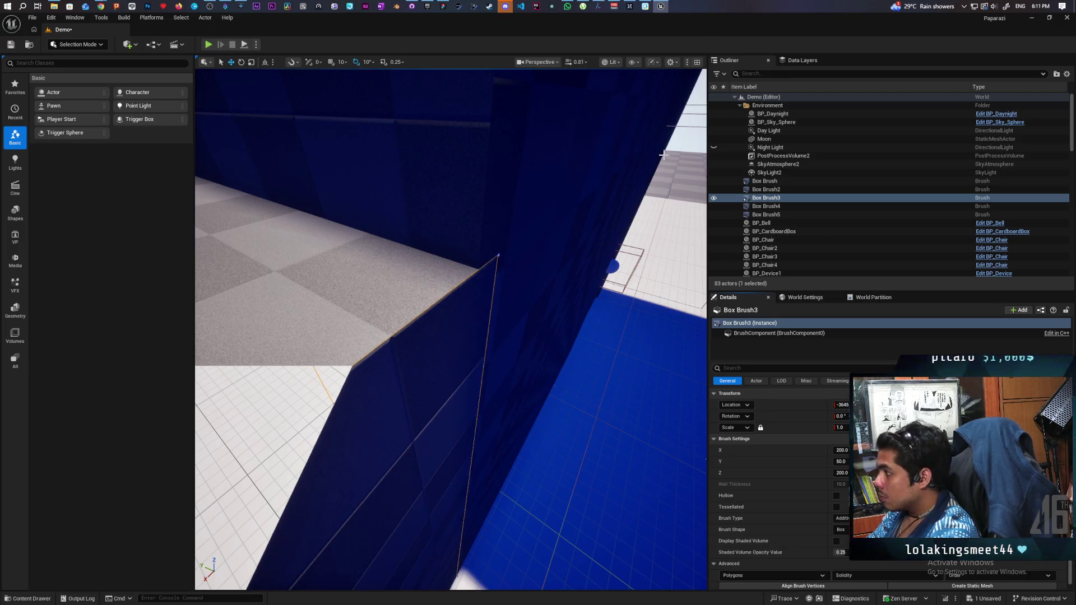
pyautogui.click(687, 139)
pyautogui.moveTo(647, 166); pyautogui.dragTo(647, 166)
pyautogui.moveTo(480, 267); pyautogui.dragTo(481, 267)
pyautogui.click(481, 267)
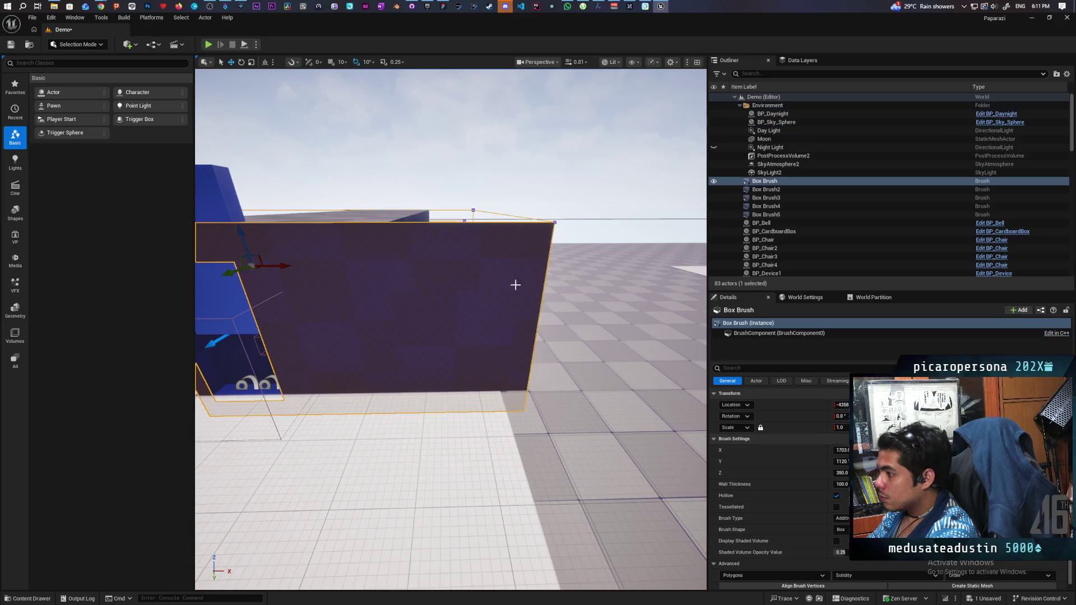
pyautogui.press('f')
pyautogui.moveTo(400, 346); pyautogui.dragTo(400, 347)
pyautogui.click(767, 190)
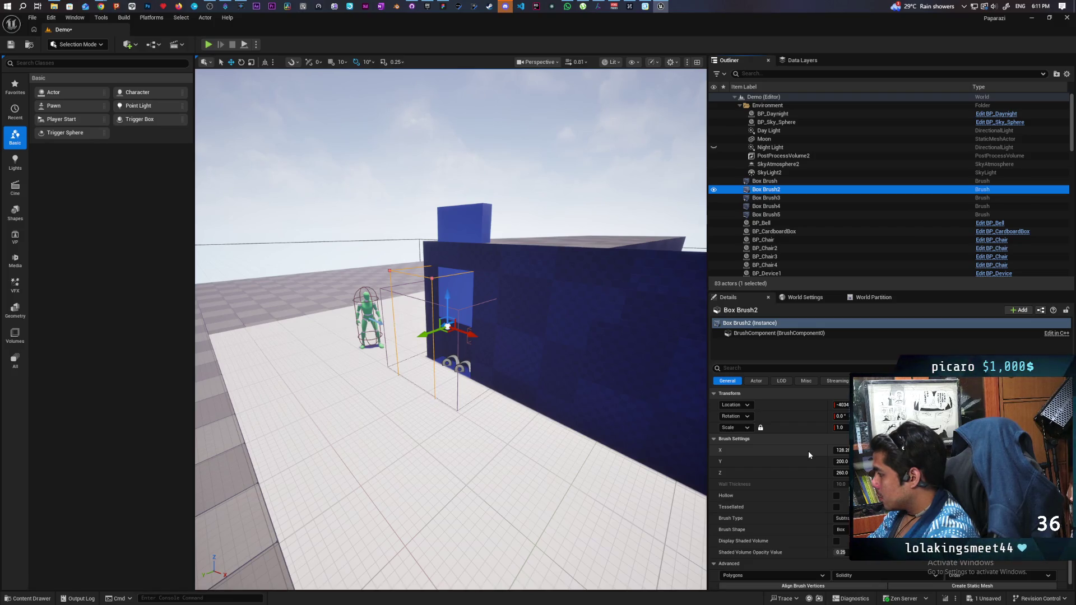
pyautogui.click(815, 405)
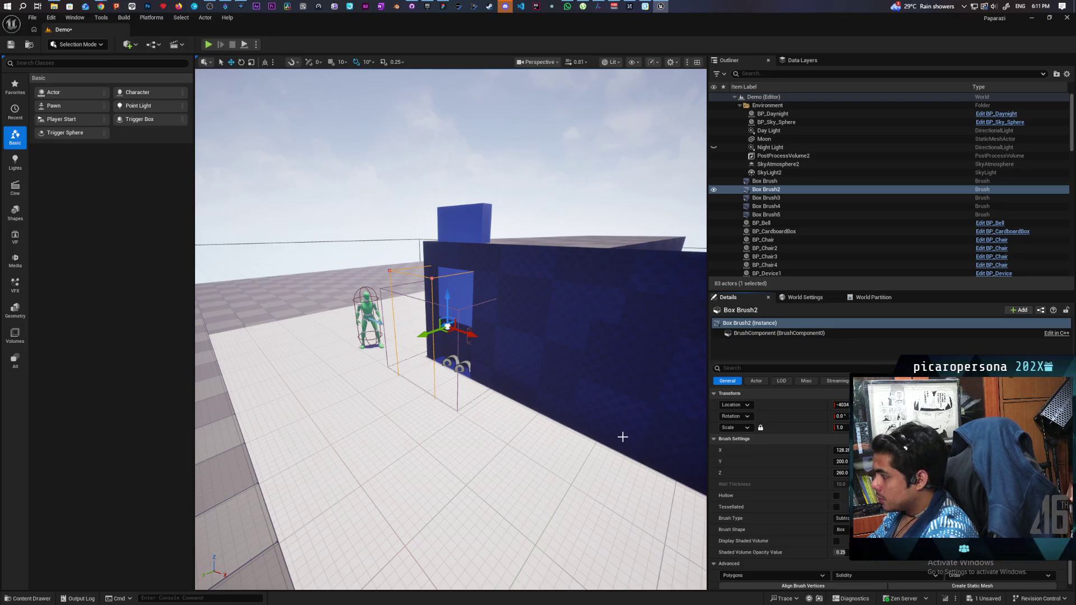
pyautogui.moveTo(622, 437); pyautogui.dragTo(560, 481)
pyautogui.moveTo(465, 372)
pyautogui.mouseDown()
pyautogui.moveTo(465, 392)
pyautogui.moveTo(465, 372)
pyautogui.moveTo(442, 367)
pyautogui.moveTo(398, 417)
pyautogui.mouseUp()
pyautogui.click(450, 357)
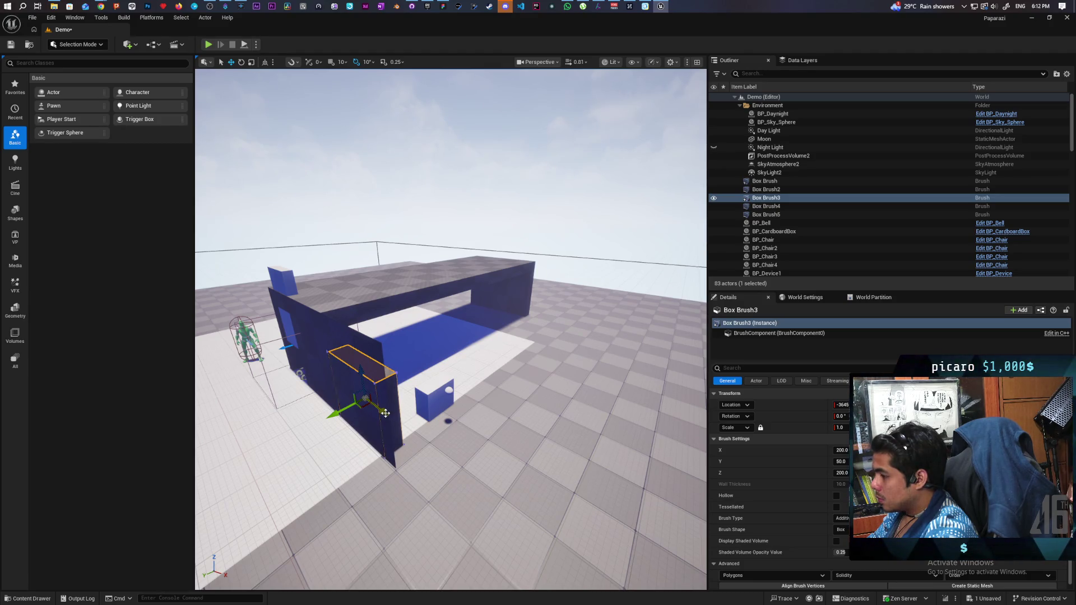
# Alt-drag a copy of Box Brush3, make it Subtractive, and narrow its X to 128.25.
pyautogui.keyDown('alt'); pyautogui.moveTo(386, 413); pyautogui.dragTo(399, 419); pyautogui.keyUp('alt')
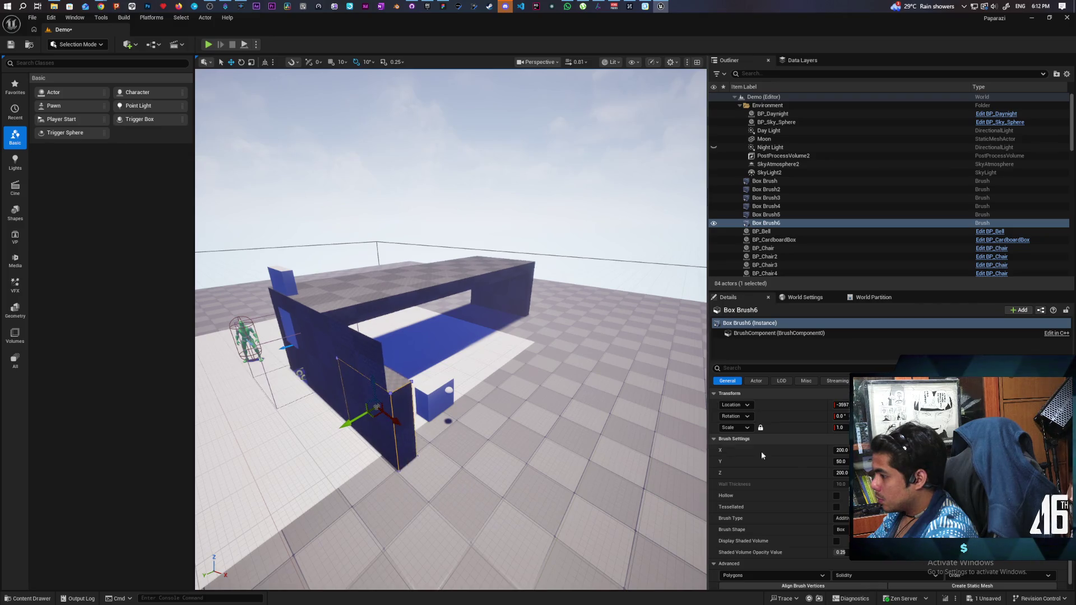
pyautogui.click(840, 518)
pyautogui.click(840, 529)
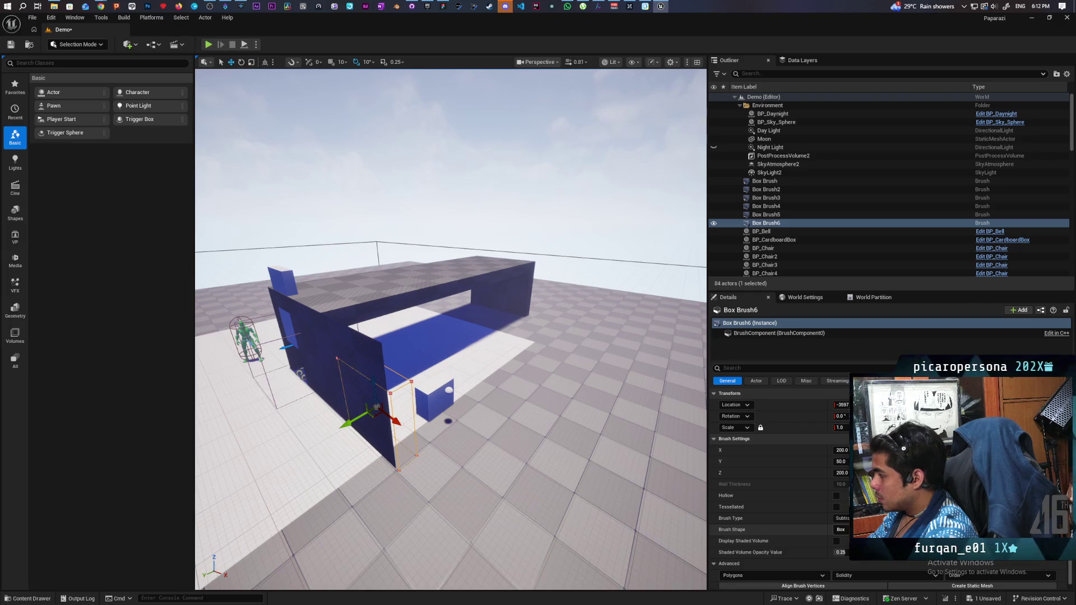
pyautogui.moveTo(639, 428); pyautogui.dragTo(640, 427)
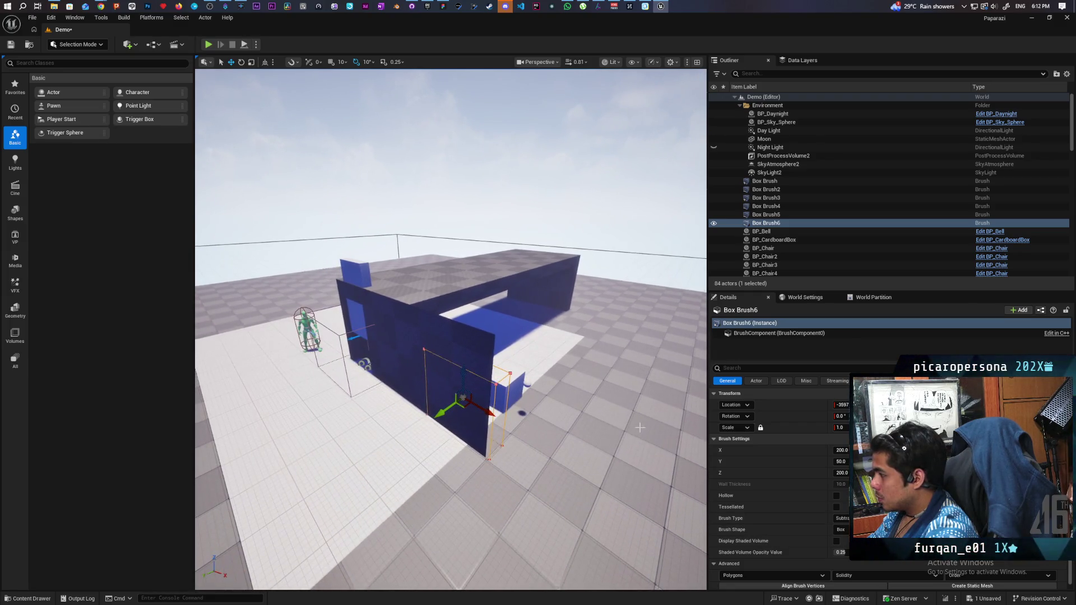
pyautogui.click(776, 192)
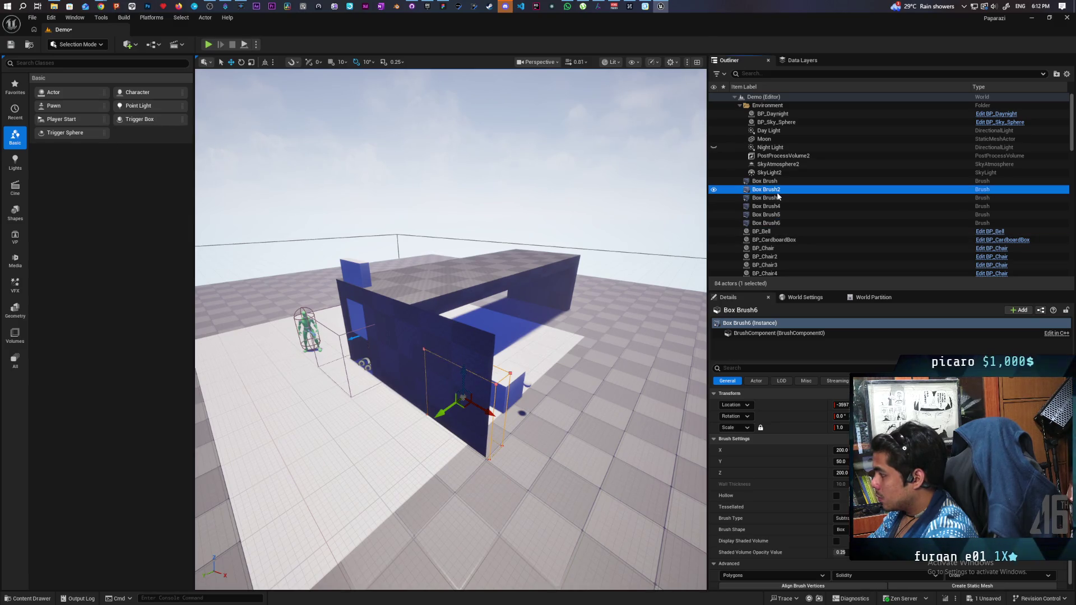
pyautogui.click(778, 223)
pyautogui.moveTo(807, 449); pyautogui.dragTo(637, 414)
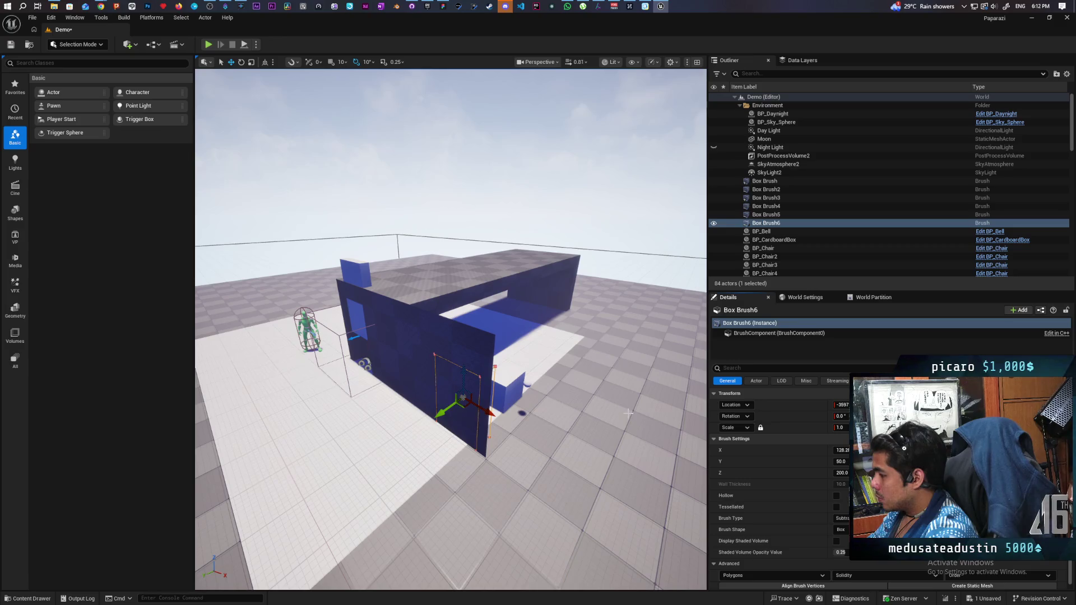
# Hide the outer Box Brush wall in the Outliner.
pyautogui.click(779, 190)
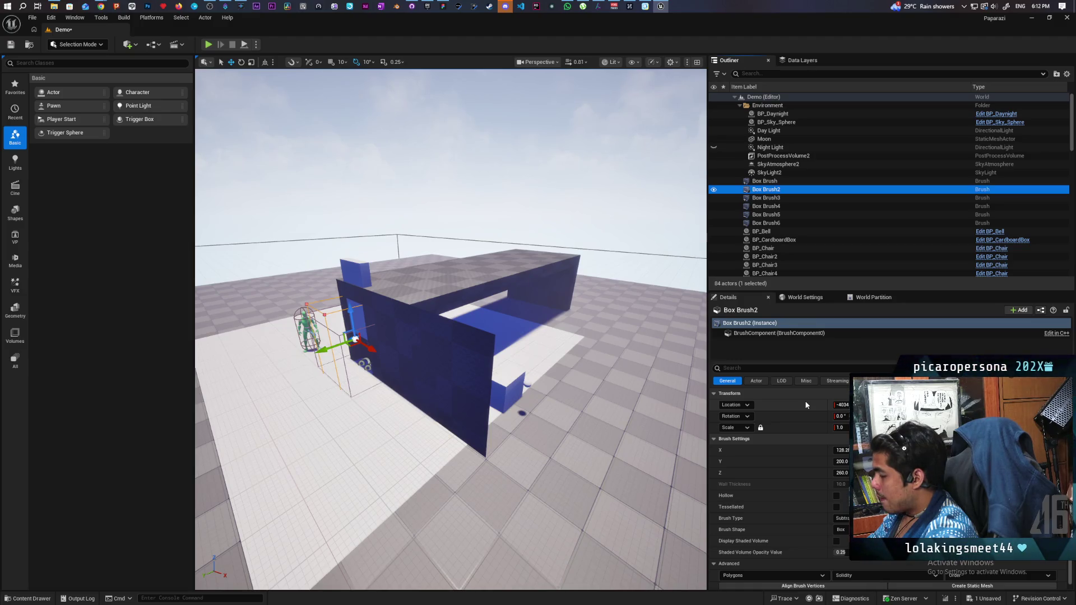
pyautogui.moveTo(539, 330); pyautogui.dragTo(555, 337)
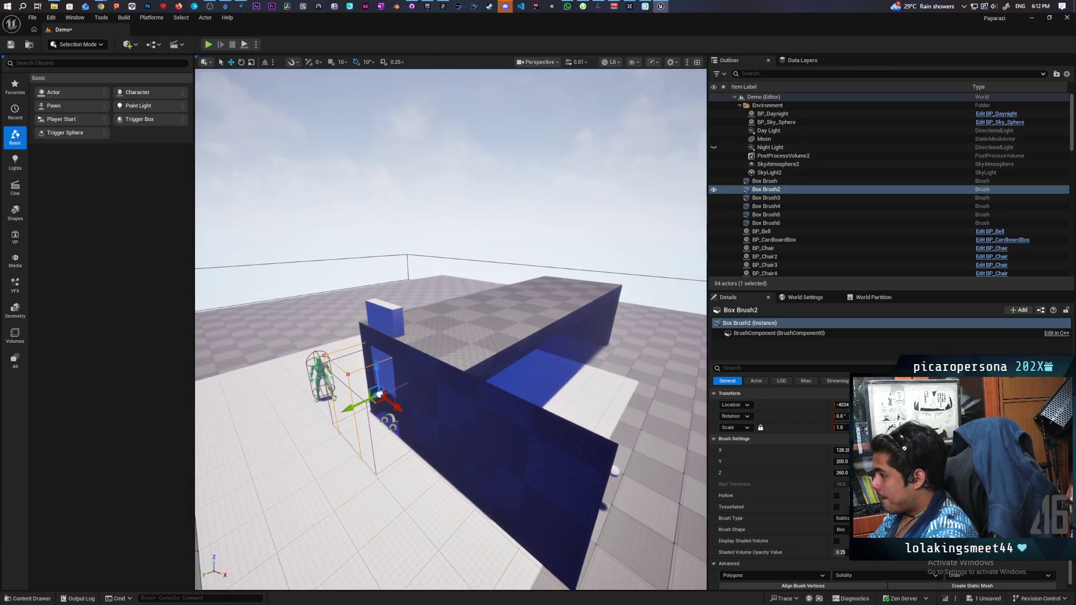
pyautogui.click(765, 181)
pyautogui.click(713, 181)
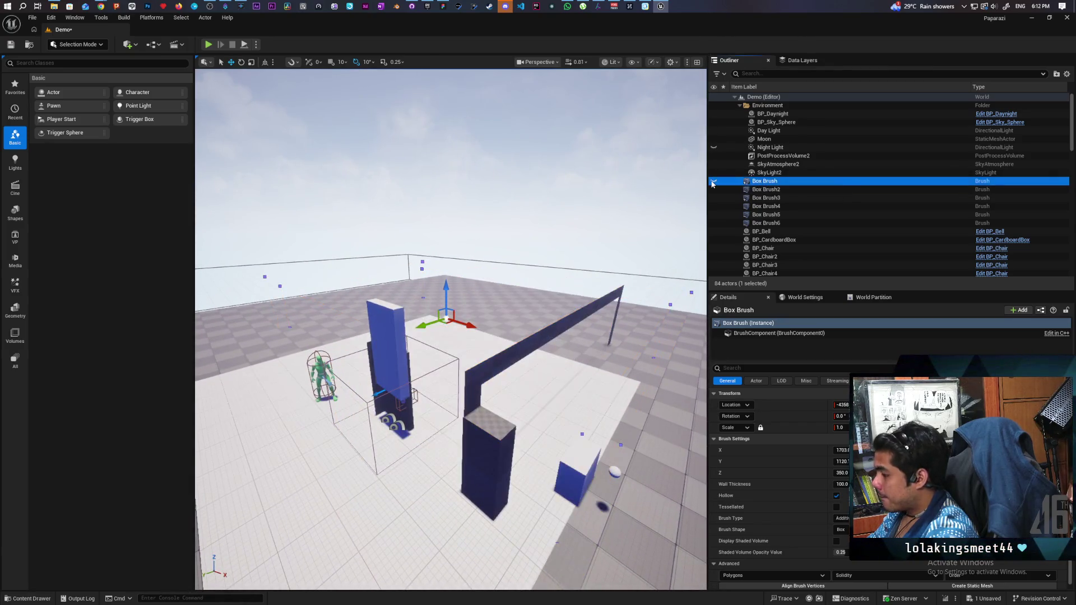
pyautogui.moveTo(504, 336); pyautogui.dragTo(531, 339)
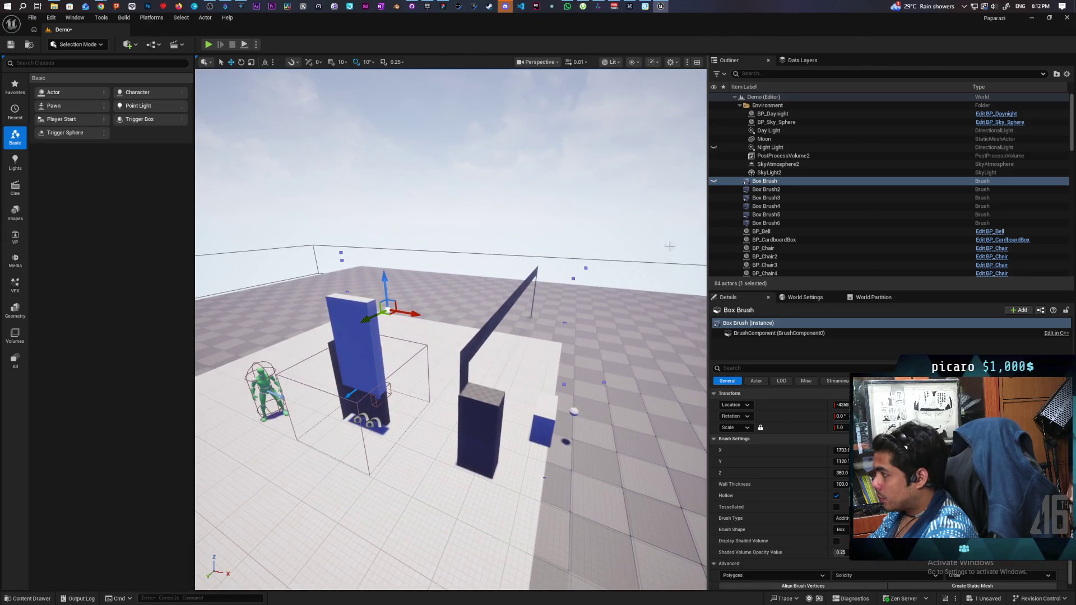
# Place the subtractive Box Brush6 at Box Brush2's spot and set its Z size to 260.
pyautogui.click(771, 191)
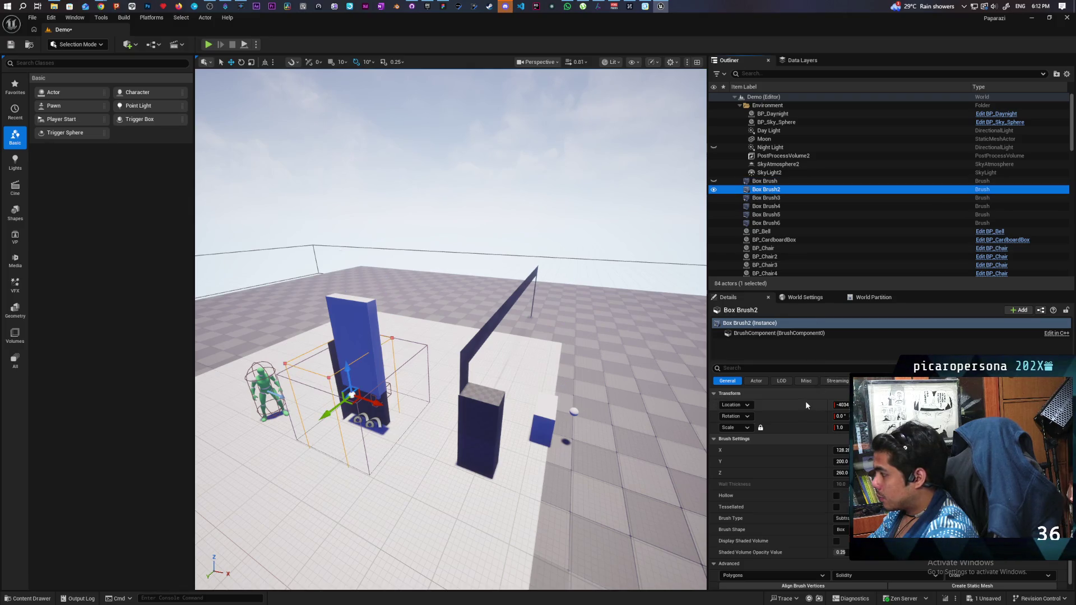
pyautogui.click(784, 224)
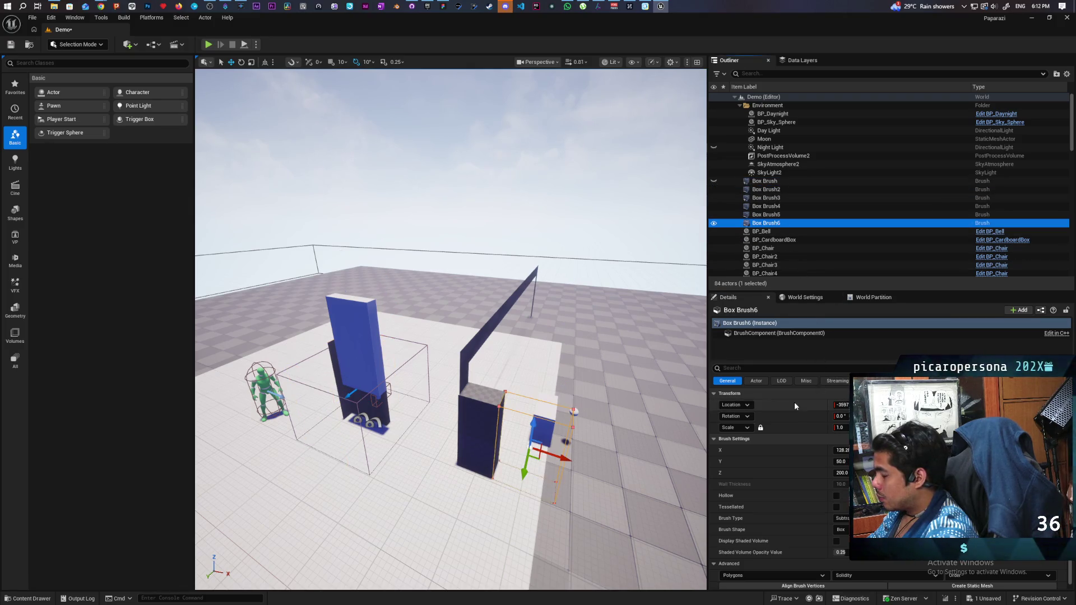
pyautogui.press('f')
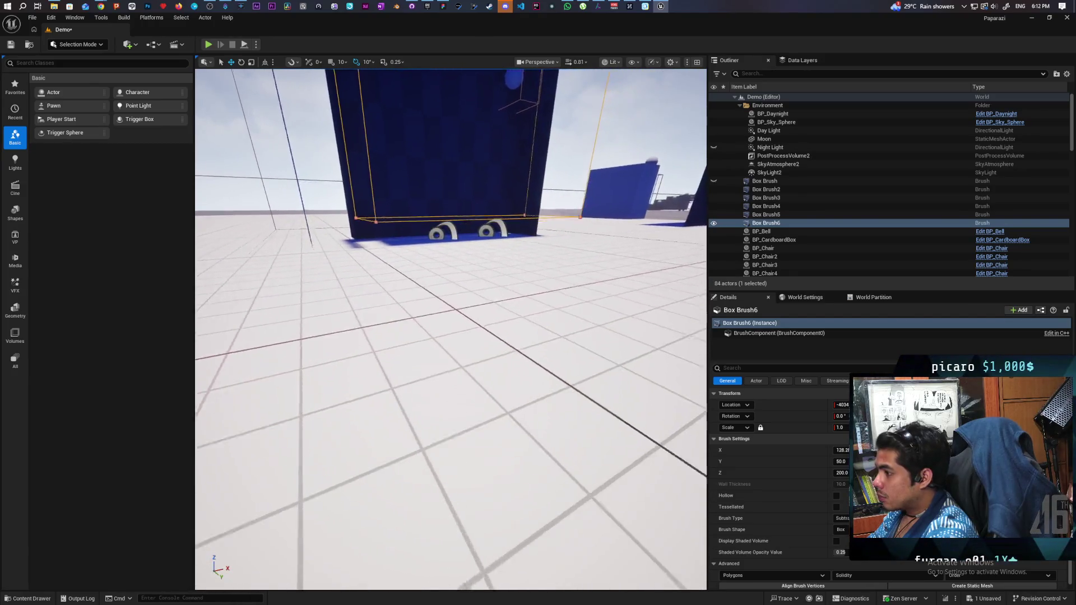
pyautogui.press('e')
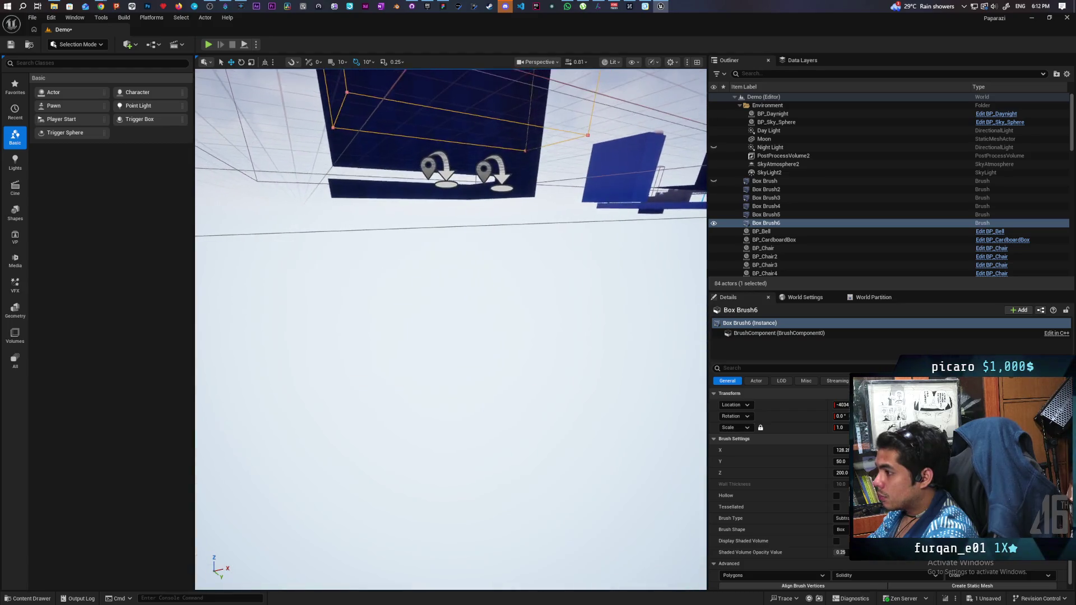
pyautogui.press('s')
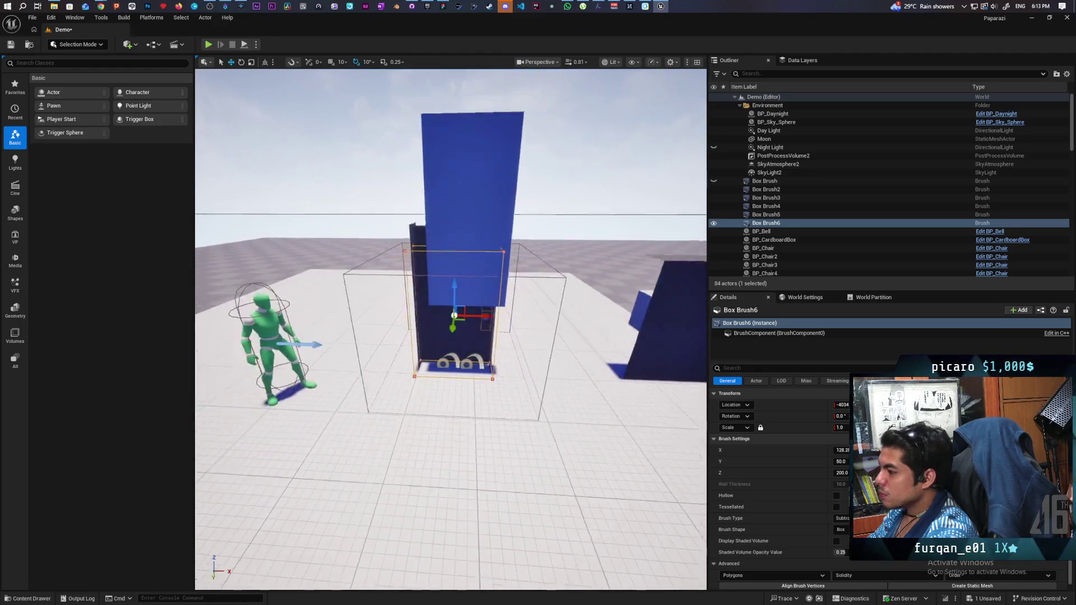
pyautogui.press('w')
pyautogui.press('s')
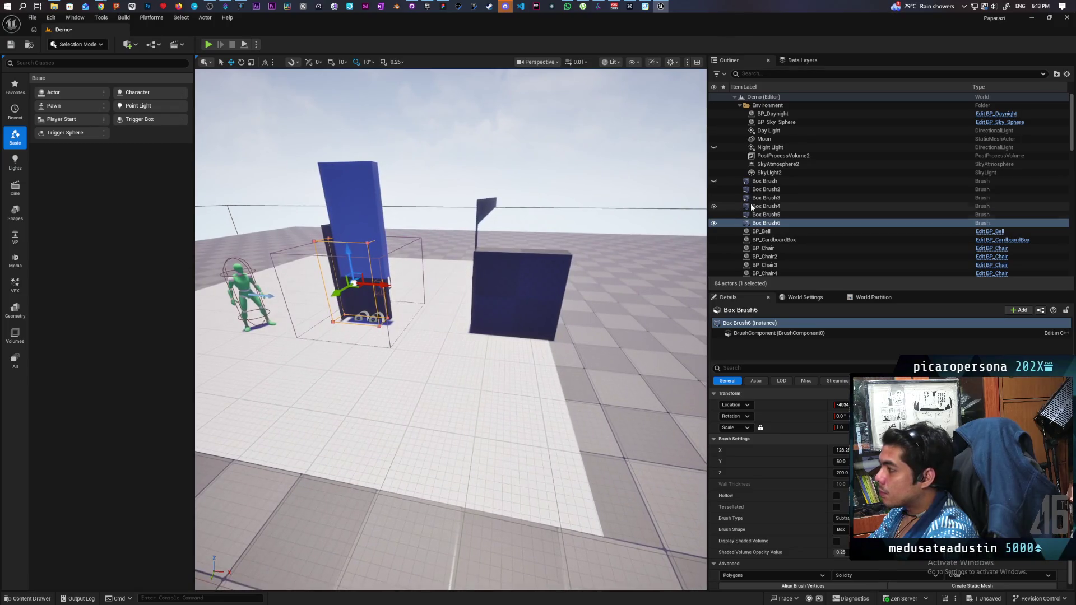
pyautogui.click(762, 191)
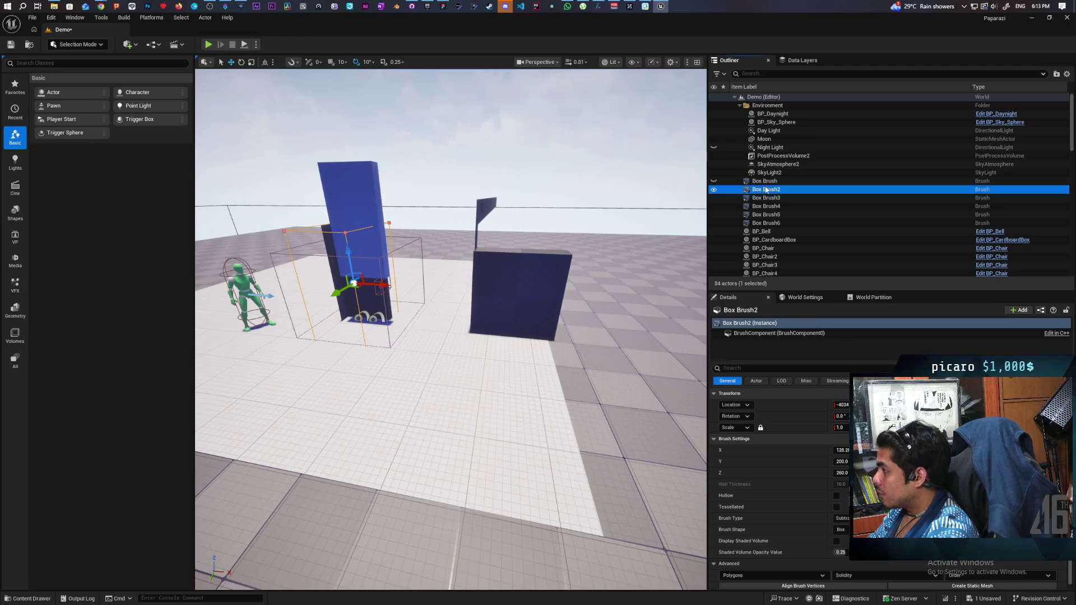
pyautogui.click(769, 223)
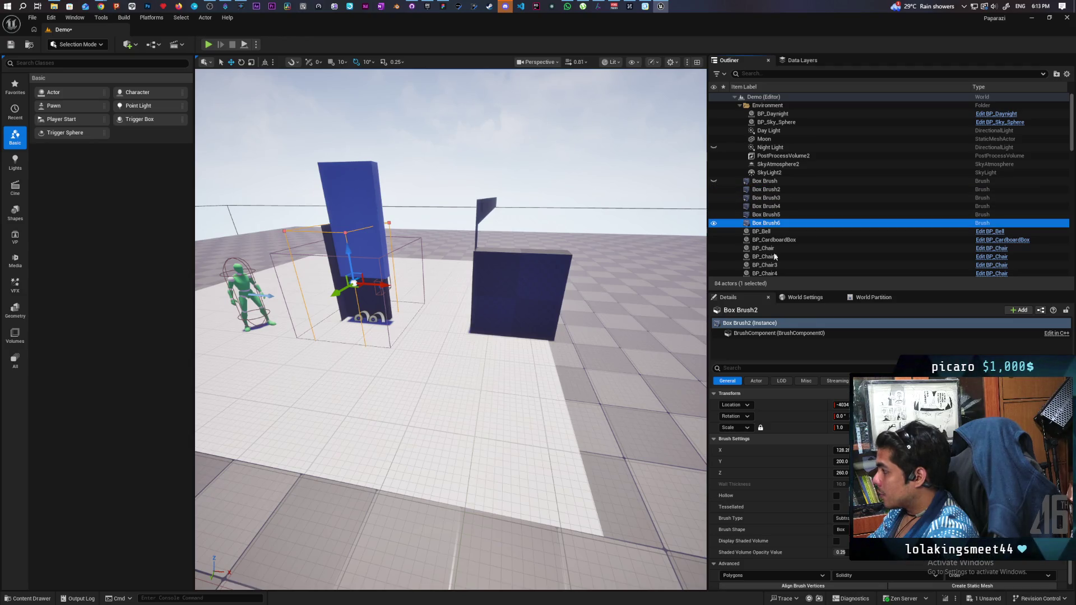
pyautogui.click(842, 473)
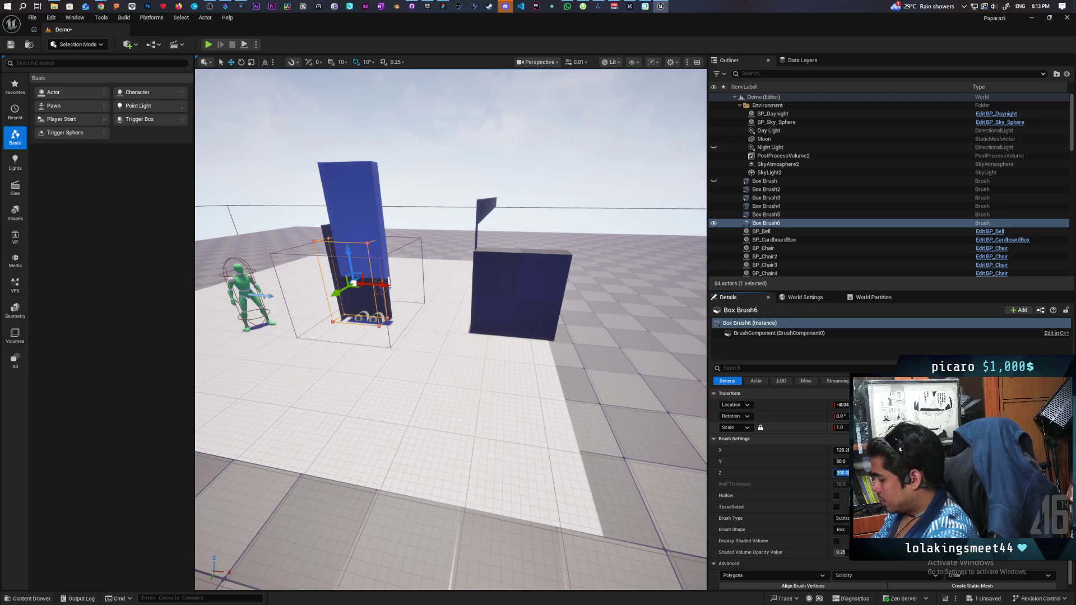
pyautogui.moveTo(596, 248)
pyautogui.mouseDown()
pyautogui.moveTo(532, 255)
pyautogui.moveTo(510, 302)
pyautogui.moveTo(491, 309)
pyautogui.moveTo(479, 288)
pyautogui.moveTo(468, 322)
pyautogui.moveTo(445, 322)
pyautogui.moveTo(395, 274)
pyautogui.mouseUp()
pyautogui.click(367, 414)
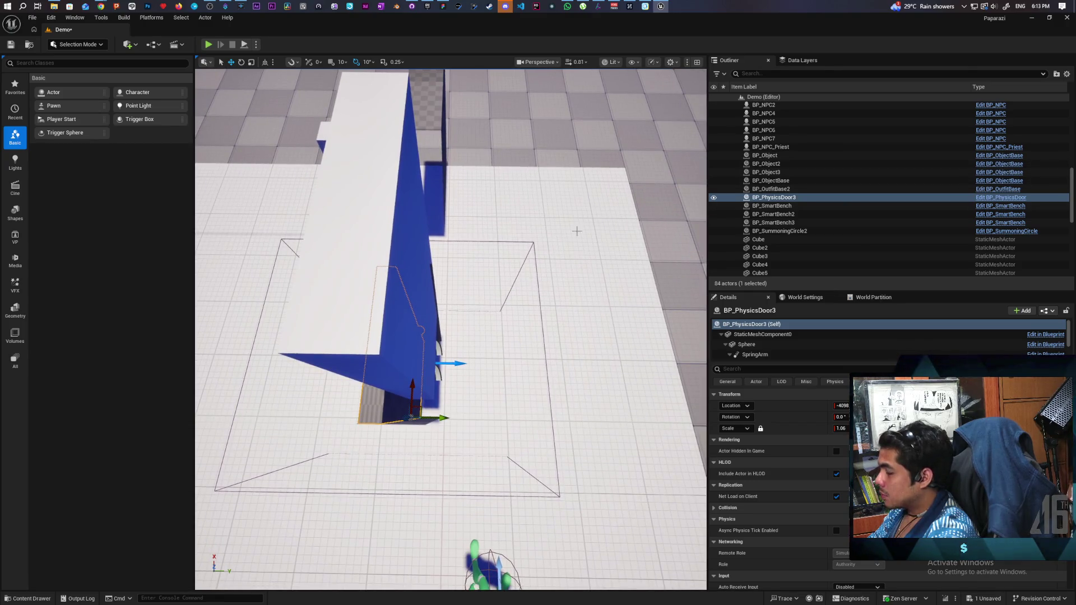
# Select Box Brush4 in the Outliner and delete it from the level.
pyautogui.moveTo(584, 234); pyautogui.dragTo(487, 218)
pyautogui.click(487, 214)
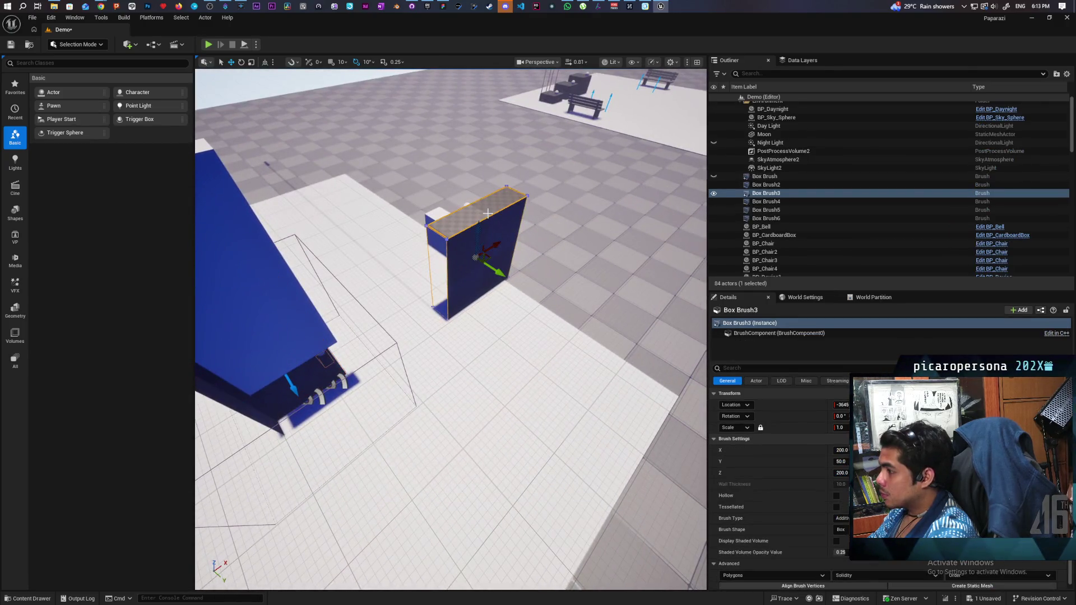
pyautogui.click(772, 211)
pyautogui.moveTo(561, 271); pyautogui.dragTo(512, 255)
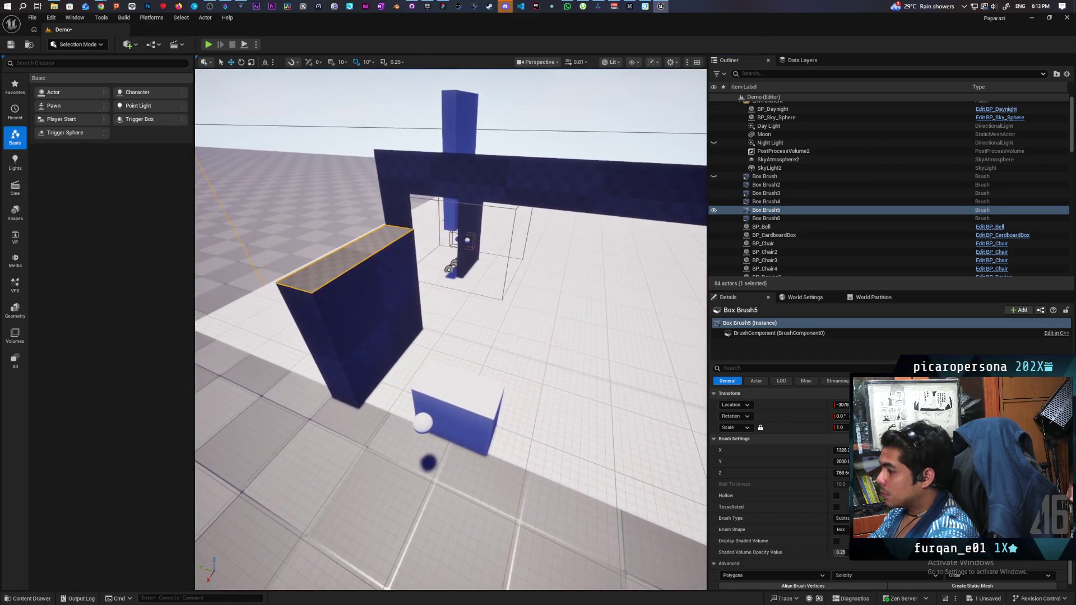
pyautogui.click(780, 193)
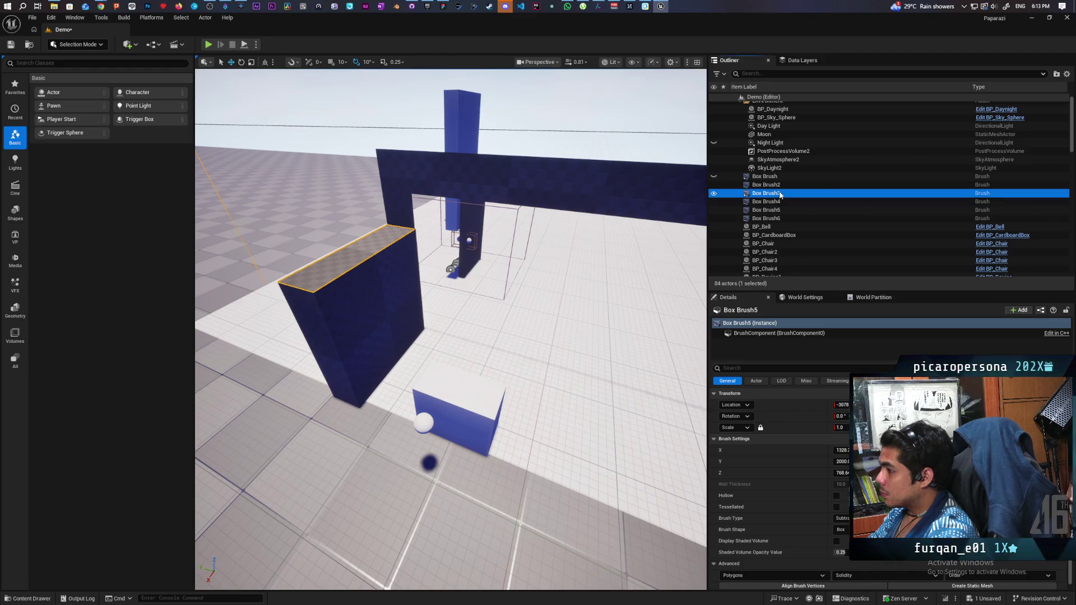
pyautogui.moveTo(596, 282); pyautogui.dragTo(537, 278)
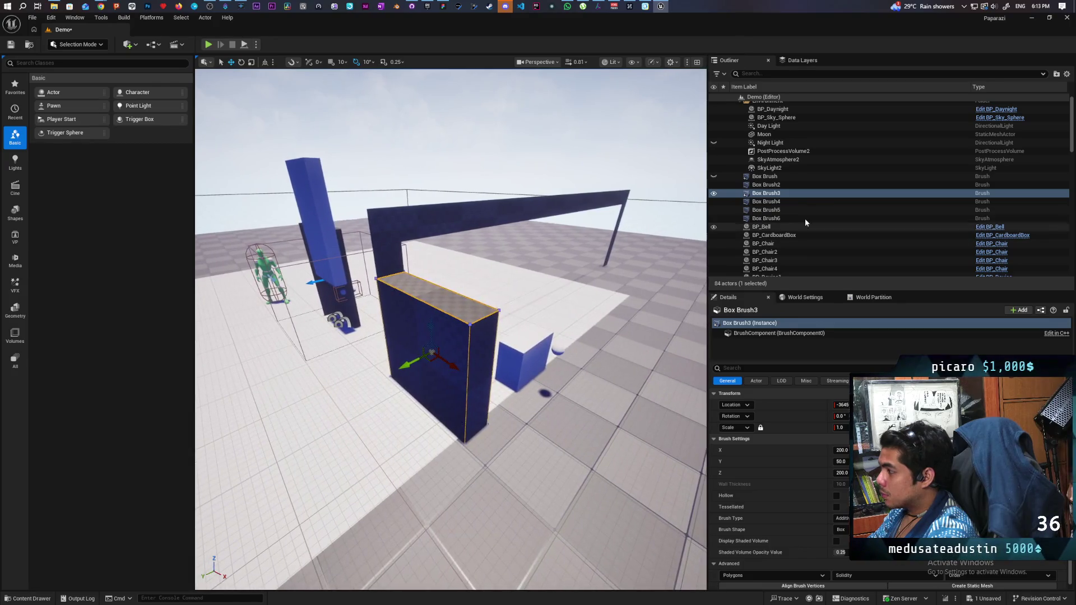
pyautogui.click(783, 219)
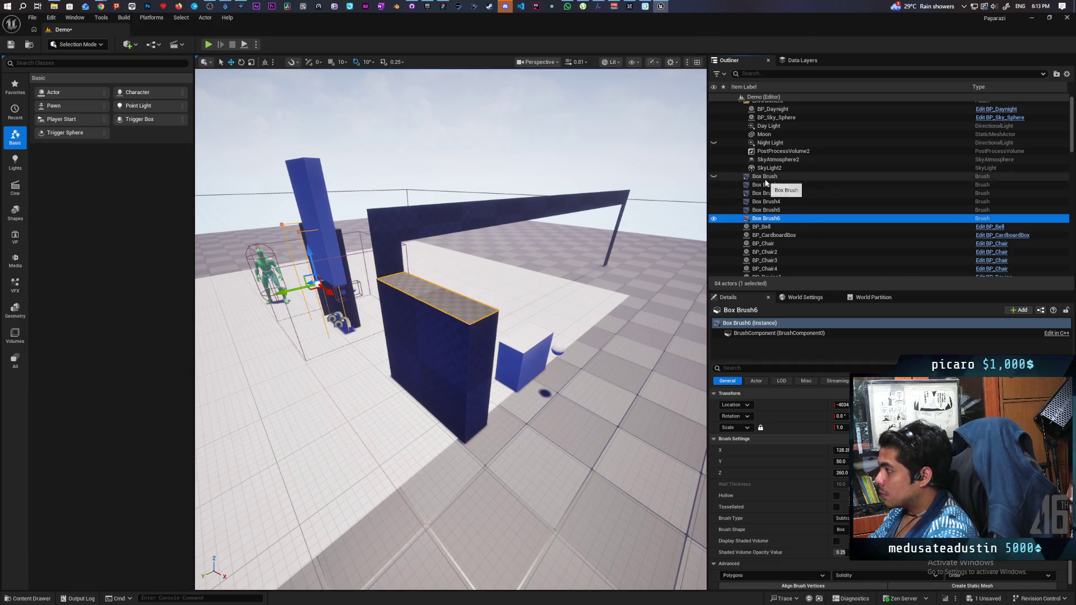
pyautogui.click(777, 194)
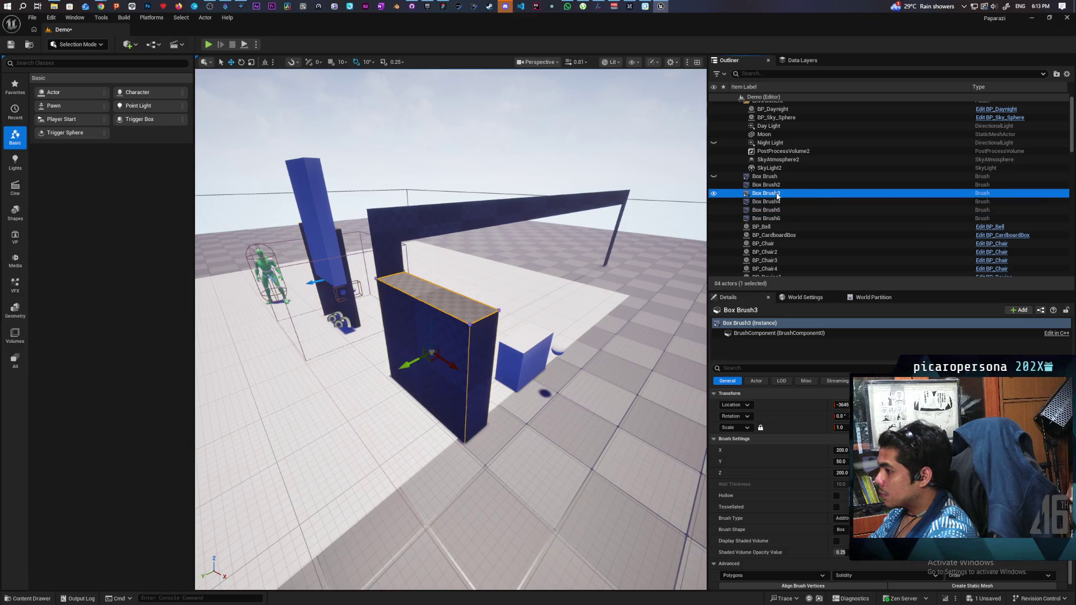
pyautogui.click(779, 202)
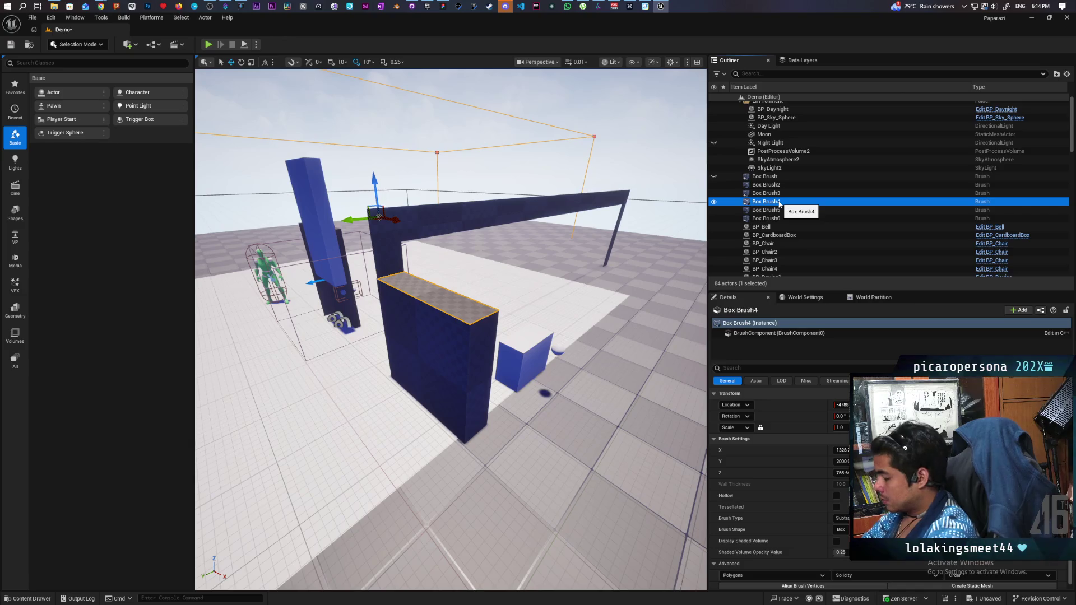
pyautogui.press('Delete')
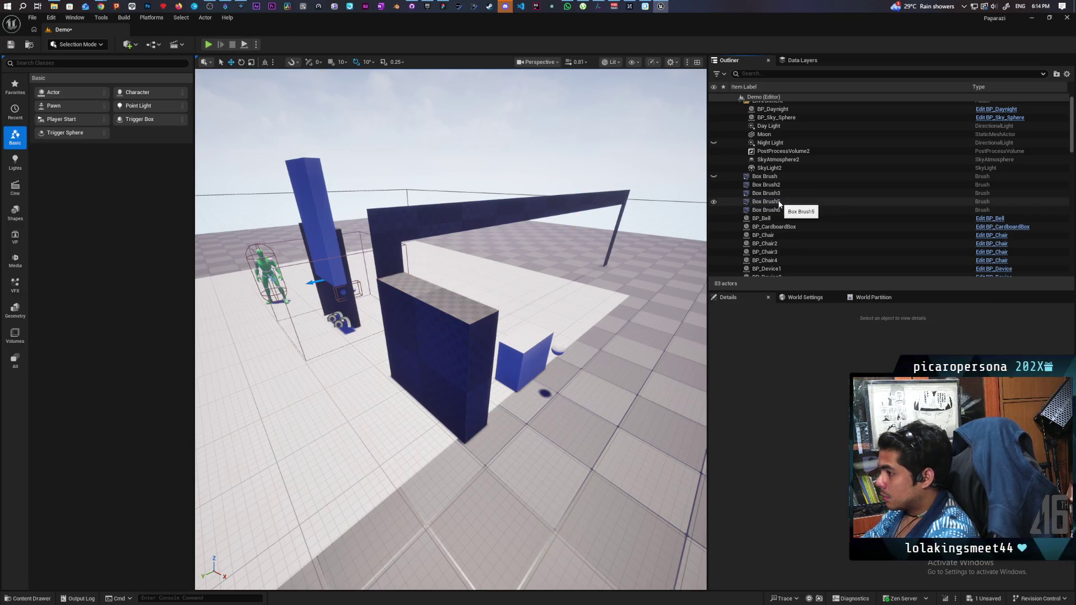
# Delete the long hollow Box Brush wall.
pyautogui.click(729, 177)
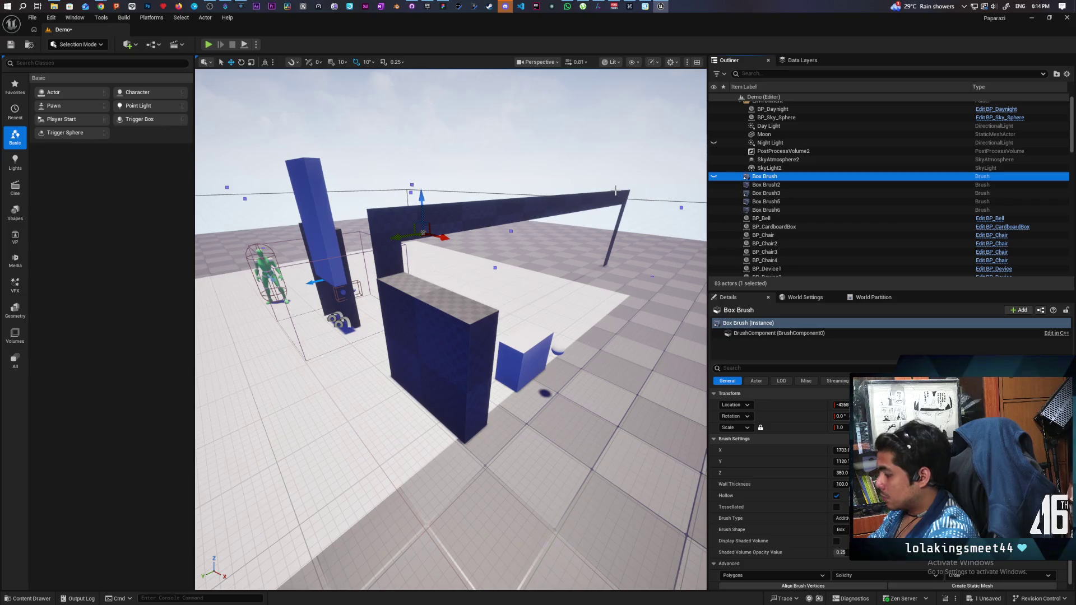
pyautogui.press('Delete')
pyautogui.moveTo(603, 185)
pyautogui.mouseDown()
pyautogui.moveTo(460, 194)
pyautogui.moveTo(477, 194)
pyautogui.mouseUp()
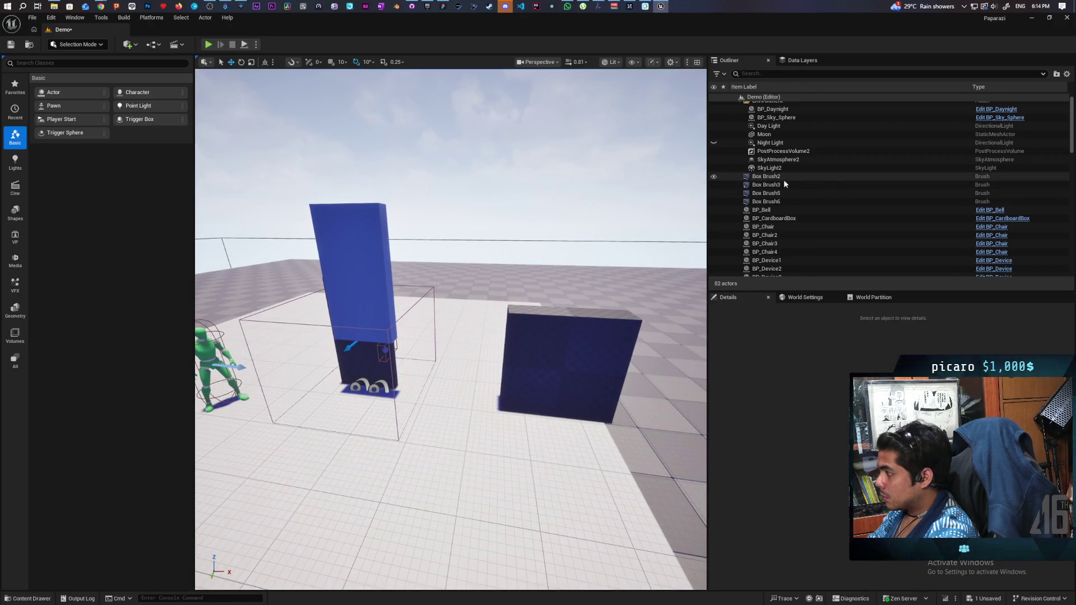
# Select Box Brush5 in the Outliner and delete it.
pyautogui.click(784, 185)
pyautogui.click(783, 194)
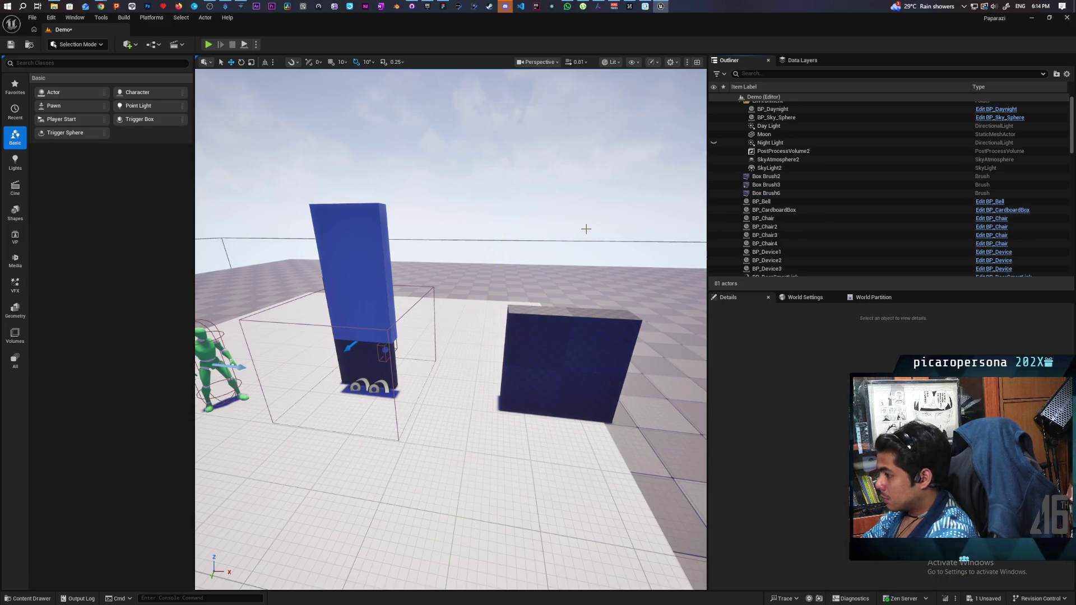
pyautogui.press('Delete')
# Drag Box Brush3 with the move gizmo over the tall physics door.
pyautogui.click(776, 177)
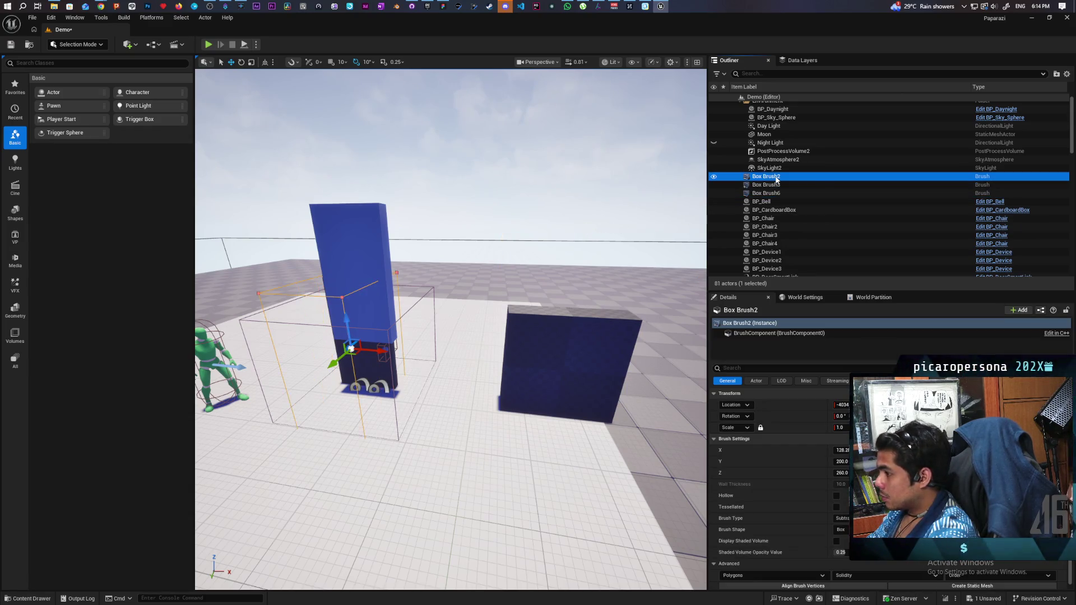
pyautogui.click(779, 185)
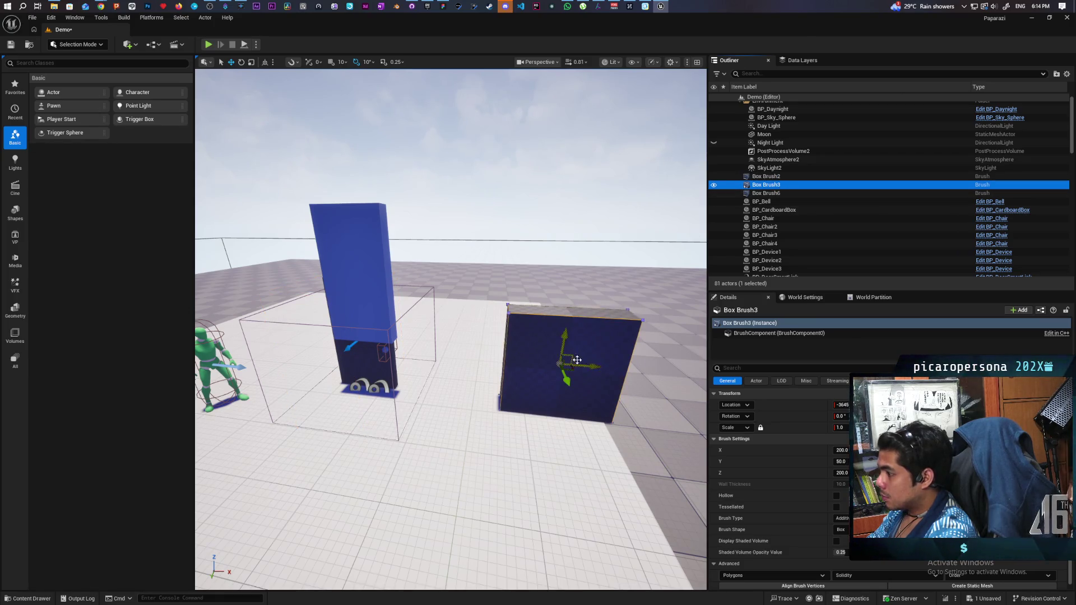
pyautogui.moveTo(589, 366); pyautogui.dragTo(393, 367)
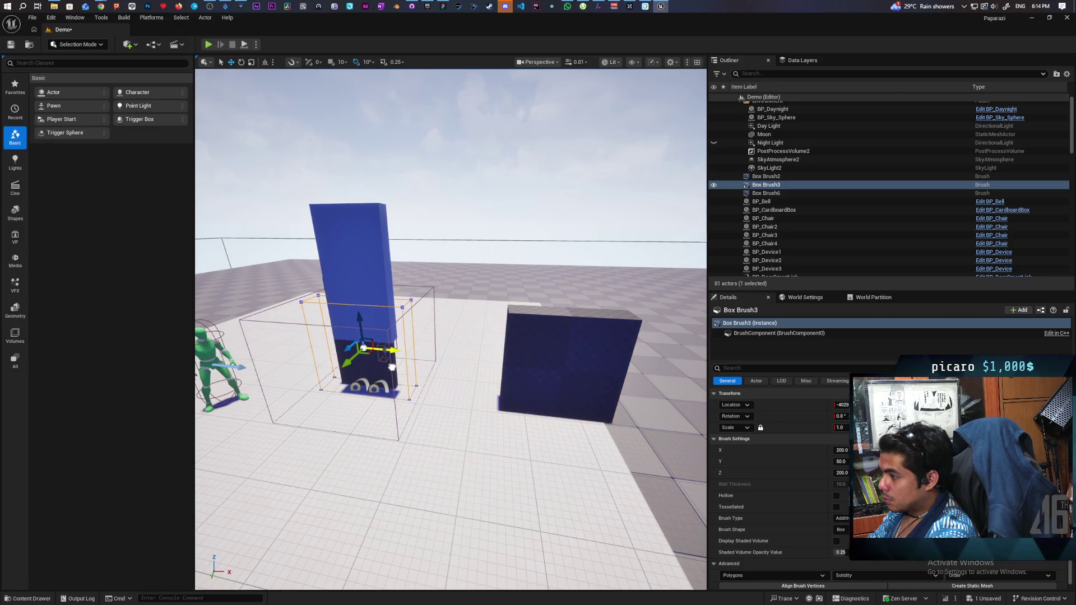
pyautogui.scroll(10, 392, 367)
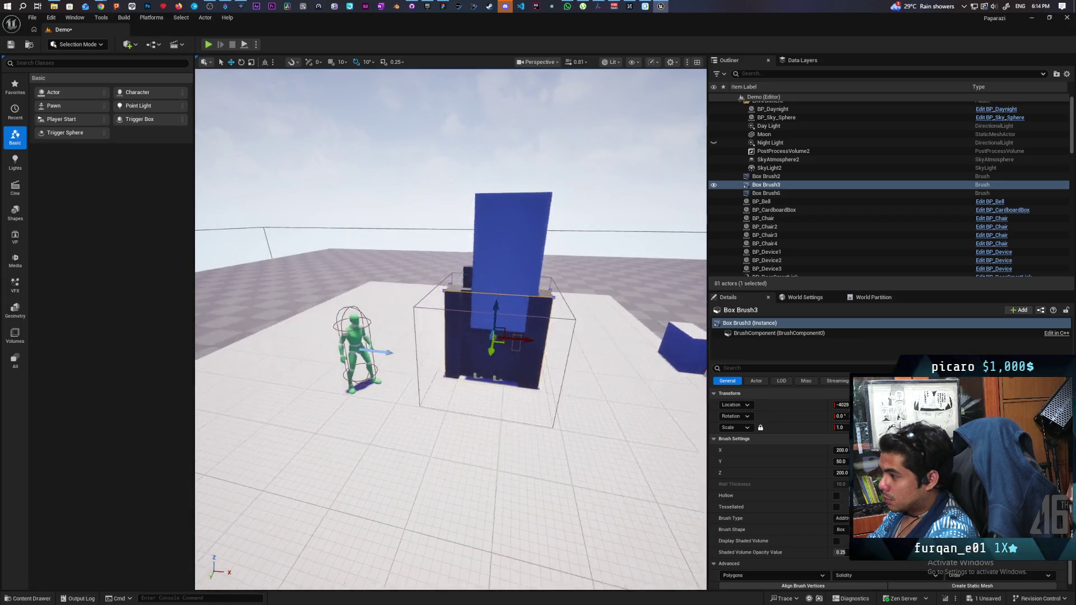
pyautogui.scroll(-10, 392, 367)
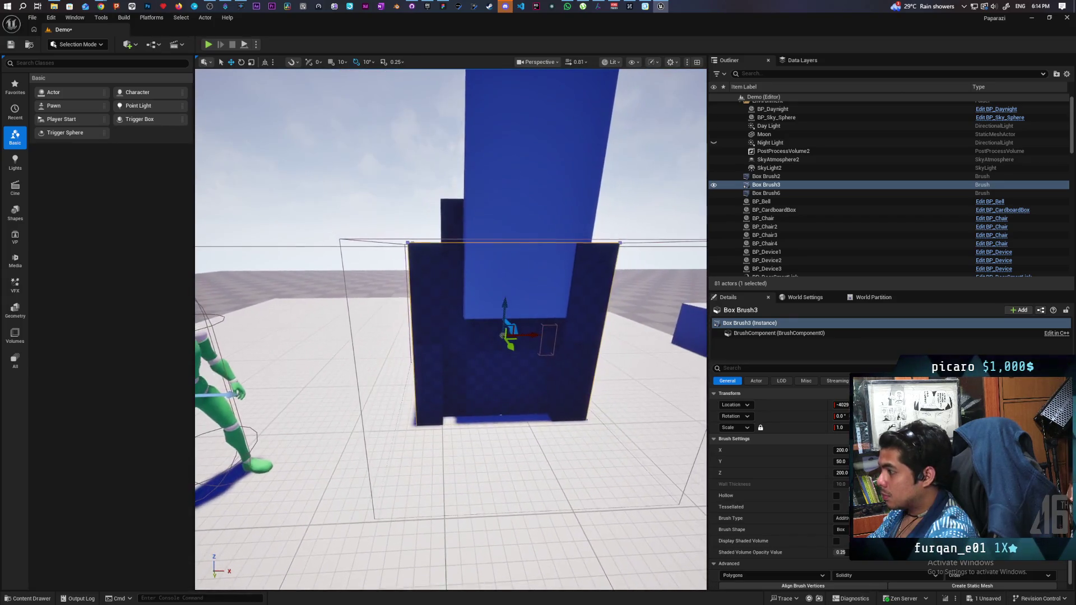
pyautogui.moveTo(392, 367)
pyautogui.mouseDown()
pyautogui.moveTo(381, 367)
pyautogui.moveTo(404, 364)
pyautogui.moveTo(381, 364)
pyautogui.moveTo(398, 387)
pyautogui.moveTo(387, 384)
pyautogui.moveTo(392, 347)
pyautogui.moveTo(337, 362)
pyautogui.moveTo(347, 355)
pyautogui.mouseUp()
pyautogui.click(462, 294)
pyautogui.moveTo(463, 293)
pyautogui.mouseDown()
pyautogui.moveTo(437, 305)
pyautogui.moveTo(465, 291)
pyautogui.moveTo(433, 353)
pyautogui.mouseUp()
pyautogui.click(434, 354)
pyautogui.press('f')
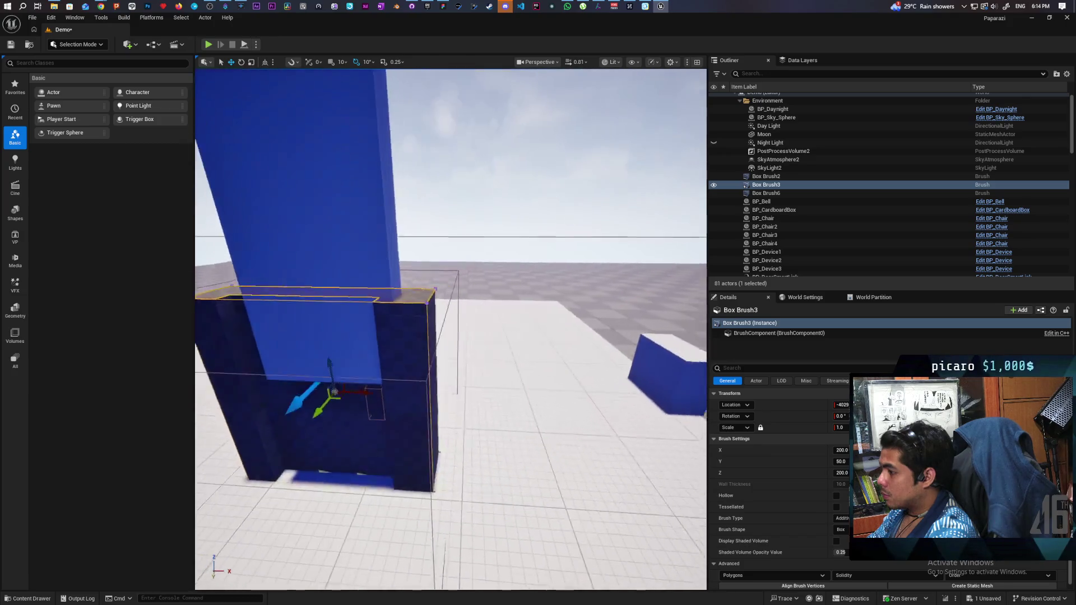
pyautogui.moveTo(507, 319); pyautogui.dragTo(506, 342)
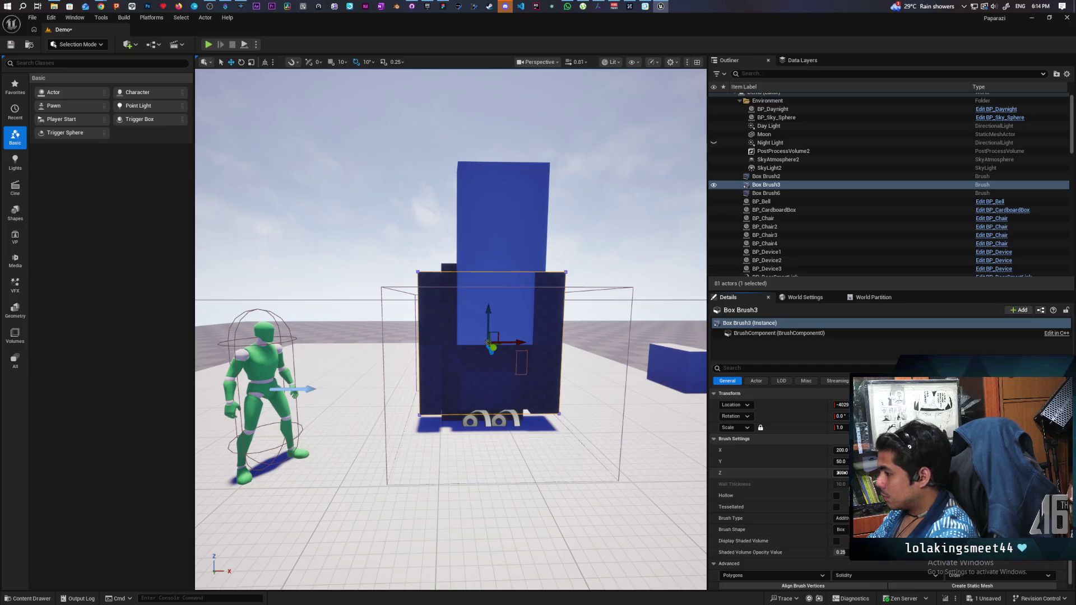
# Increase Box Brush3's Brush Settings Z to make the wall taller.
pyautogui.moveTo(840, 472); pyautogui.dragTo(848, 473)
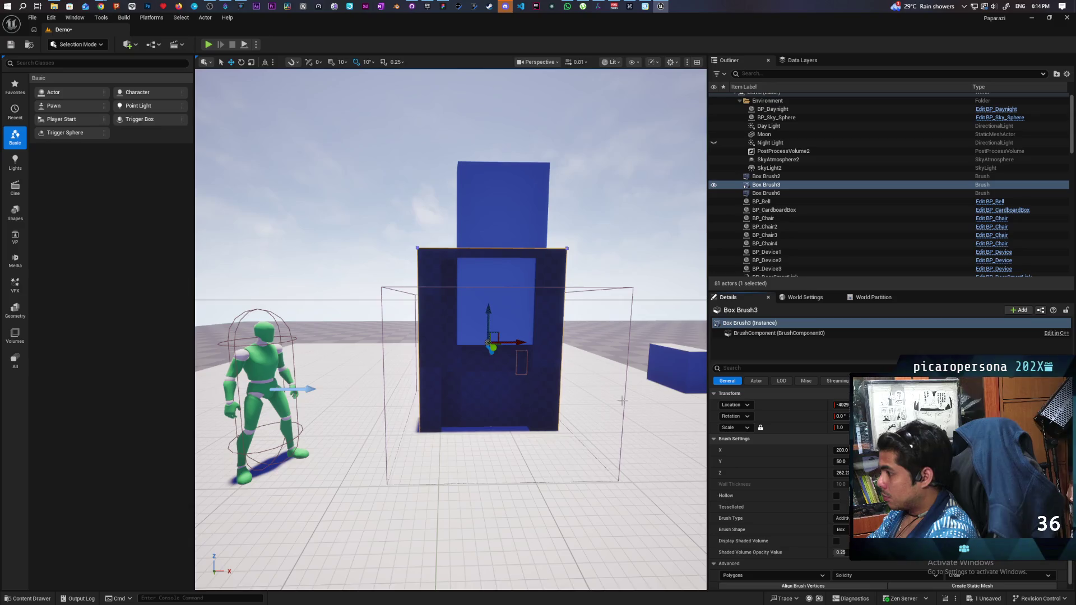
pyautogui.scroll(5, 628, 399)
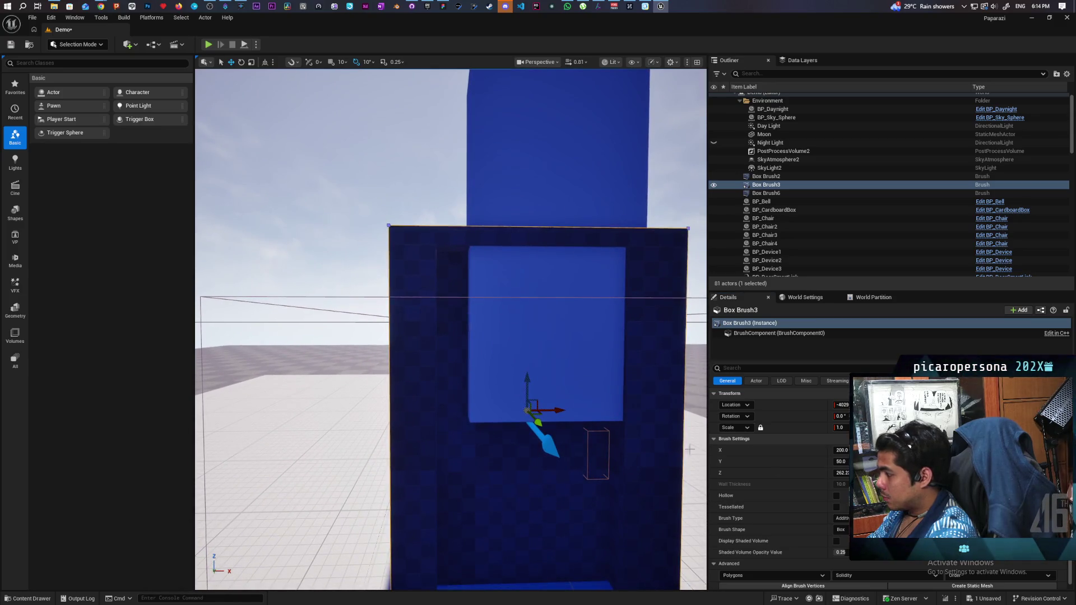
pyautogui.scroll(-5, 694, 452)
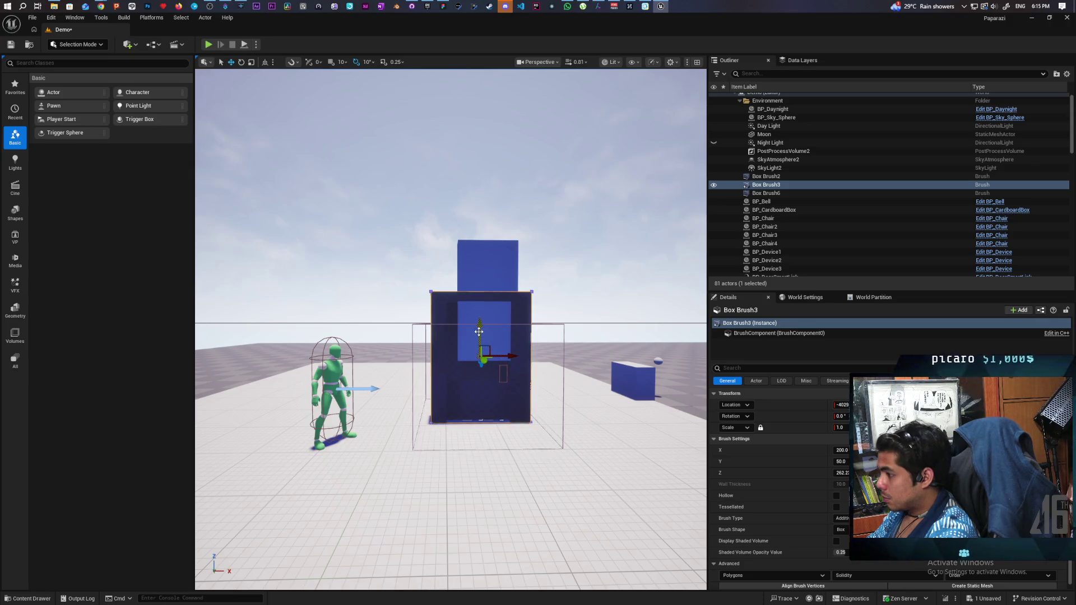
pyautogui.scroll(5, 451, 330)
pyautogui.scroll(-4, 451, 329)
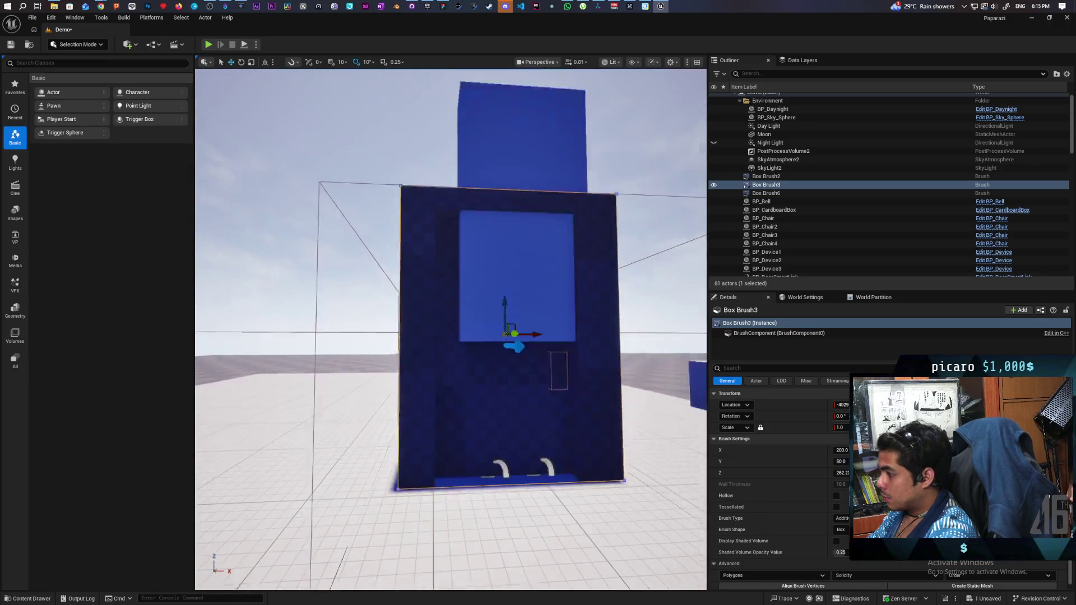
pyautogui.scroll(4, 451, 329)
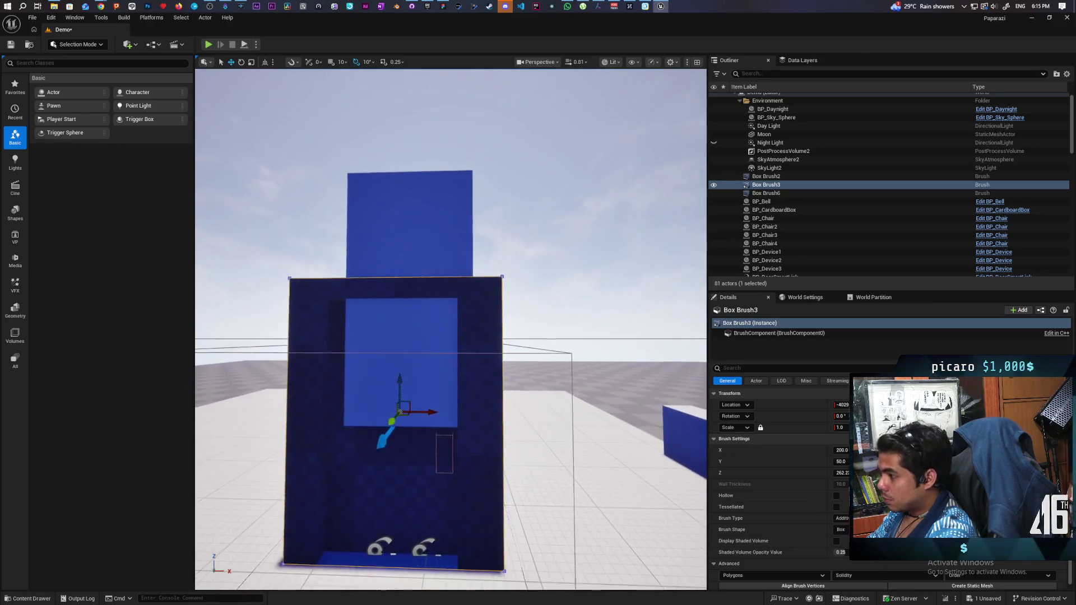
pyautogui.moveTo(471, 435); pyautogui.dragTo(470, 435)
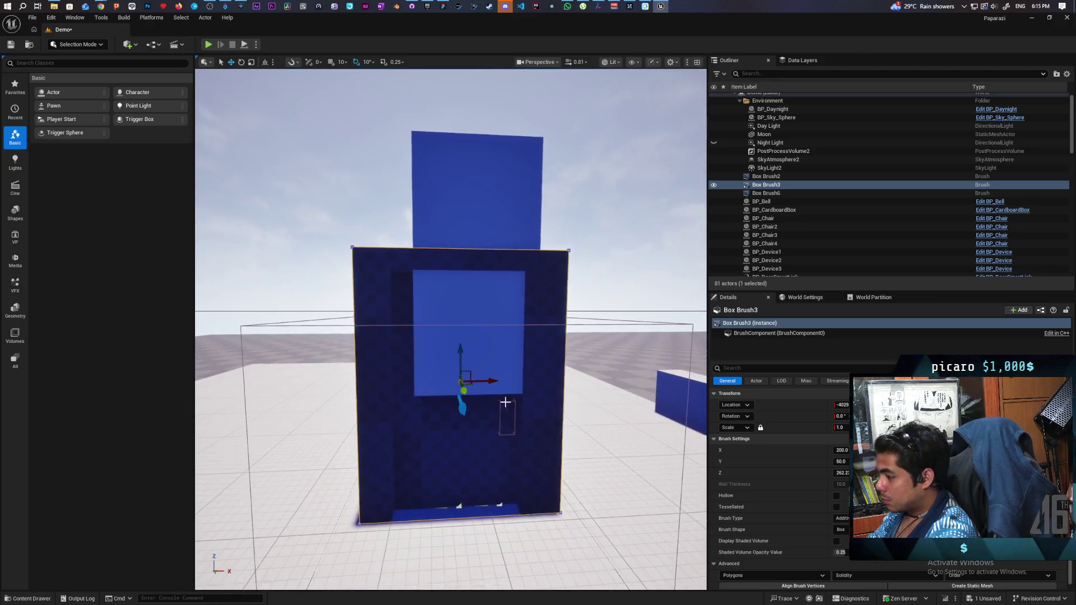
pyautogui.click(483, 433)
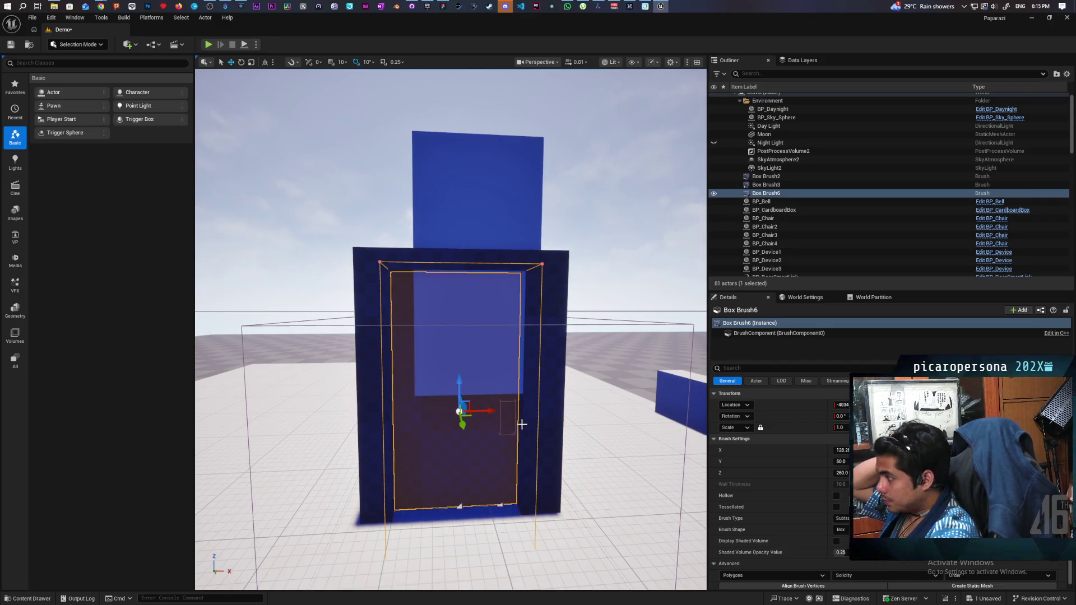
# Set Box Brush6's Brush Settings Y to 200 around the door.
pyautogui.moveTo(476, 432)
pyautogui.mouseDown()
pyautogui.moveTo(493, 432)
pyautogui.moveTo(460, 434)
pyautogui.moveTo(482, 432)
pyautogui.moveTo(482, 420)
pyautogui.moveTo(437, 431)
pyautogui.moveTo(409, 417)
pyautogui.moveTo(360, 374)
pyautogui.mouseUp()
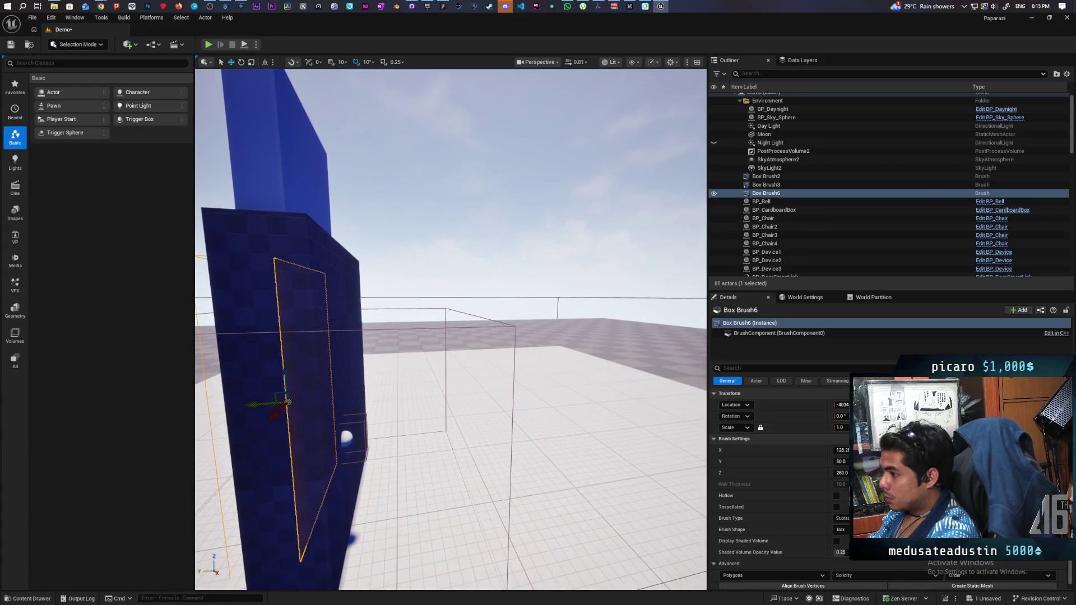
pyautogui.click(263, 251)
pyautogui.press('f')
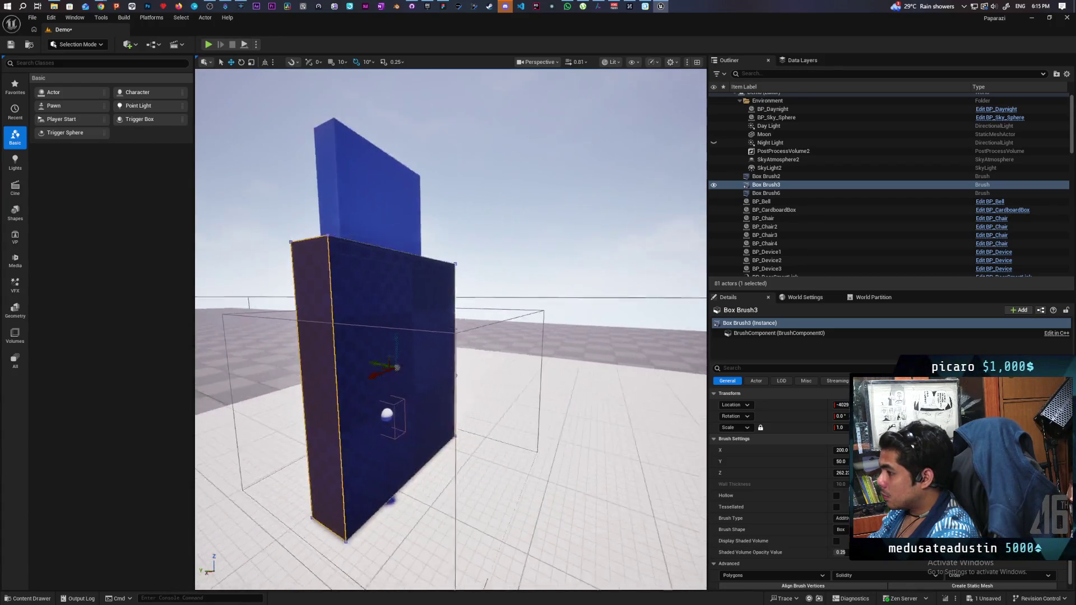
pyautogui.click(777, 194)
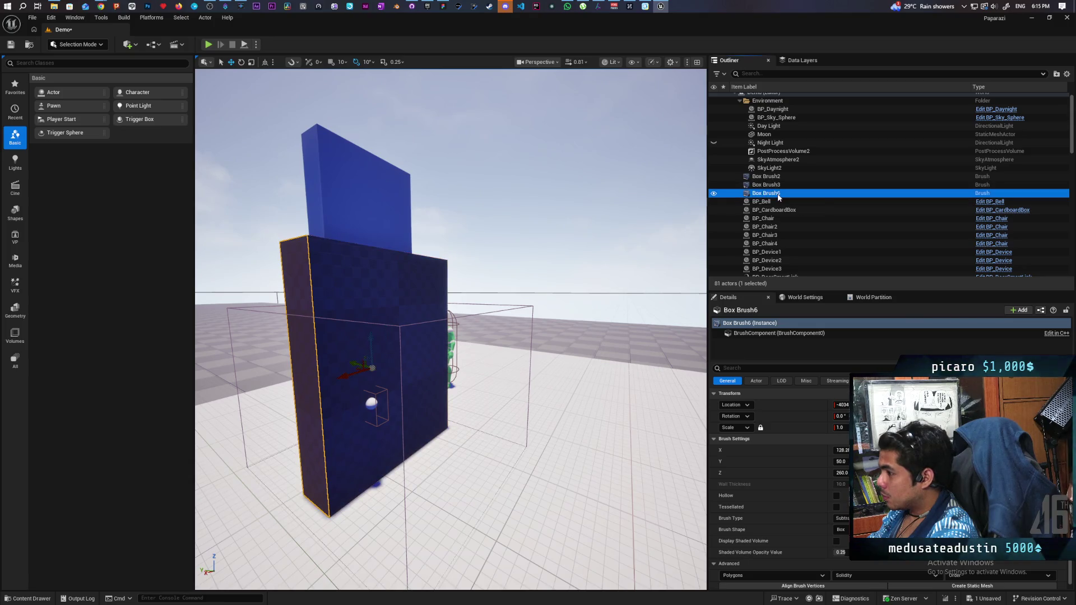
pyautogui.press('f')
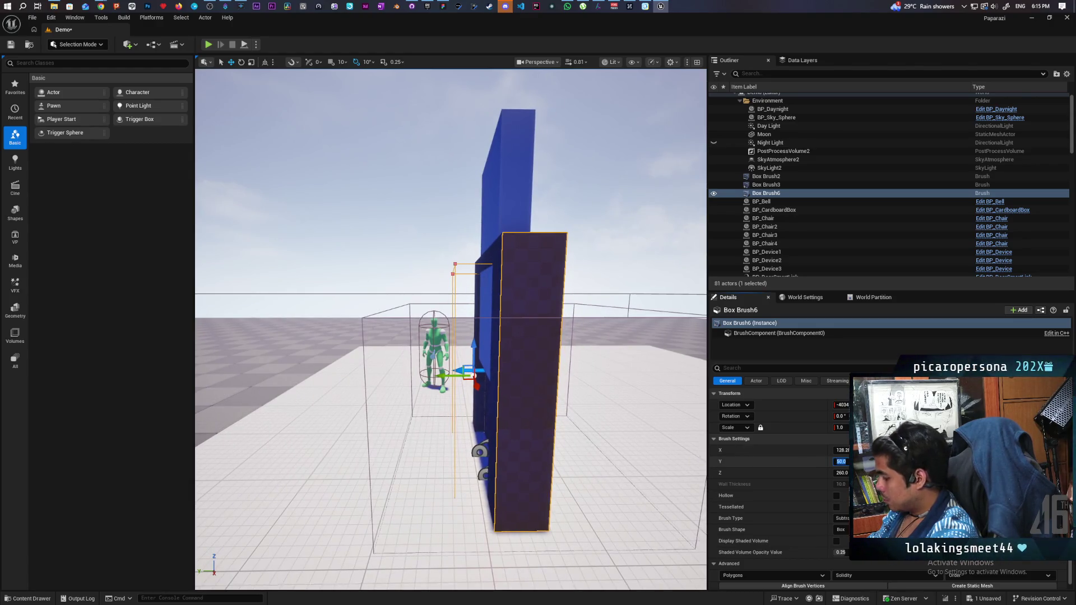
pyautogui.click(841, 461)
pyautogui.write('200')
pyautogui.press('Return')
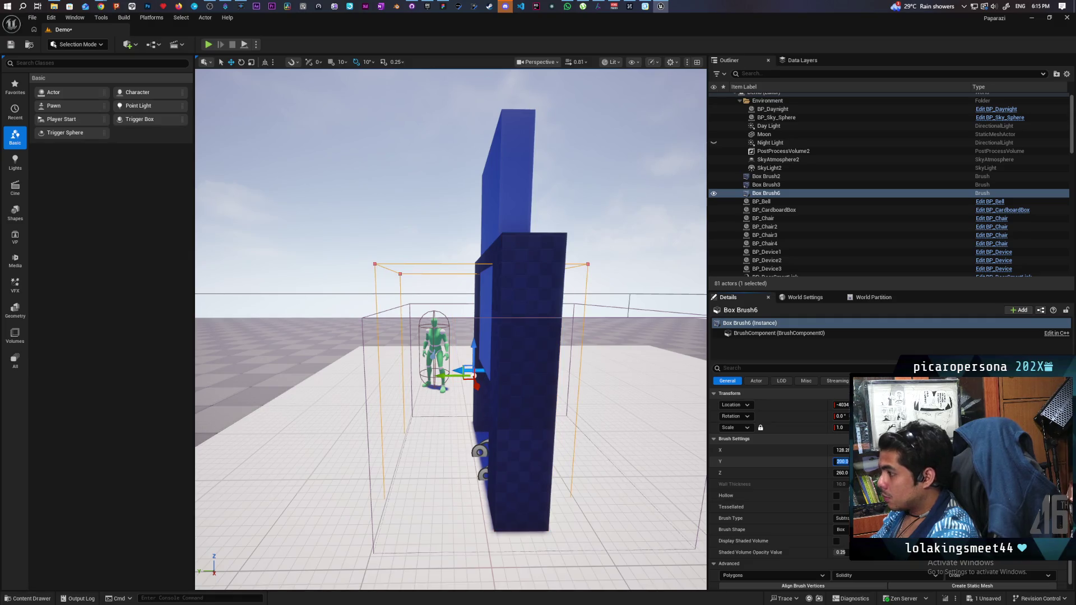
# Select BP_PhysicsDoor3 and save the level with Ctrl+S.
pyautogui.click(577, 288)
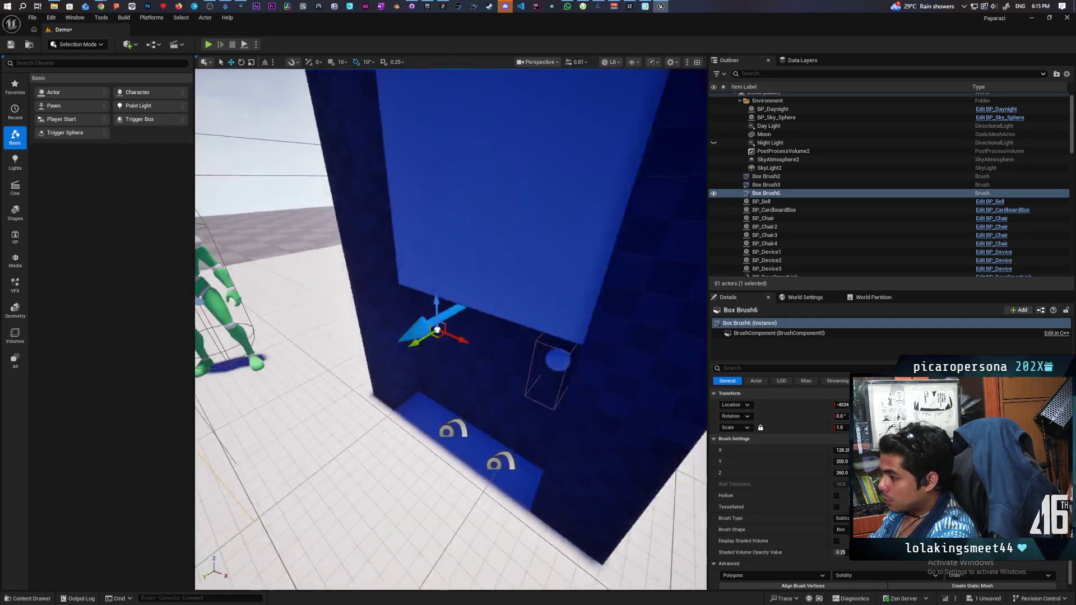
pyautogui.scroll(-5, 451, 329)
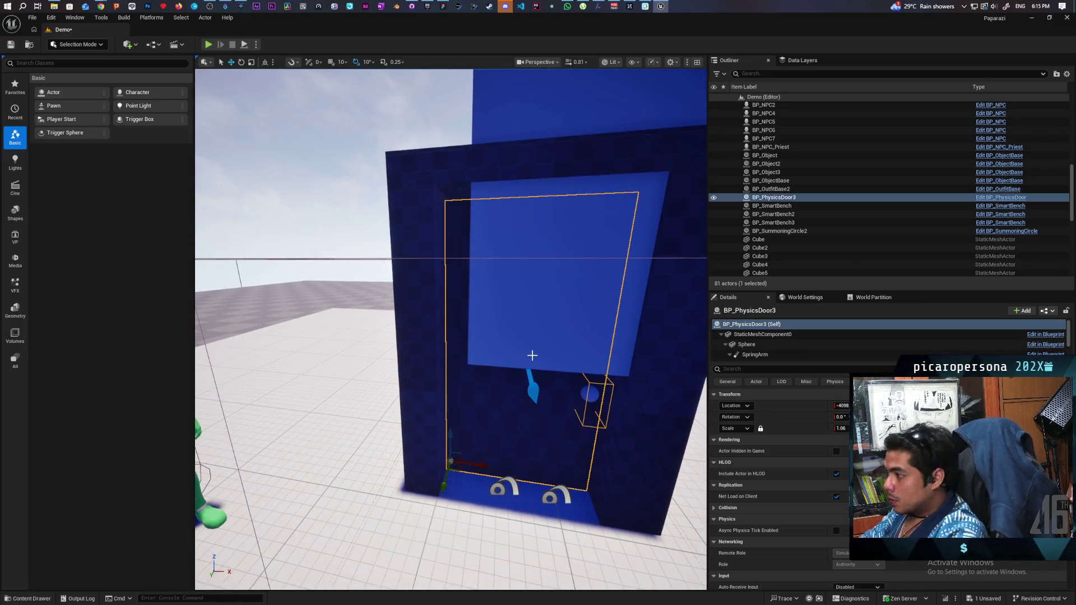
pyautogui.hotkey('ctrl', 's')
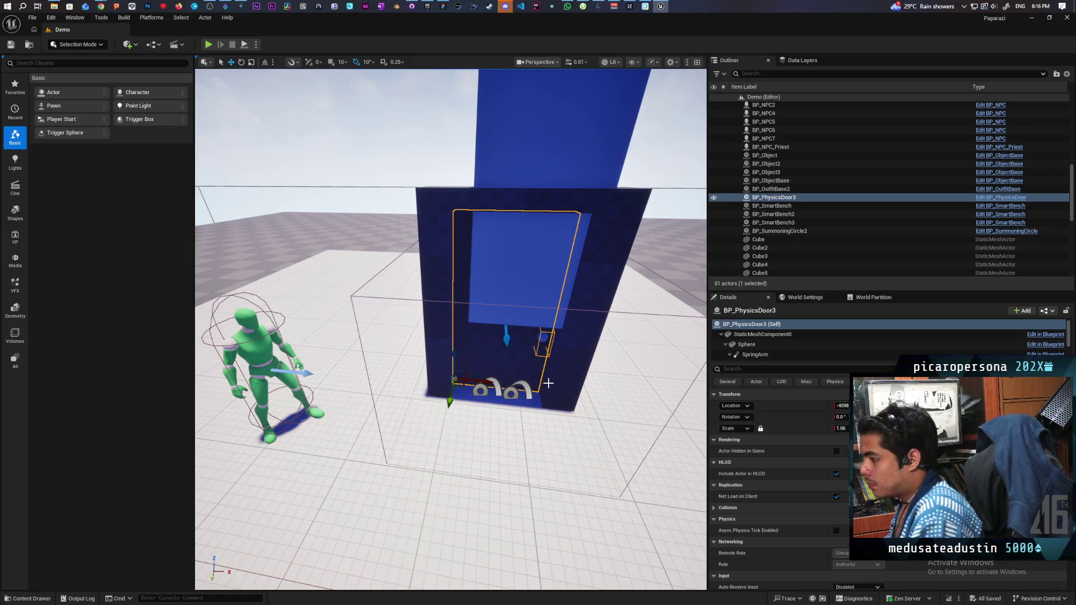
# Delete the Cube12 floor slab from the level and save.
pyautogui.click(448, 504)
pyautogui.press('f')
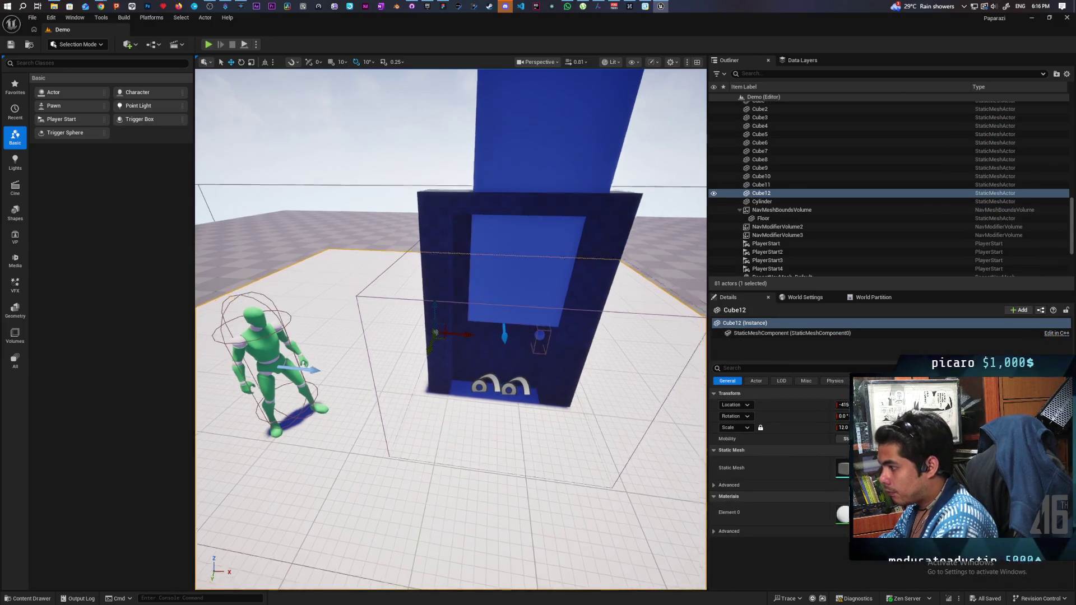
pyautogui.moveTo(372, 496); pyautogui.dragTo(331, 493)
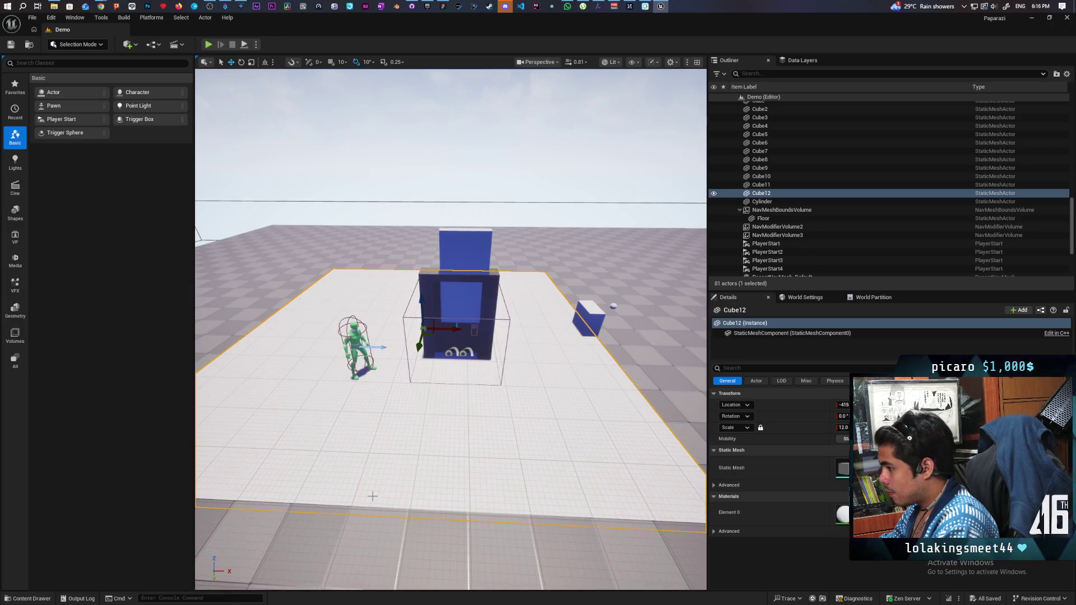
pyautogui.press('Delete')
pyautogui.moveTo(410, 458)
pyautogui.mouseDown()
pyautogui.moveTo(410, 420)
pyautogui.moveTo(410, 434)
pyautogui.moveTo(429, 401)
pyautogui.moveTo(432, 425)
pyautogui.moveTo(418, 415)
pyautogui.moveTo(428, 431)
pyautogui.moveTo(403, 429)
pyautogui.moveTo(442, 456)
pyautogui.mouseUp()
pyautogui.hotkey('ctrl', 's')
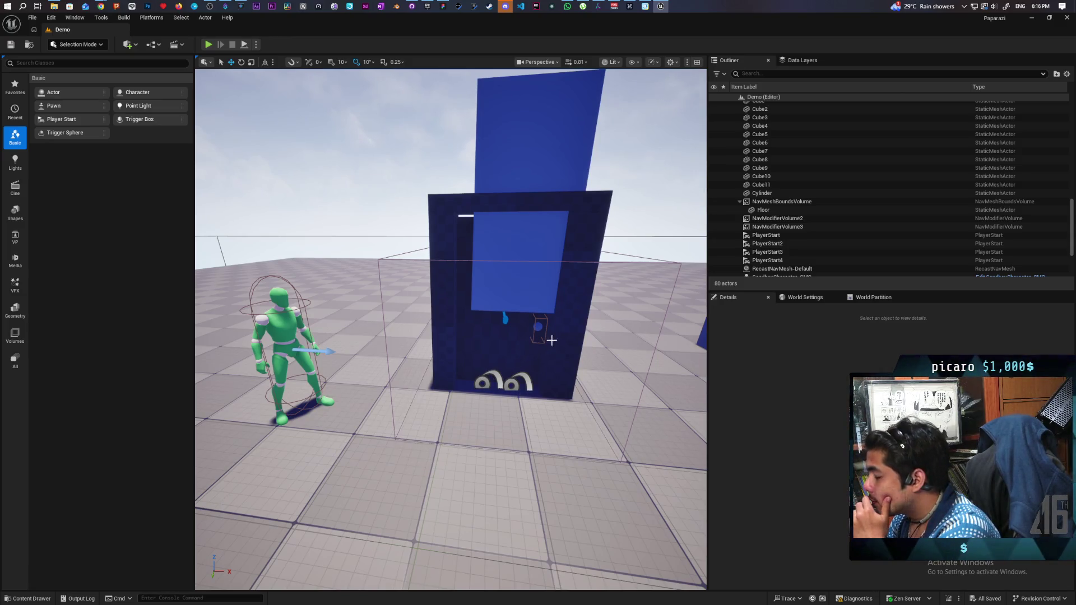
# Inspect the doorway brush Box Brush3 and the physics door BP_PhysicsDoor3.
pyautogui.click(569, 328)
pyautogui.press('f')
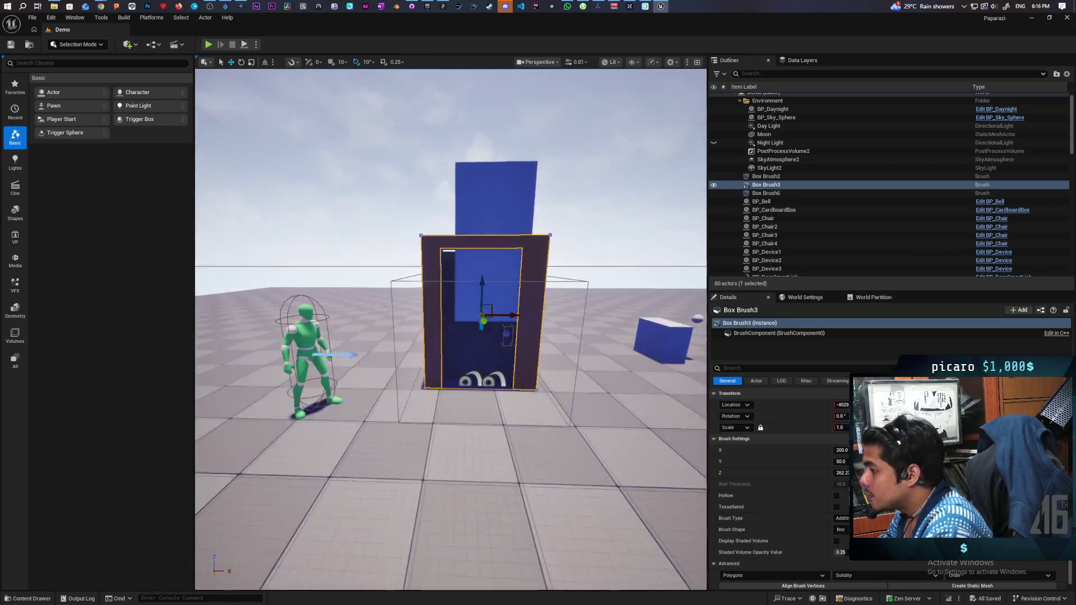
pyautogui.scroll(5, 492, 329)
pyautogui.click(493, 330)
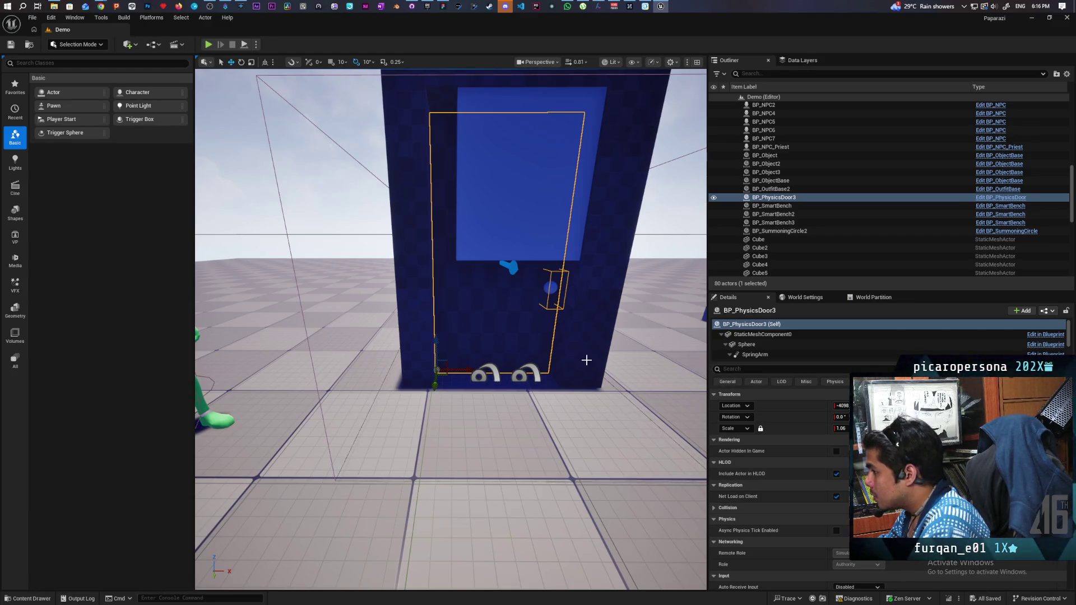
pyautogui.scroll(-5, 587, 358)
pyautogui.scroll(4, 587, 358)
pyautogui.scroll(1, 451, 329)
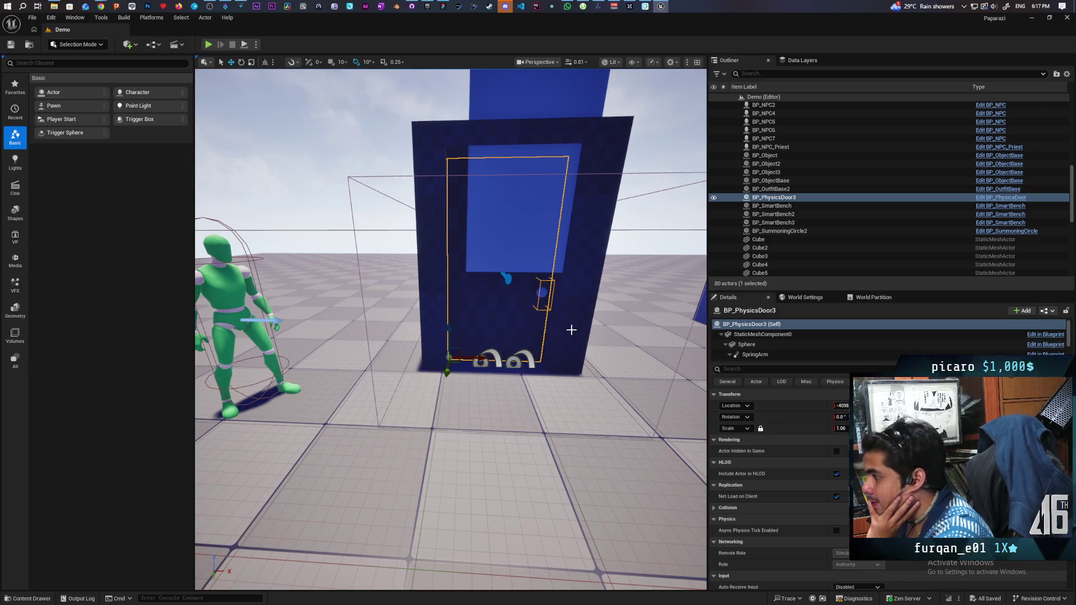
# Hide the Place Actors panel and reframe the view close on the door and Box Brush3.
pyautogui.moveTo(600, 403); pyautogui.dragTo(327, 403)
pyautogui.moveTo(507, 397); pyautogui.dragTo(511, 396)
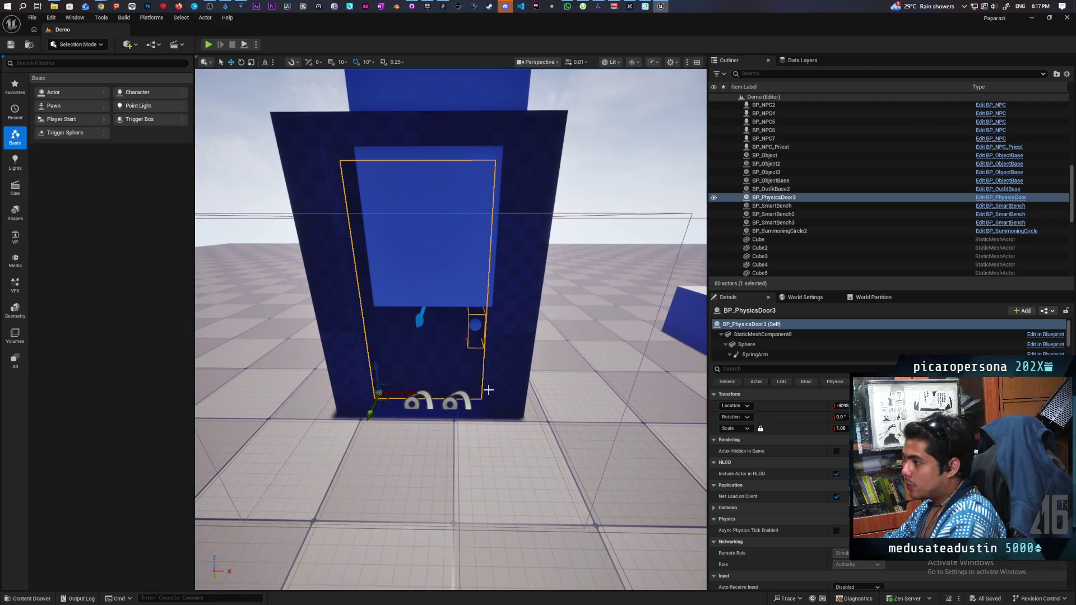
pyautogui.moveTo(489, 390)
pyautogui.mouseDown()
pyautogui.moveTo(489, 369)
pyautogui.moveTo(486, 432)
pyautogui.moveTo(477, 383)
pyautogui.mouseUp()
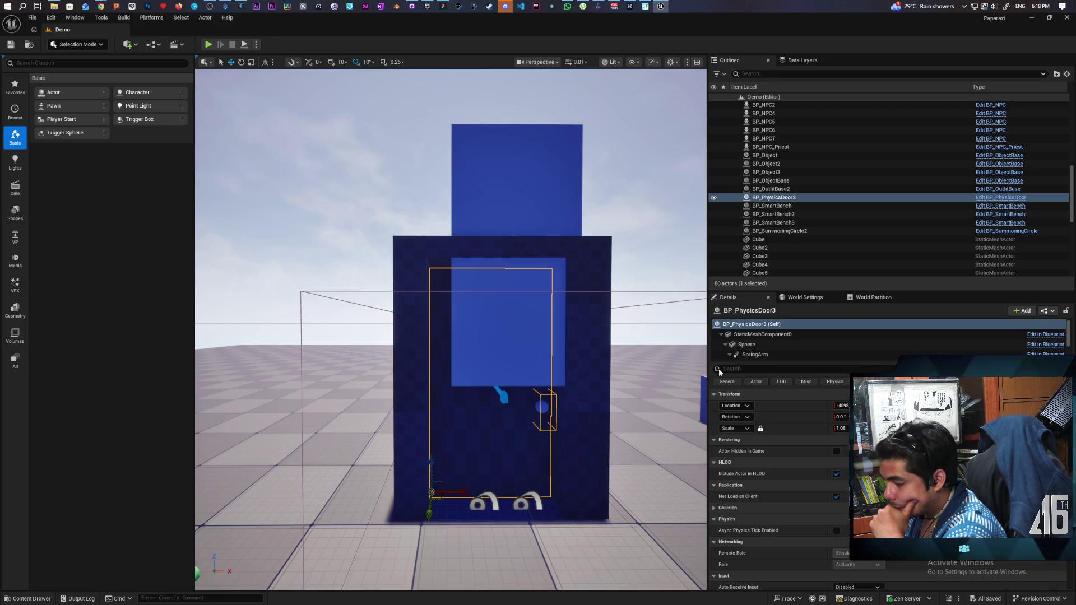
pyautogui.moveTo(451, 448)
pyautogui.mouseDown()
pyautogui.moveTo(442, 493)
pyautogui.moveTo(443, 443)
pyautogui.mouseUp()
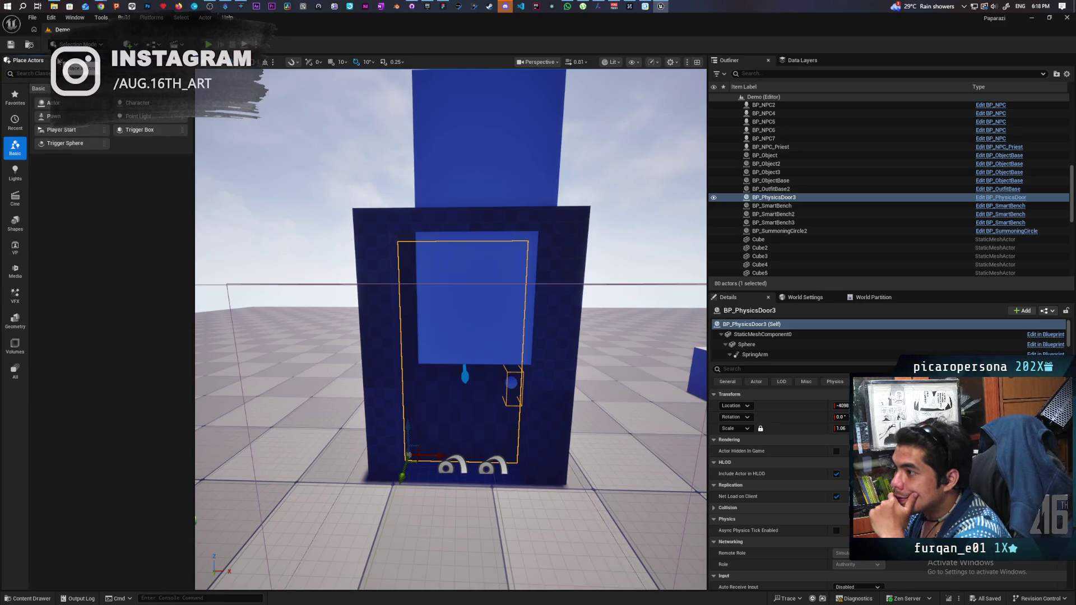
pyautogui.click(5, 61)
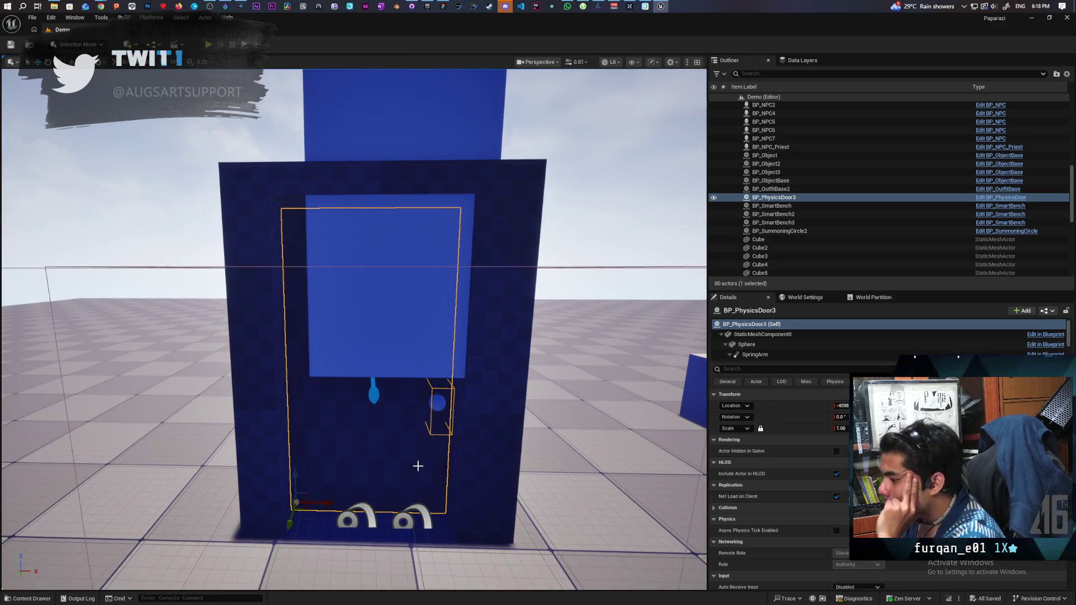
pyautogui.click(502, 234)
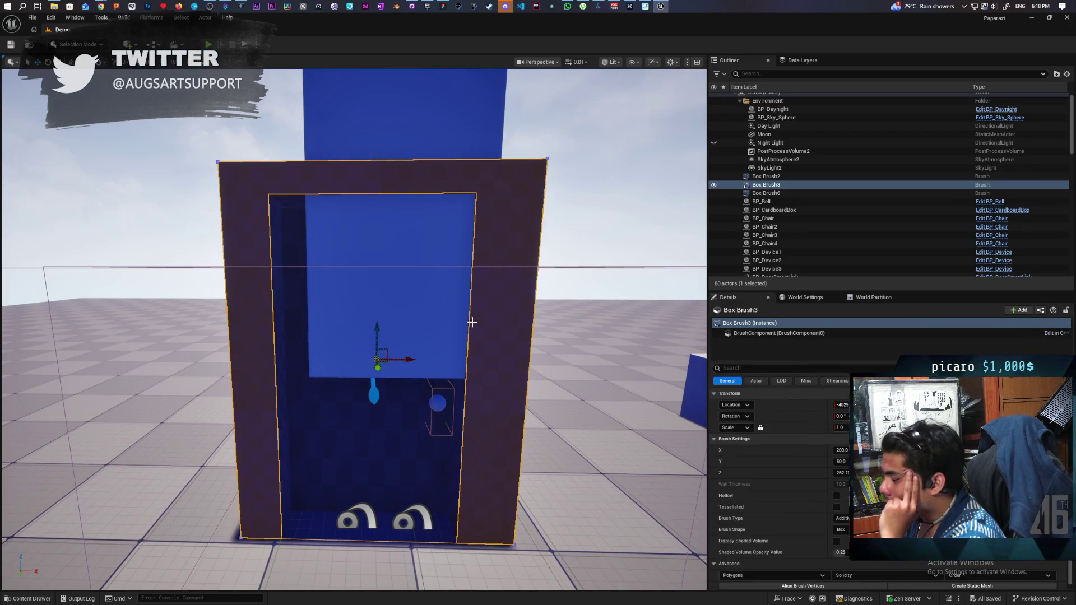
pyautogui.click(390, 444)
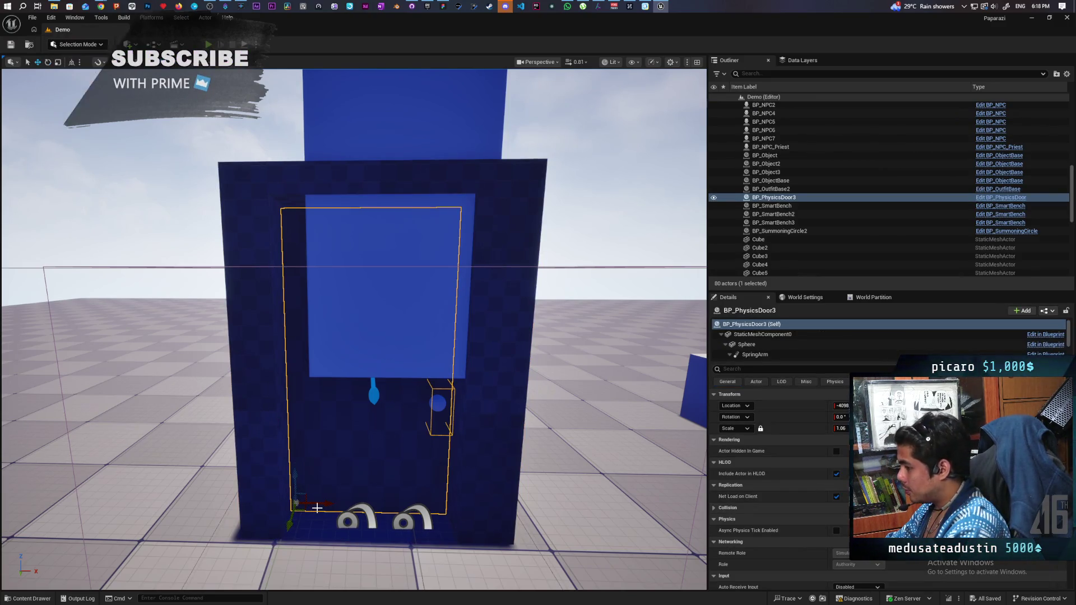
pyautogui.moveTo(318, 507)
pyautogui.mouseDown()
pyautogui.moveTo(381, 496)
pyautogui.moveTo(348, 481)
pyautogui.moveTo(336, 493)
pyautogui.moveTo(370, 490)
pyautogui.moveTo(353, 485)
pyautogui.moveTo(354, 507)
pyautogui.mouseUp()
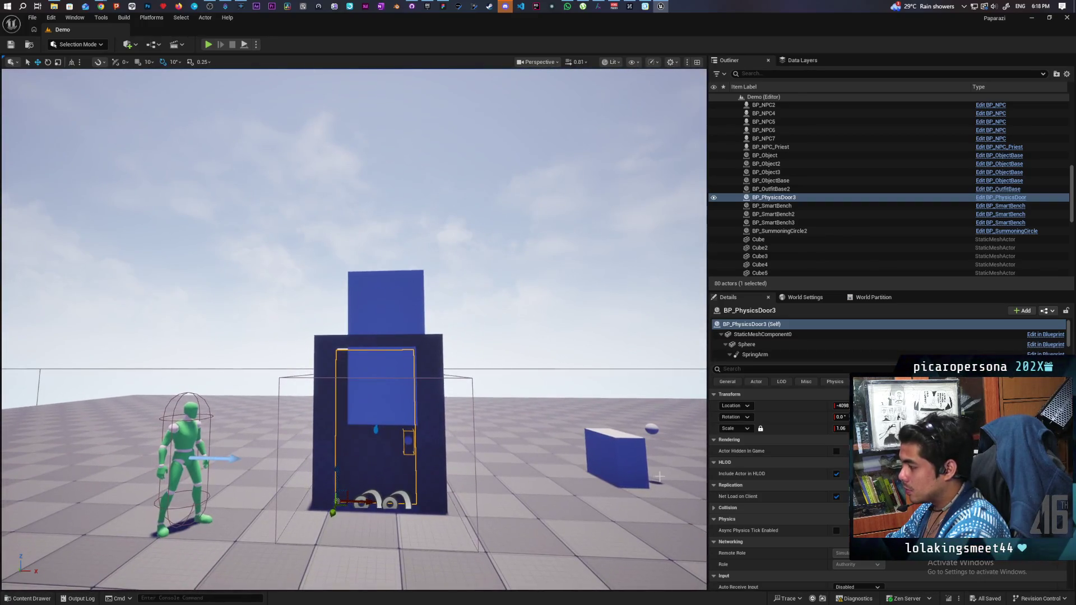
# Check the door's StaticMeshComponent0 and Sphere component properties, then bring up the Content Drawer.
pyautogui.click(753, 335)
pyautogui.click(758, 344)
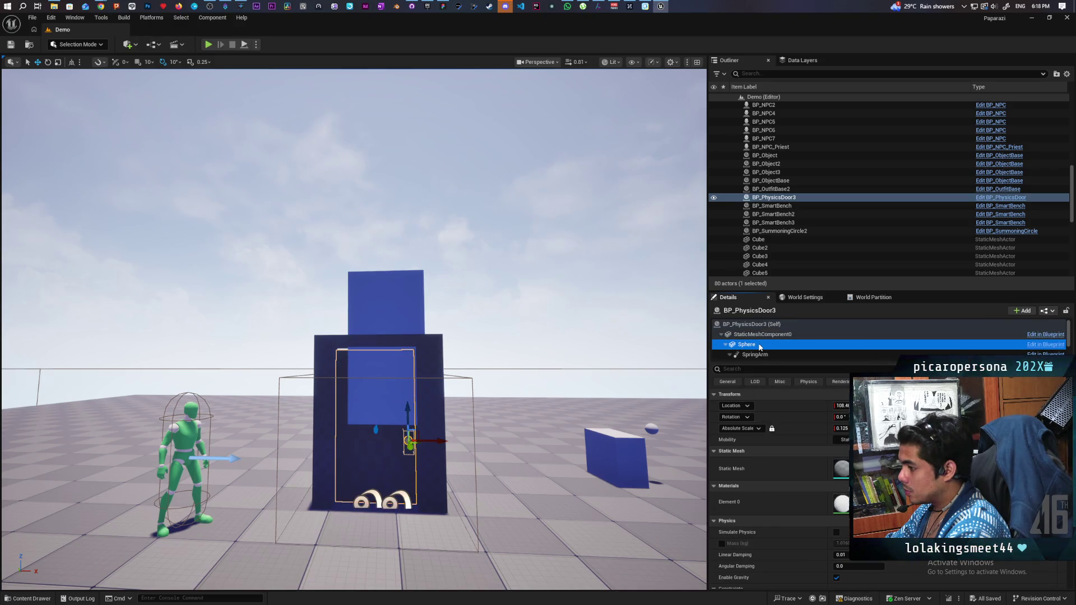
pyautogui.click(757, 334)
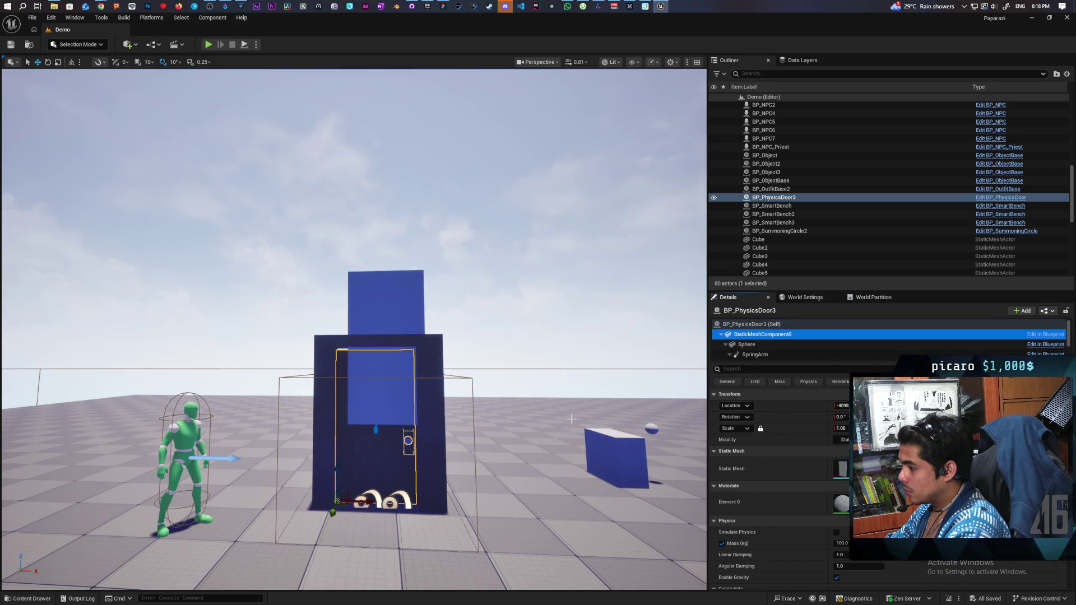
pyautogui.press('f')
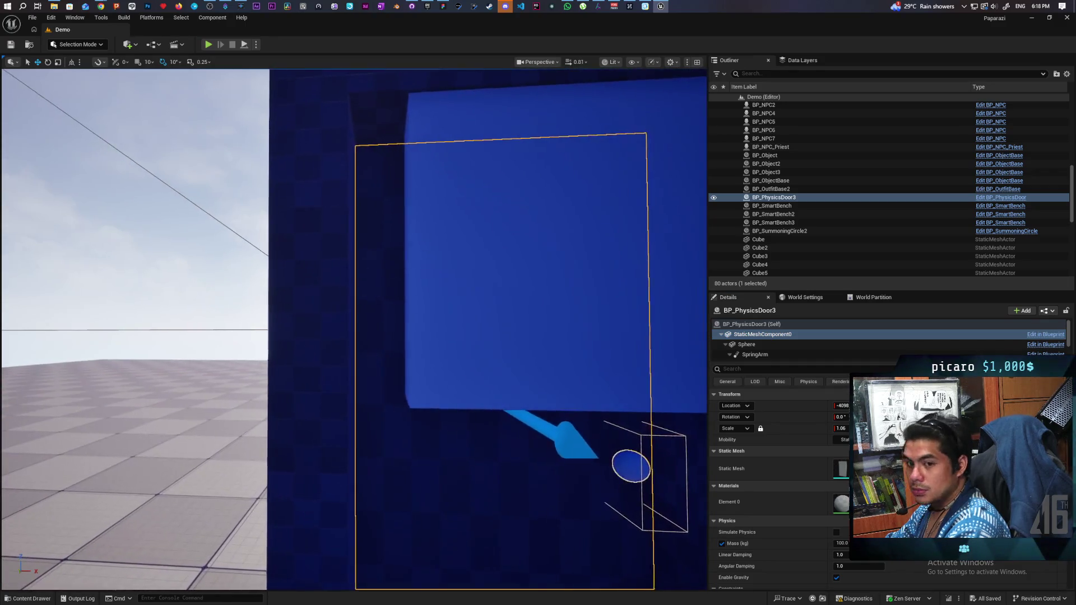
pyautogui.scroll(-5, 354, 329)
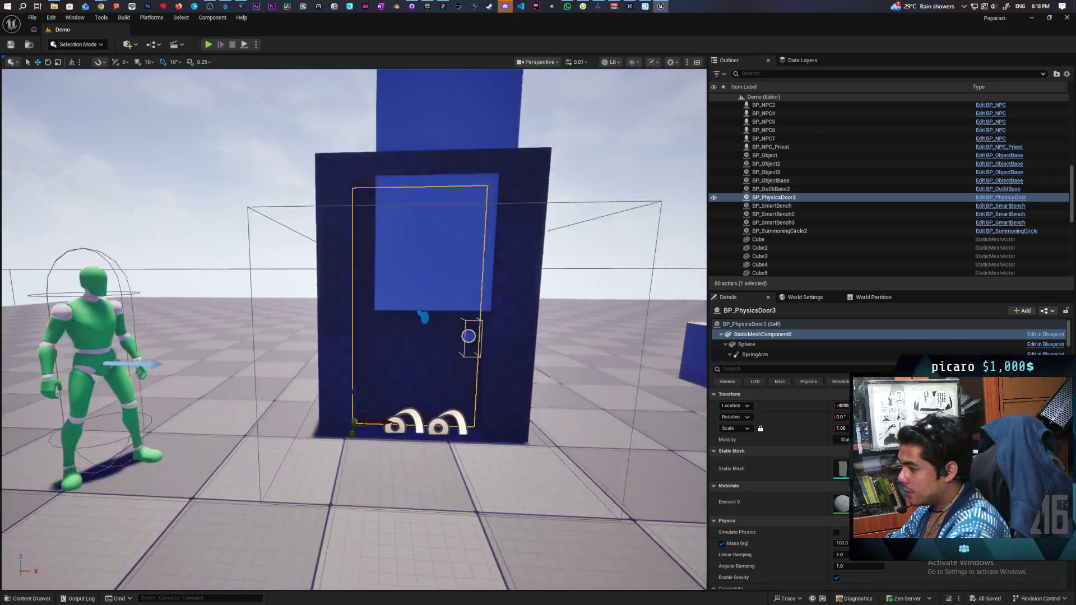
pyautogui.scroll(3, 386, 485)
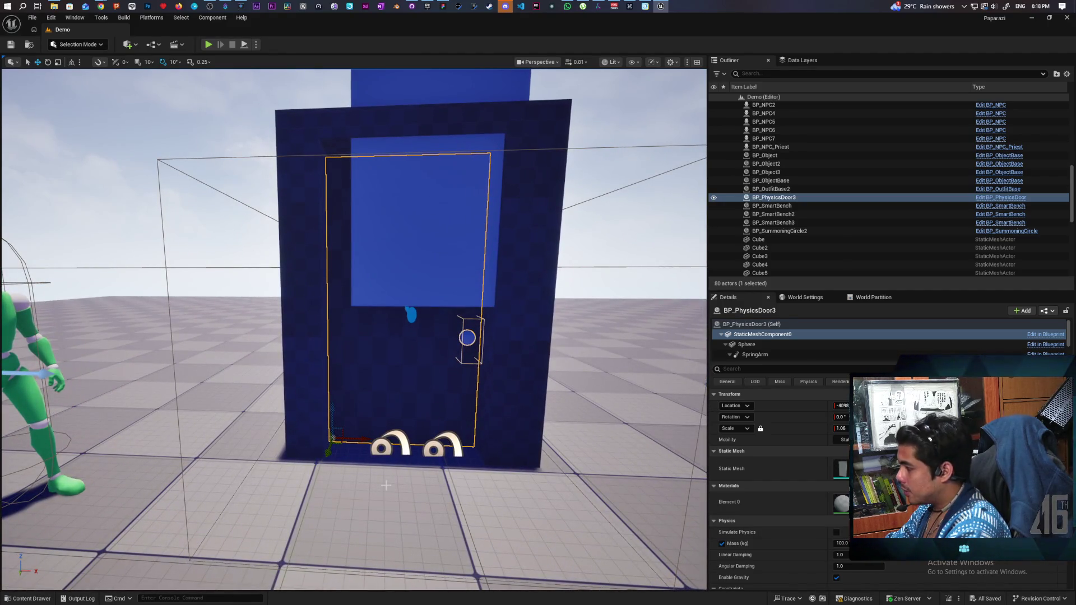
pyautogui.click(766, 344)
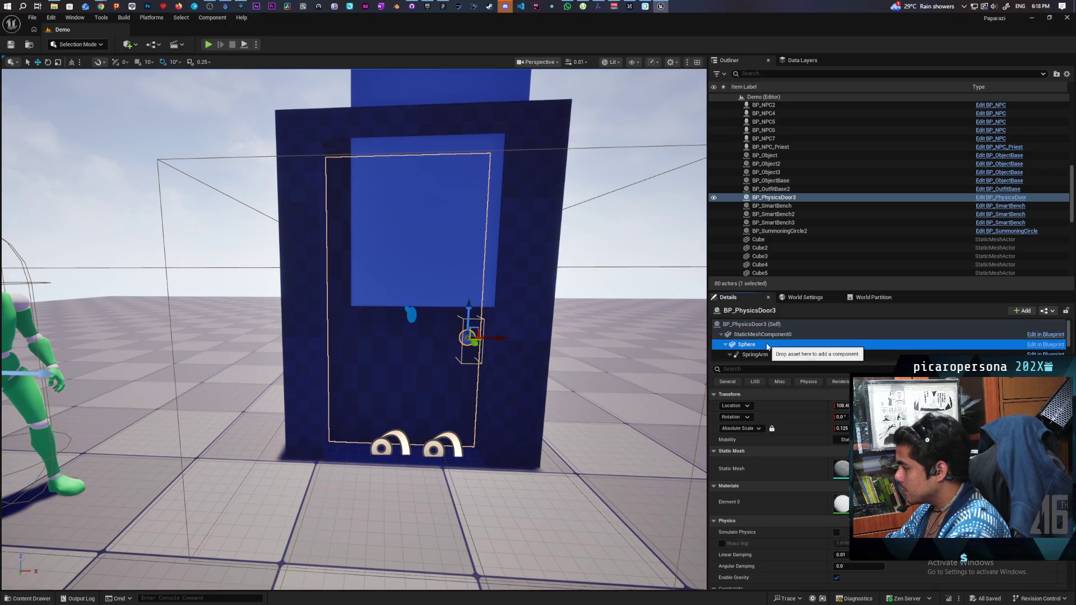
pyautogui.click(762, 334)
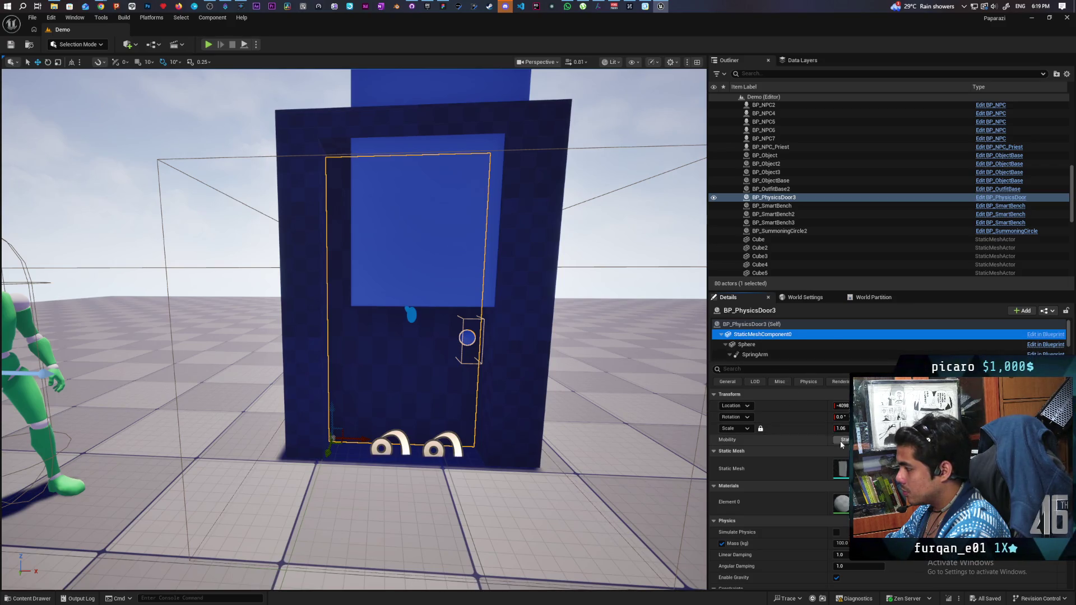
pyautogui.hotkey('ctrl', 'space')
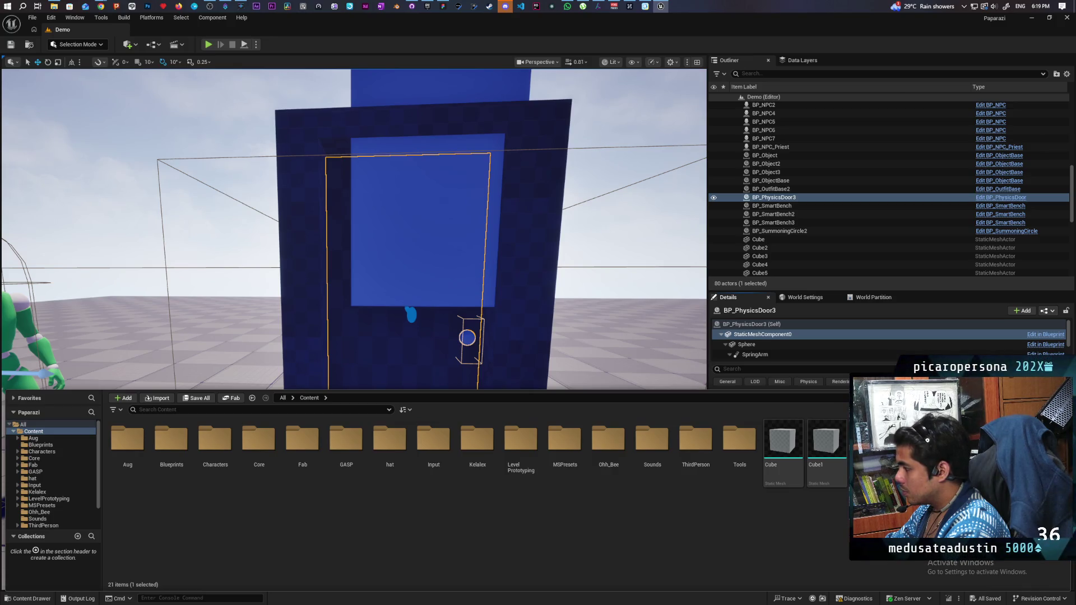
# View the Cube2 mesh in the Static Mesh Editor, then close its tab.
pyautogui.press('Return')
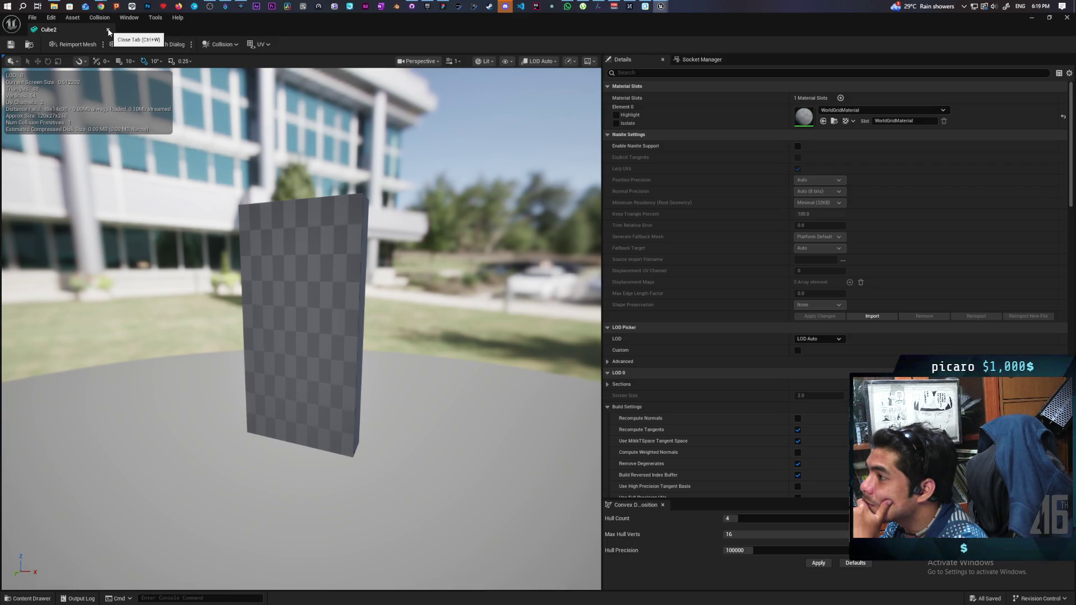
pyautogui.click(108, 32)
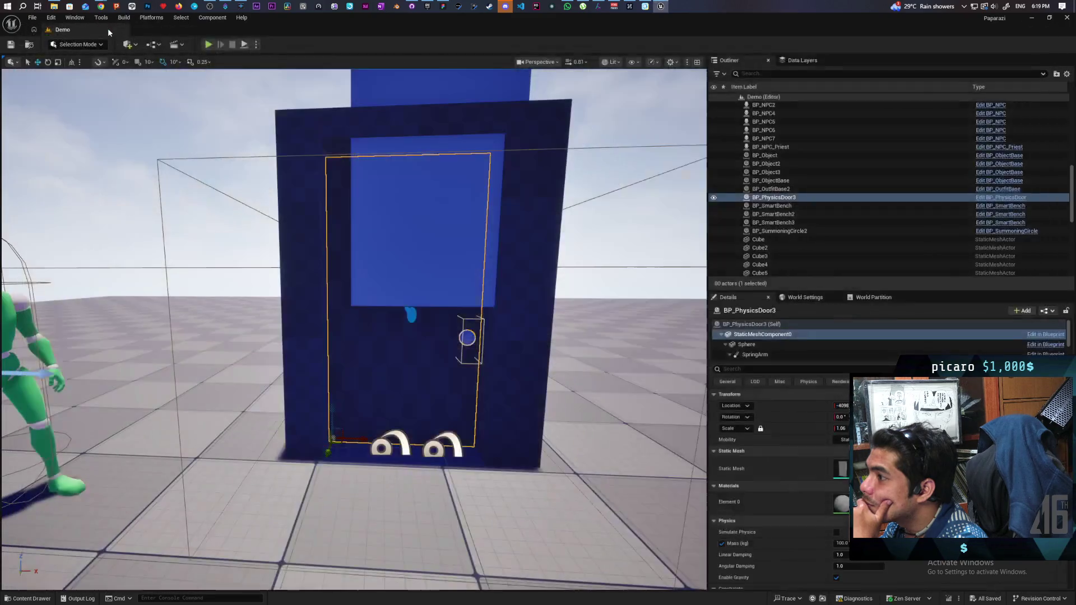
# Switch the viewport to the Front orthographic wireframe view and frame the scene.
pyautogui.click(539, 62)
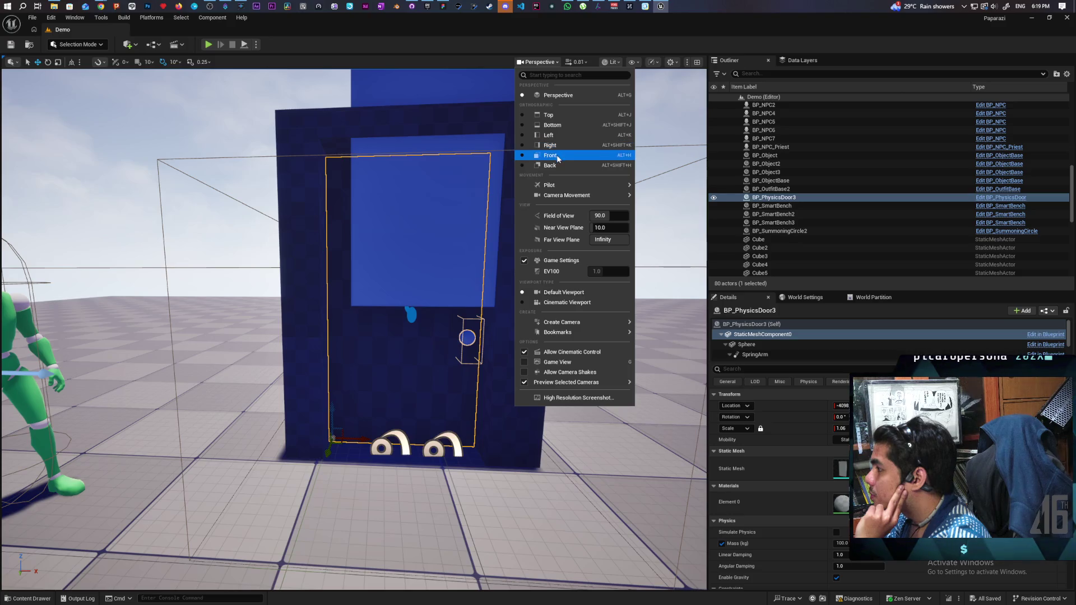
pyautogui.click(557, 156)
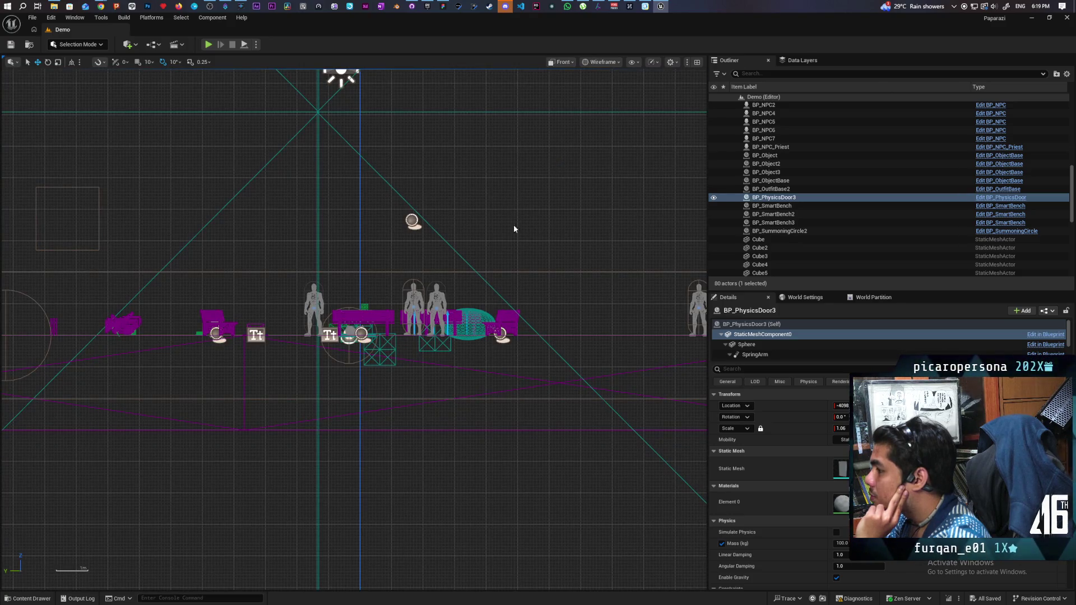
pyautogui.scroll(-10, 405, 270)
pyautogui.scroll(3, 465, 264)
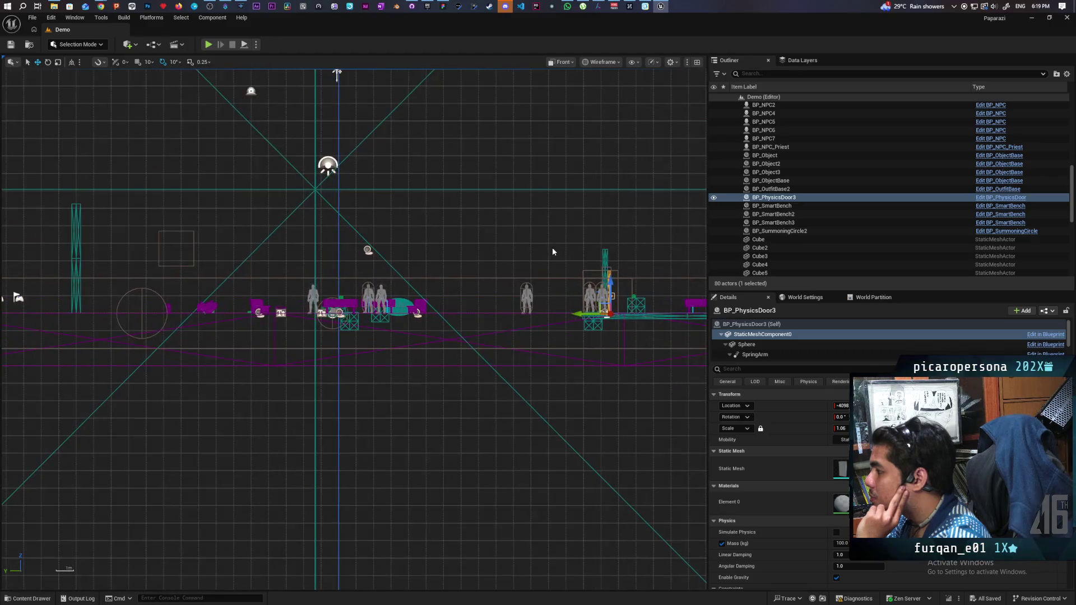
pyautogui.moveTo(294, 277)
pyautogui.mouseDown()
pyautogui.moveTo(272, 277)
pyautogui.moveTo(663, 281)
pyautogui.moveTo(309, 278)
pyautogui.mouseUp()
# Change to the Right orthographic view centred and zoomed on BP_PhysicsDoor3.
pyautogui.click(567, 61)
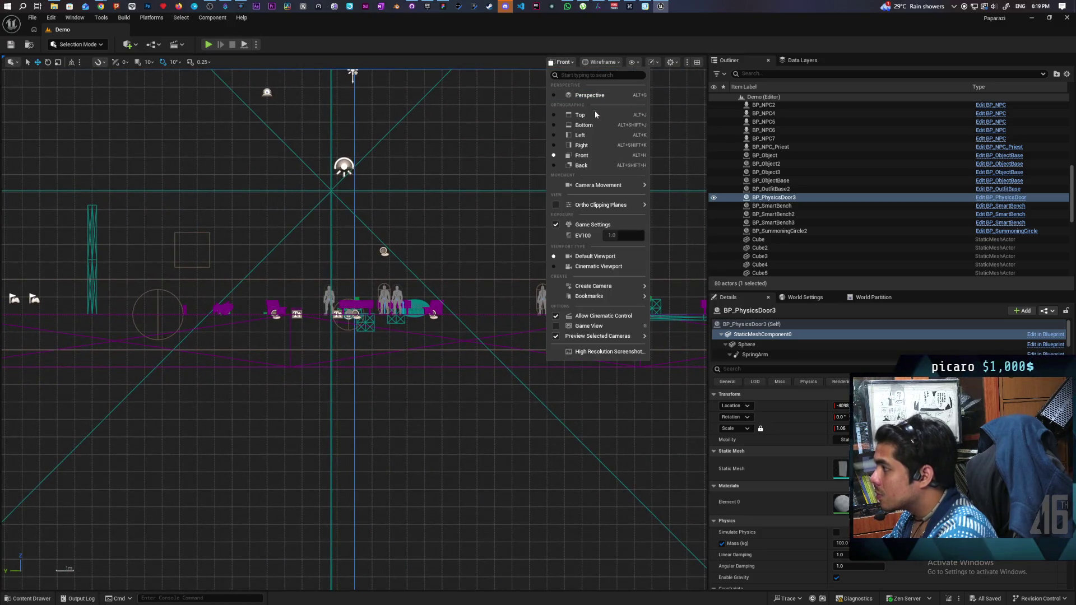
pyautogui.click(582, 147)
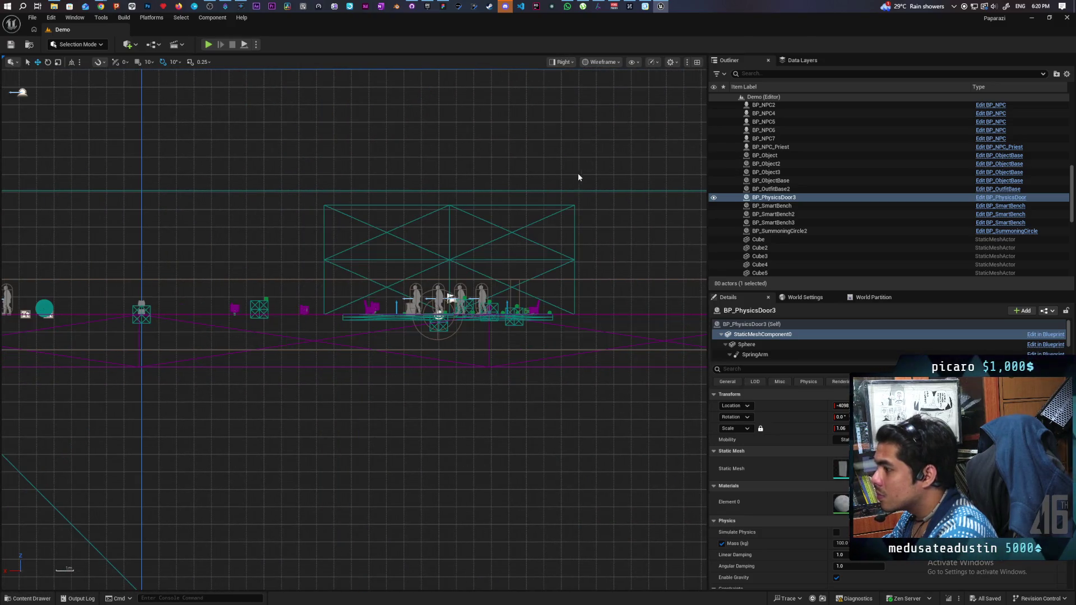
pyautogui.moveTo(457, 263)
pyautogui.mouseDown()
pyautogui.moveTo(382, 257)
pyautogui.moveTo(257, 290)
pyautogui.moveTo(184, 335)
pyautogui.moveTo(579, 322)
pyautogui.mouseUp()
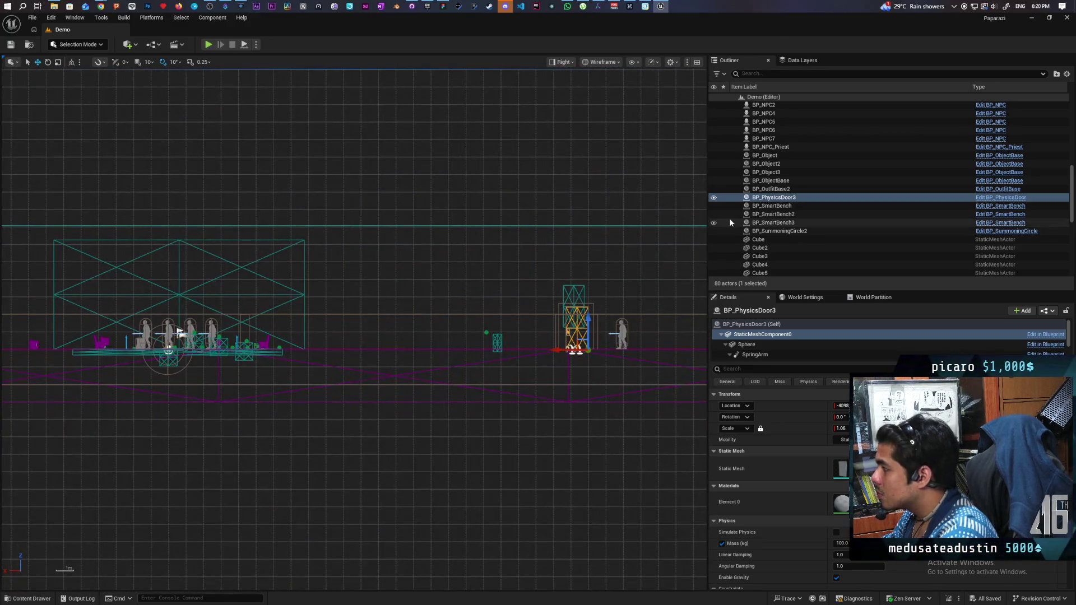
pyautogui.click(771, 197)
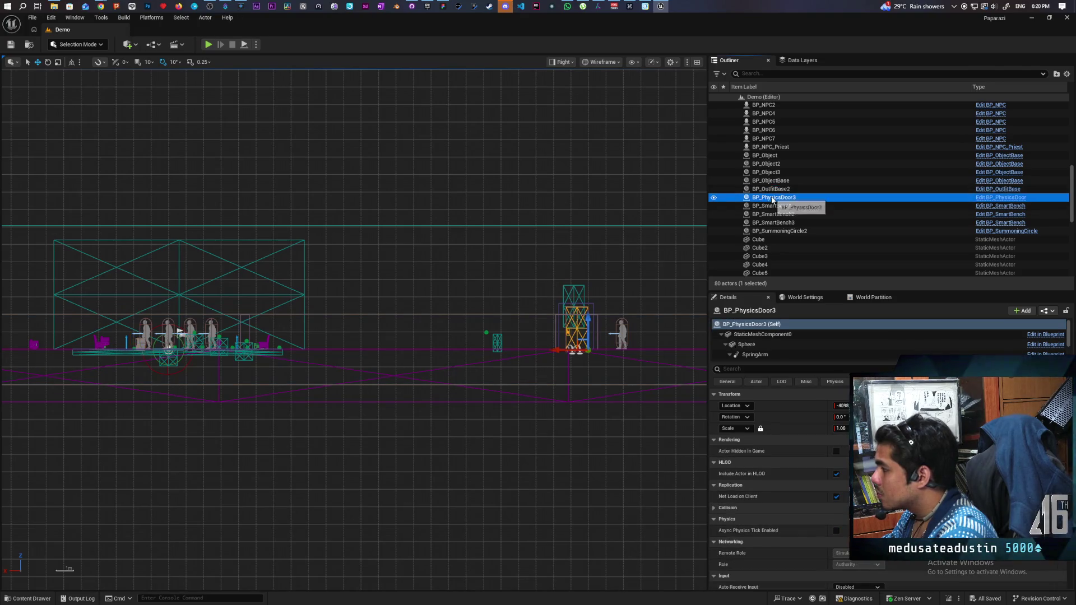
pyautogui.moveTo(646, 324); pyautogui.dragTo(515, 320)
pyautogui.scroll(8, 504, 331)
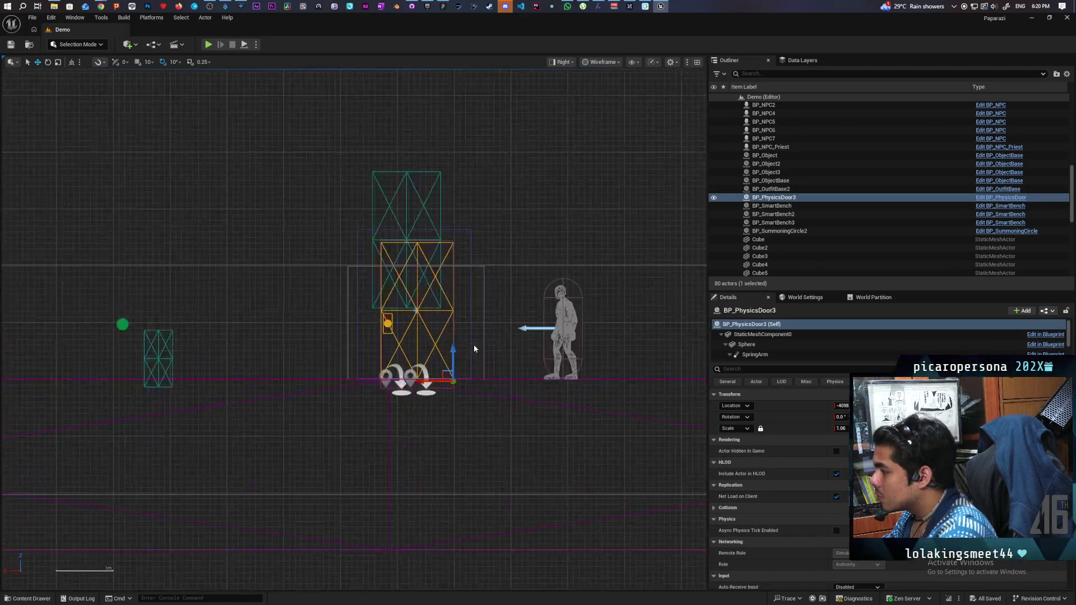
pyautogui.scroll(2, 439, 382)
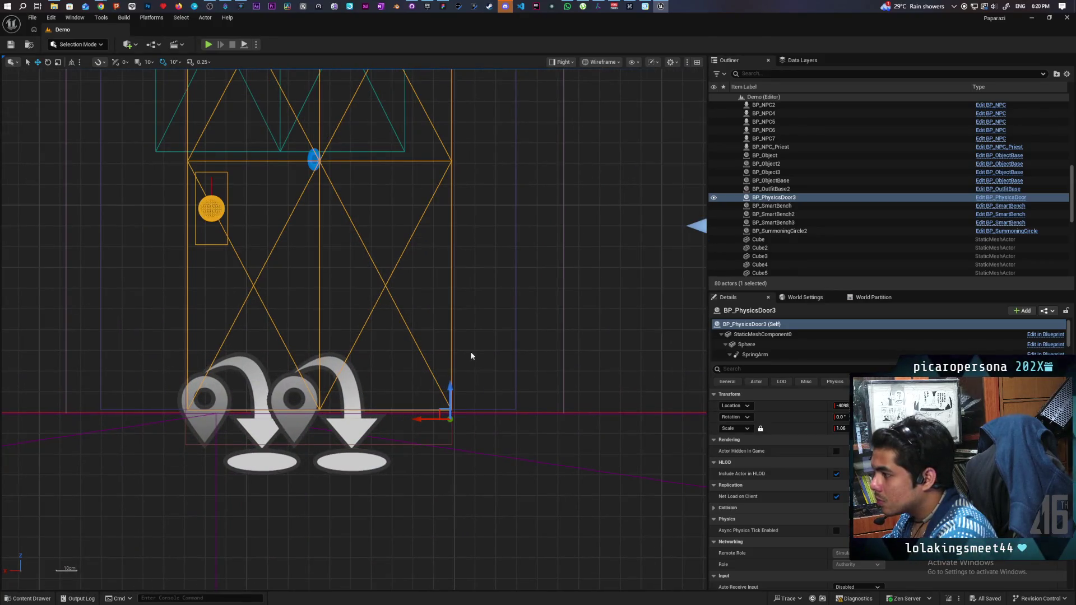
pyautogui.scroll(-4, 464, 359)
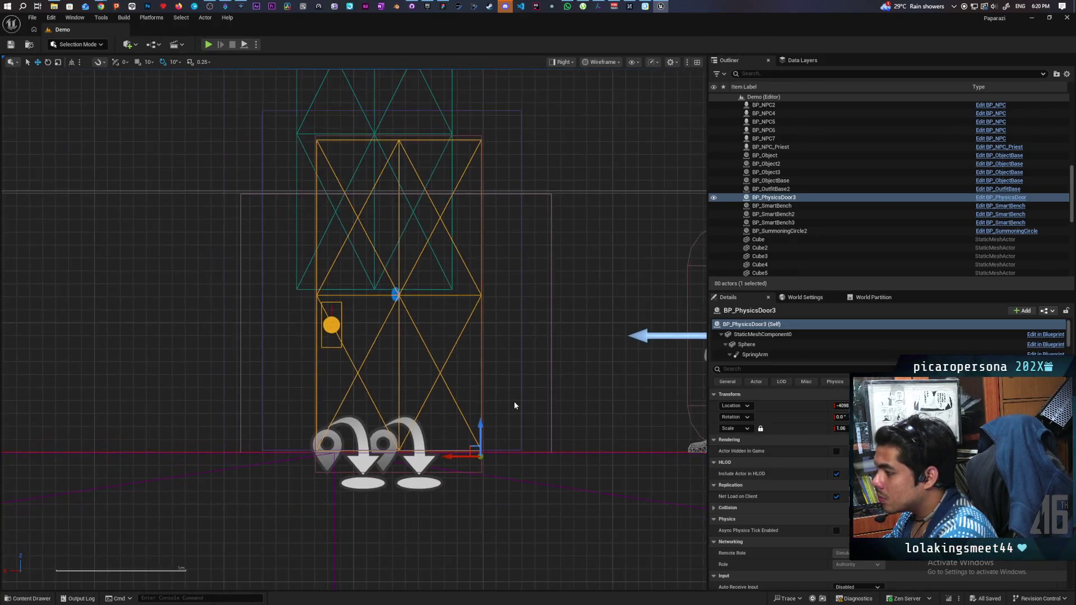
pyautogui.scroll(-1, 513, 399)
pyautogui.scroll(-2, 538, 344)
pyautogui.scroll(3, 543, 338)
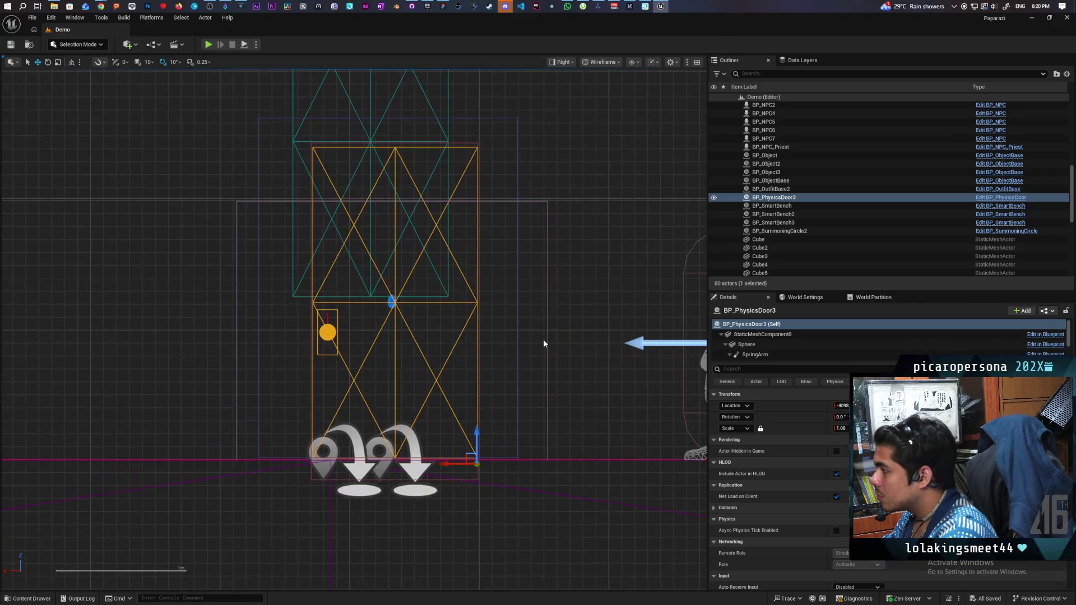
# Check NavModifierVolume2 and NavMeshBoundsVolume around the door, then switch shading to Lit.
pyautogui.click(541, 202)
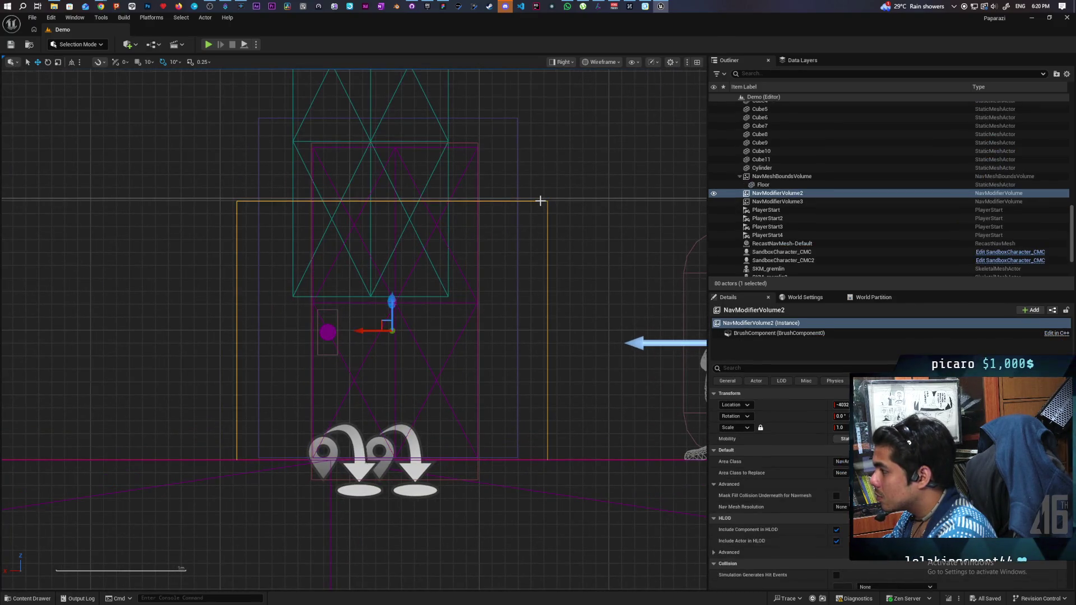
pyautogui.click(573, 198)
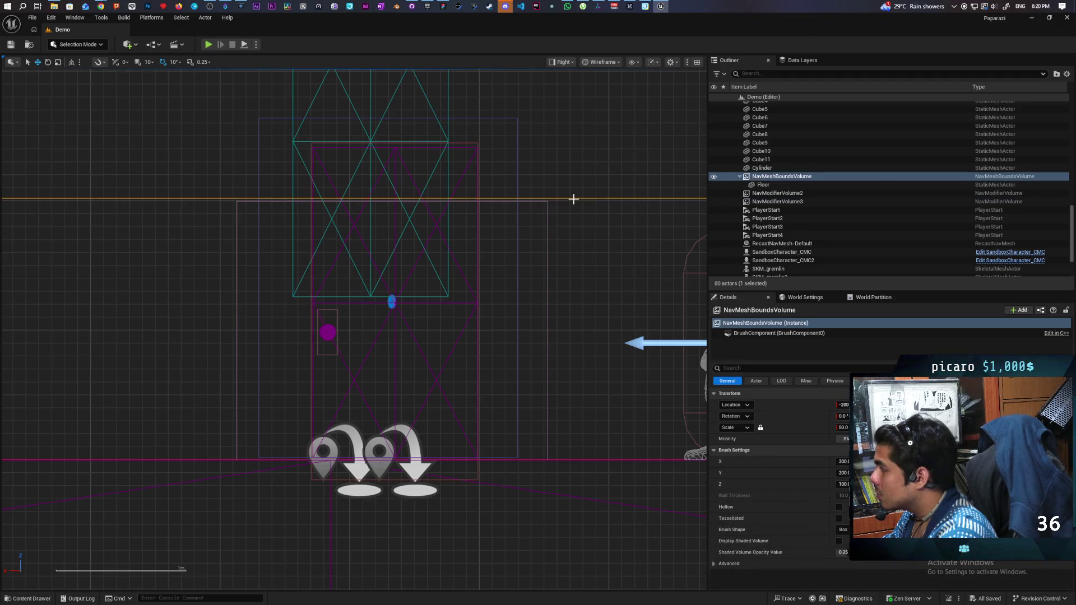
pyautogui.click(570, 204)
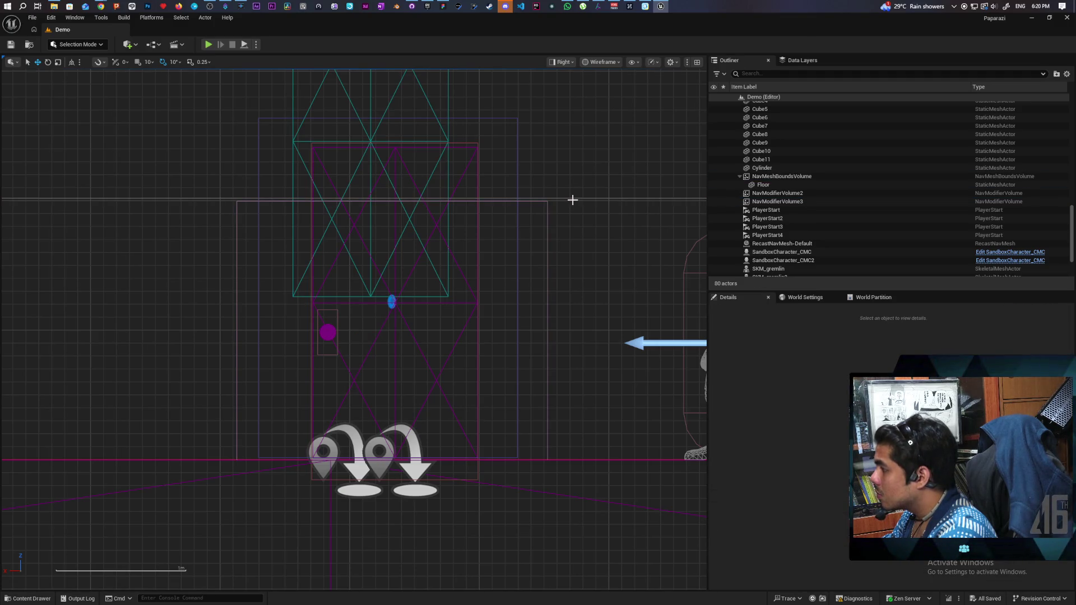
pyautogui.click(573, 199)
pyautogui.scroll(1, 567, 167)
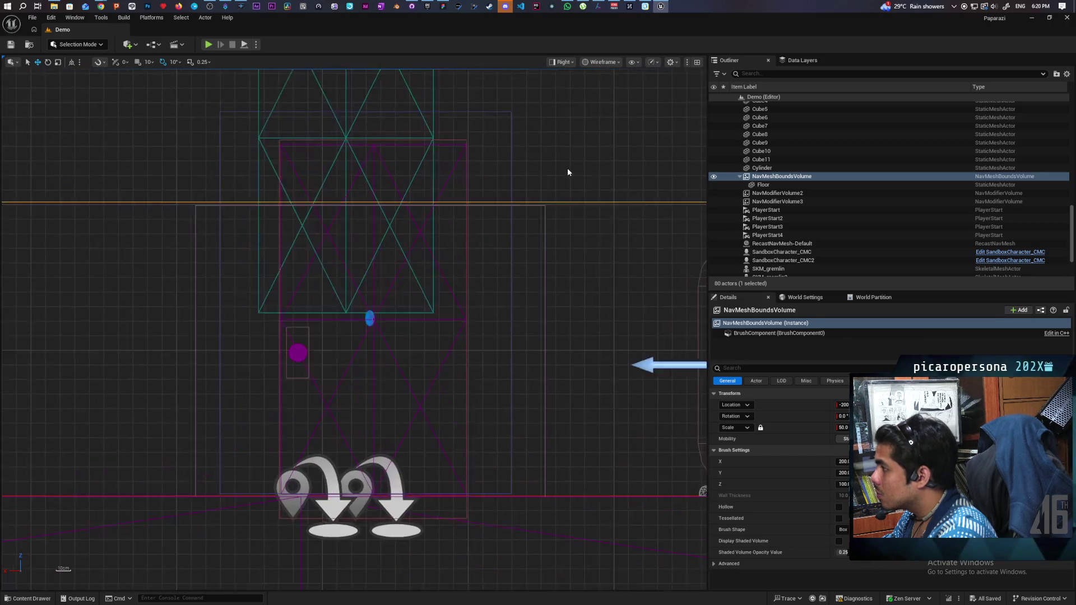
pyautogui.click(601, 62)
pyautogui.click(610, 95)
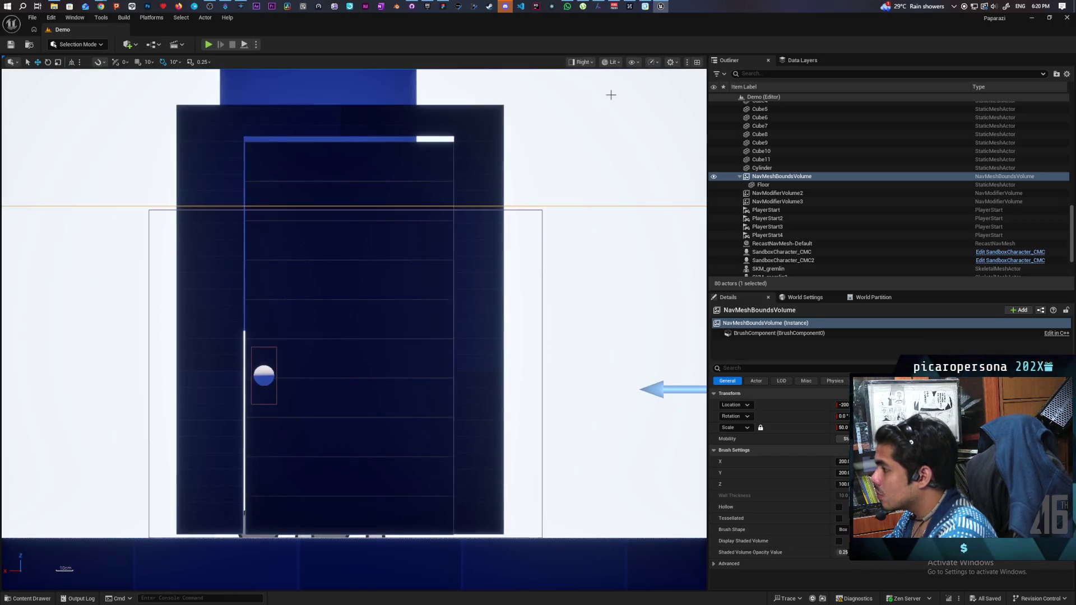
# Select the Box Brush3 door frame, comparing with Box Brush2, and bring up the view-mode choices.
pyautogui.scroll(-5, 522, 315)
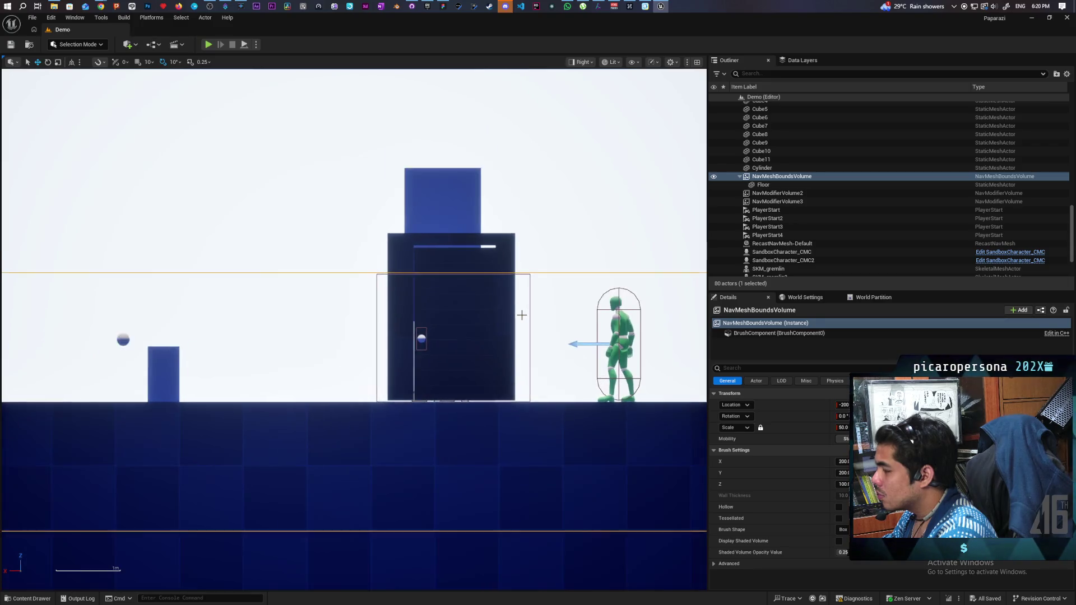
pyautogui.scroll(2, 521, 315)
pyautogui.click(503, 216)
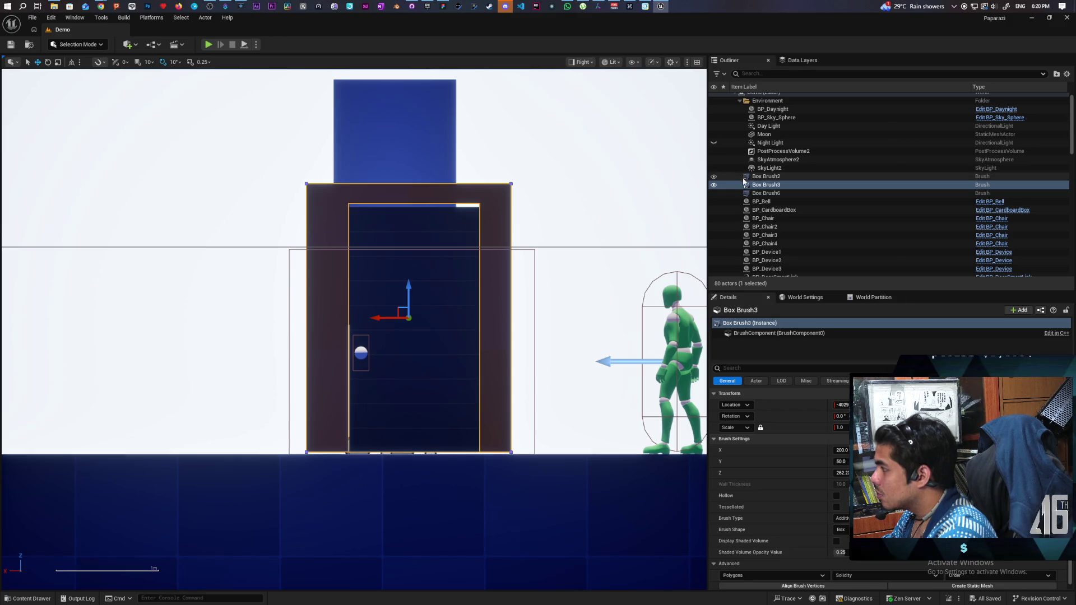
pyautogui.click(765, 176)
pyautogui.click(765, 185)
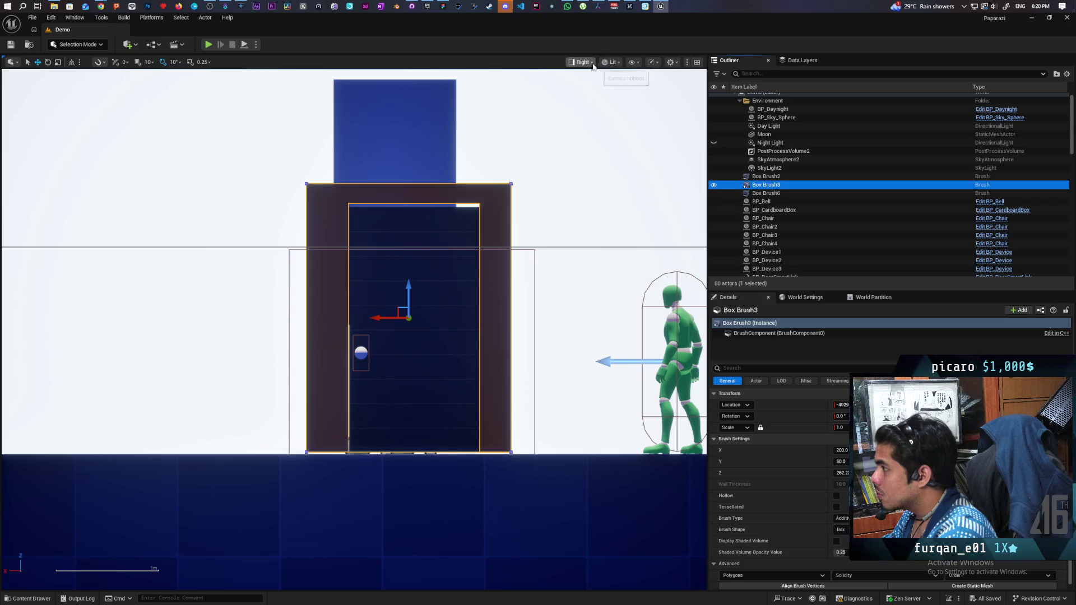
pyautogui.click(610, 62)
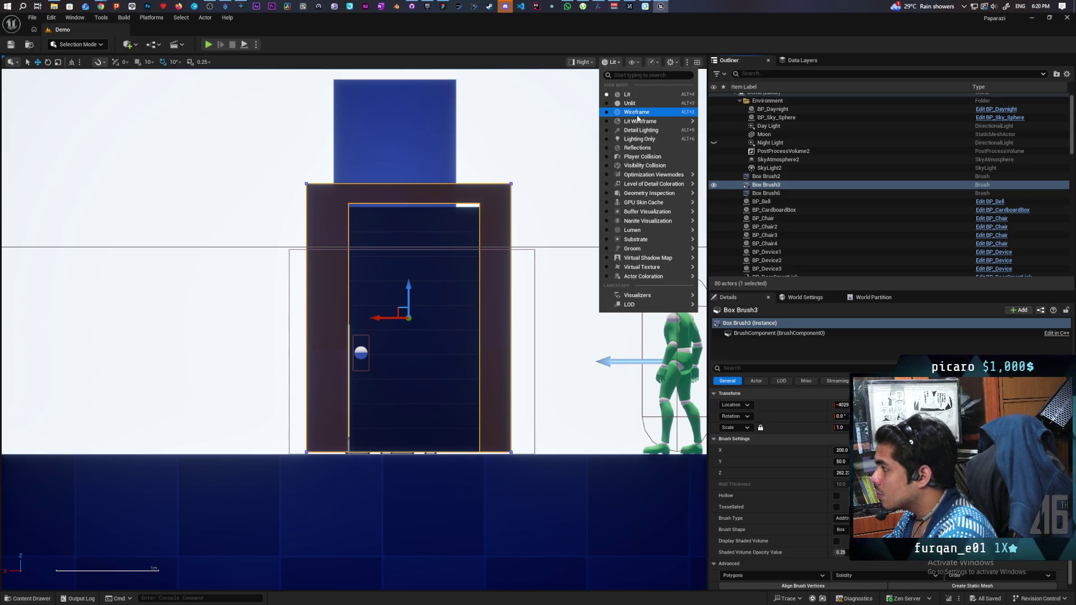
# Go back to Wireframe and nudge Box Brush3 slightly along X to align with the door.
pyautogui.click(636, 114)
pyautogui.scroll(6, 413, 231)
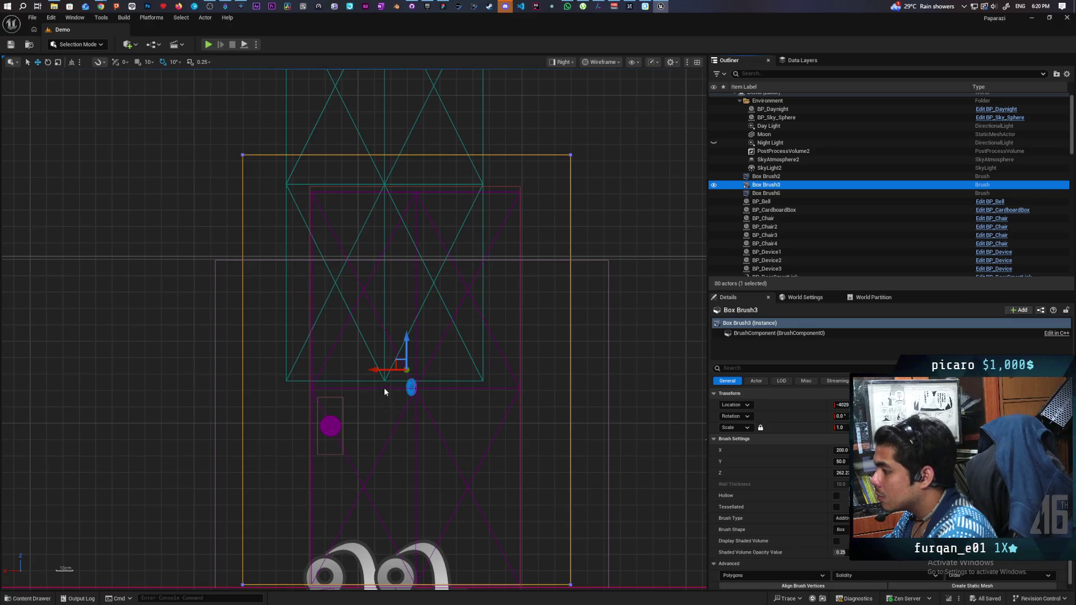
pyautogui.moveTo(382, 370); pyautogui.dragTo(391, 370)
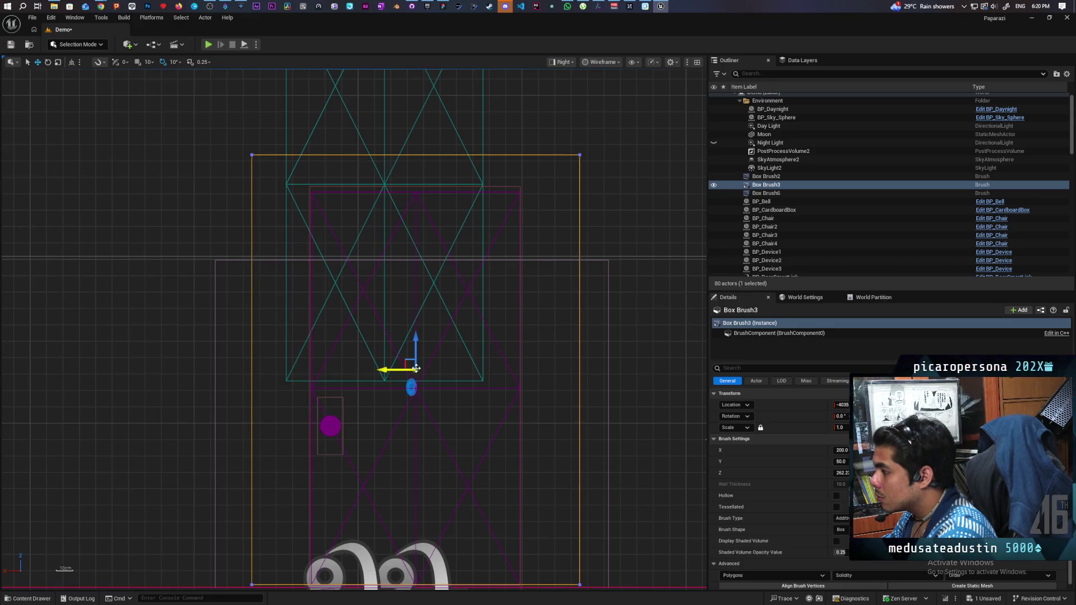
pyautogui.scroll(6, 414, 370)
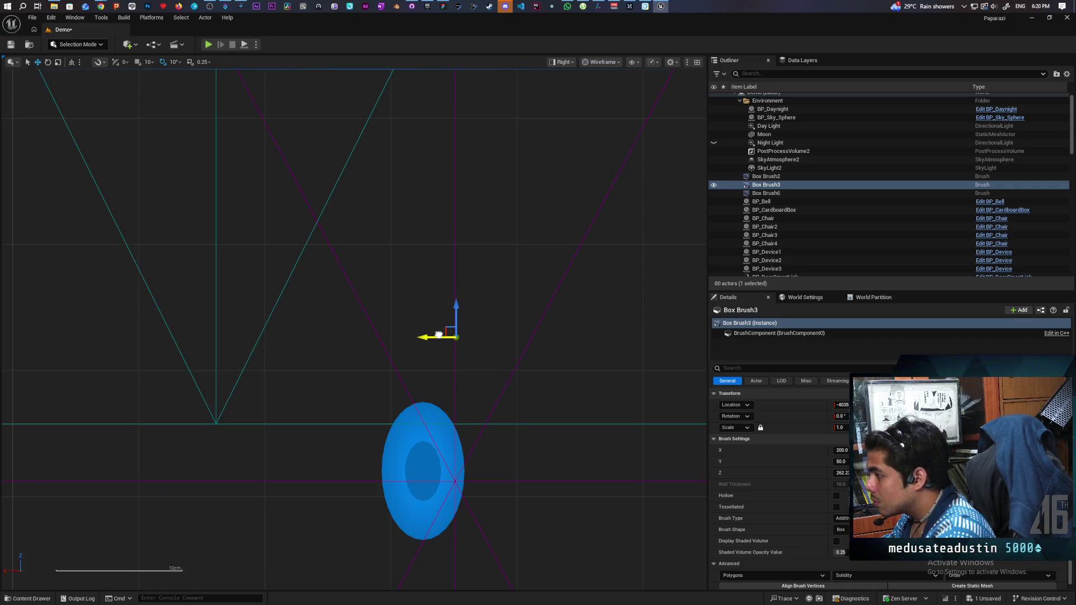
pyautogui.moveTo(438, 336); pyautogui.dragTo(438, 335)
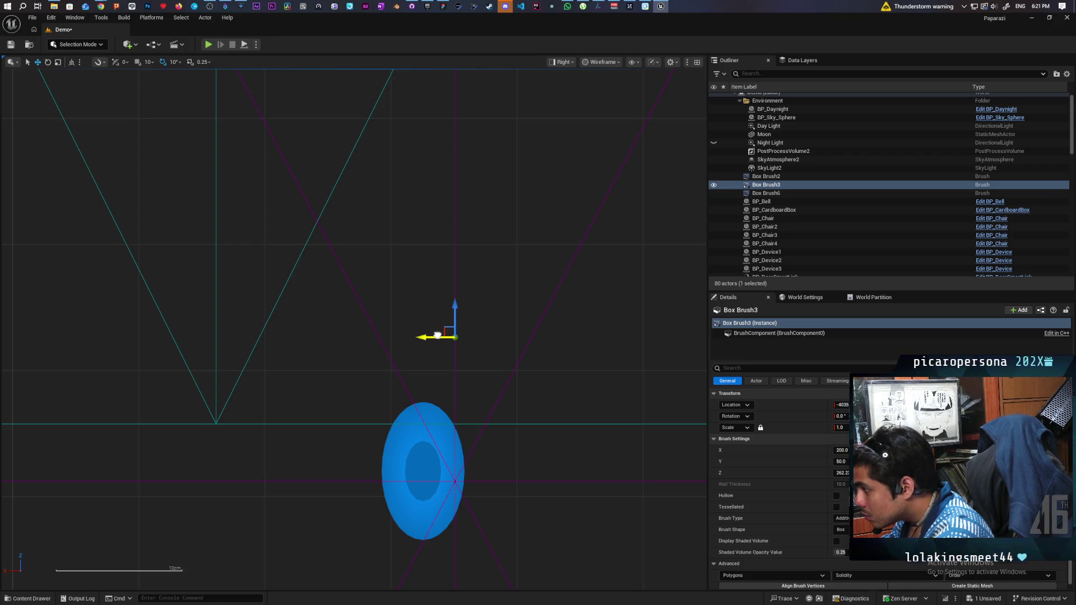
pyautogui.scroll(-6, 436, 342)
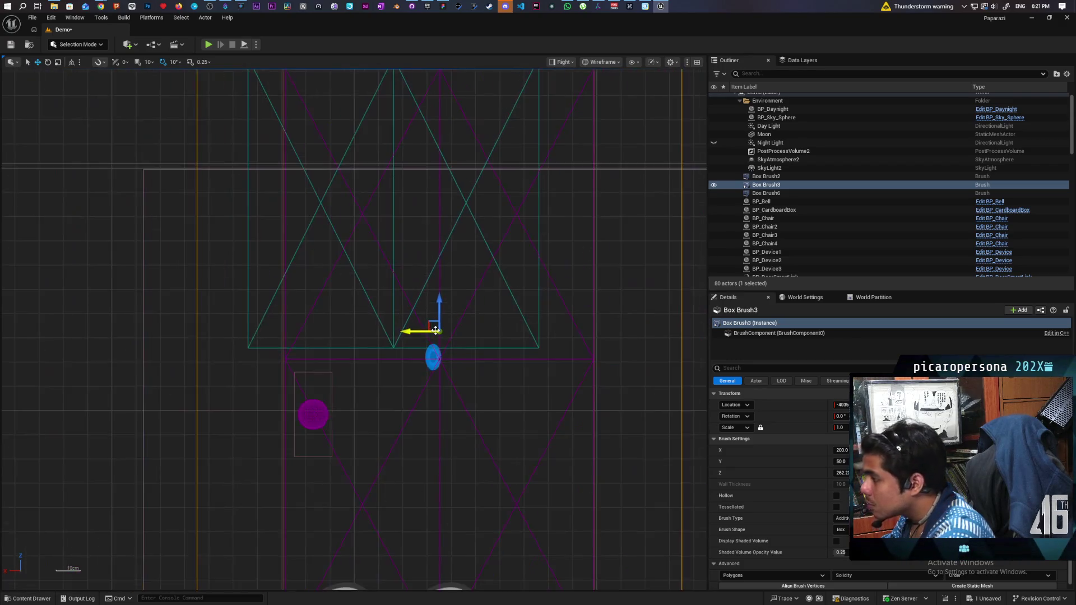
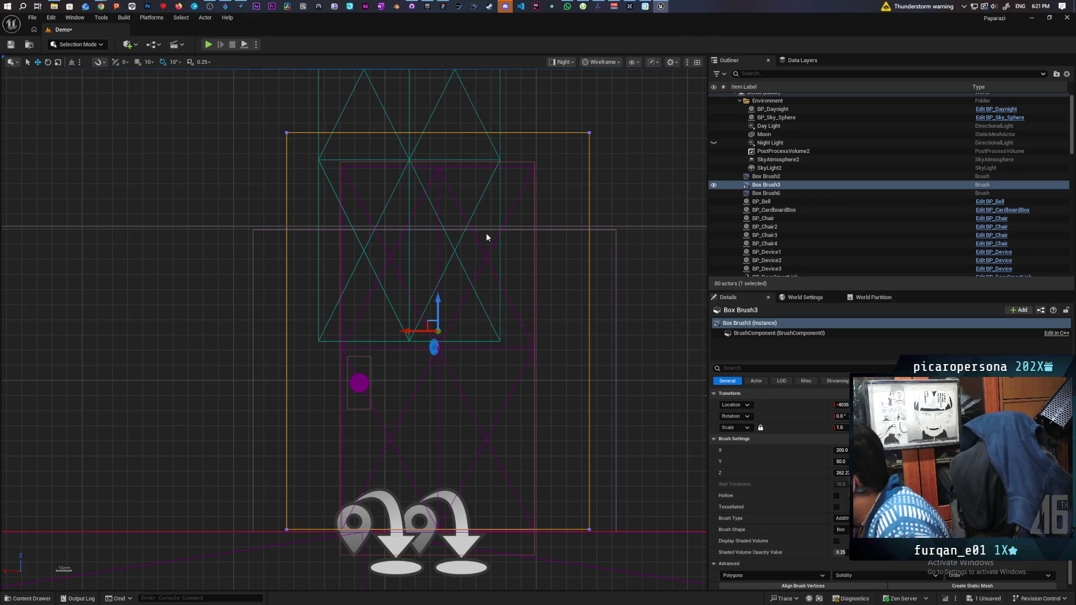
# In a lit Perspective view, narrow Box Brush3's X size from 200 to about 174, then save.
pyautogui.click(562, 62)
pyautogui.click(578, 95)
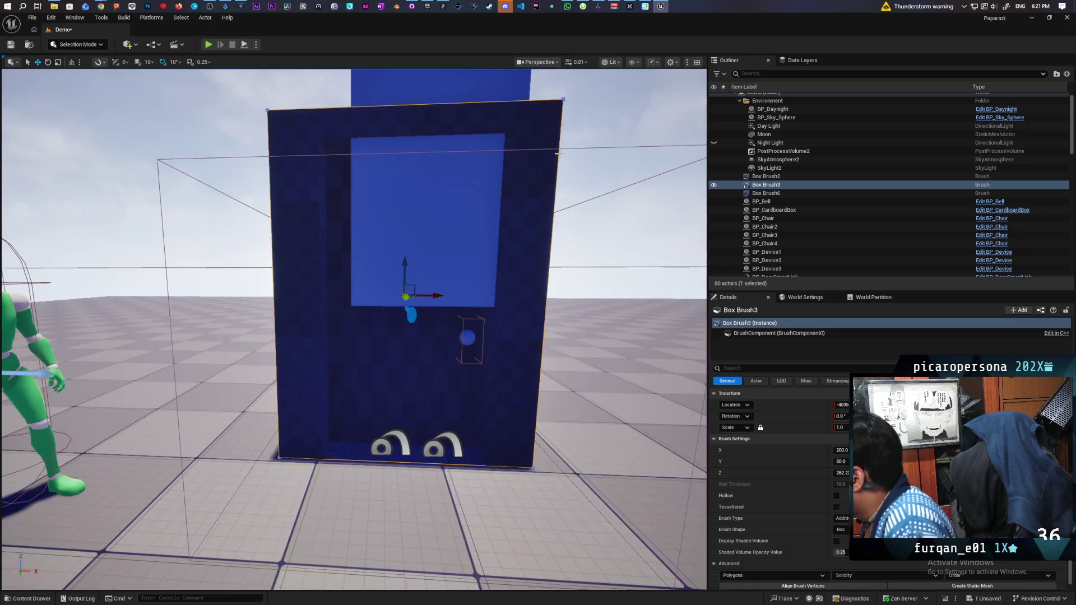
pyautogui.scroll(-5, 543, 232)
pyautogui.scroll(5, 354, 331)
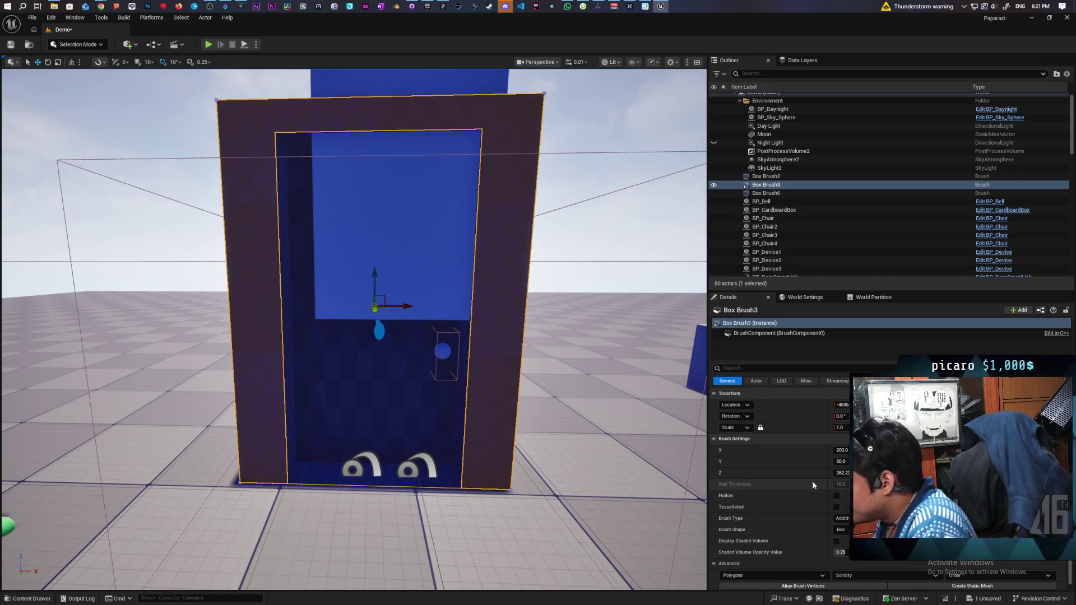
pyautogui.moveTo(842, 450)
pyautogui.mouseDown()
pyautogui.moveTo(827, 450)
pyautogui.moveTo(844, 452)
pyautogui.mouseUp()
pyautogui.write('166.1')
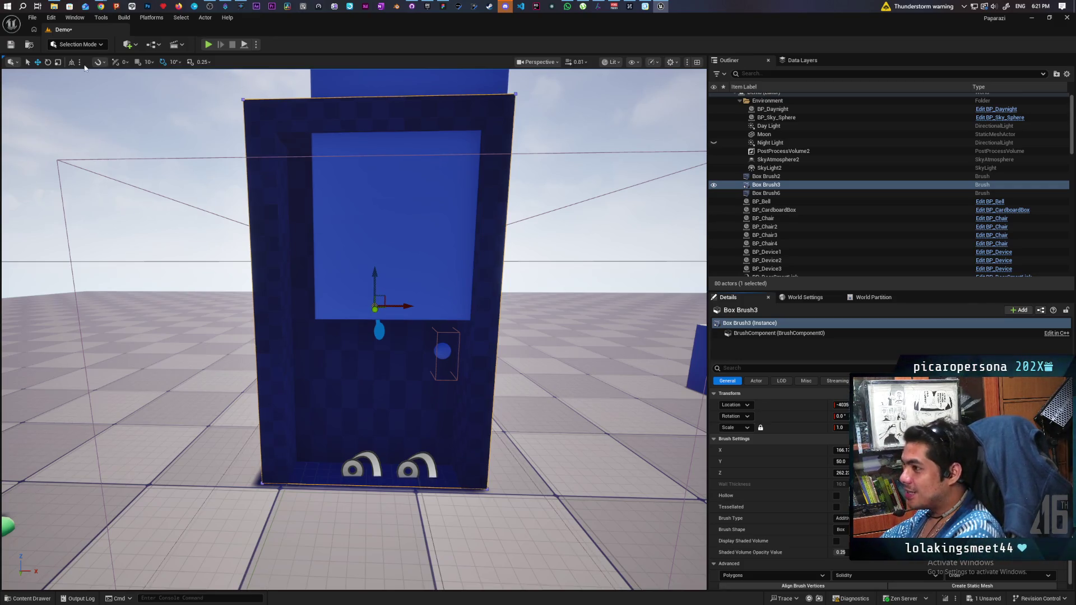
pyautogui.click(10, 45)
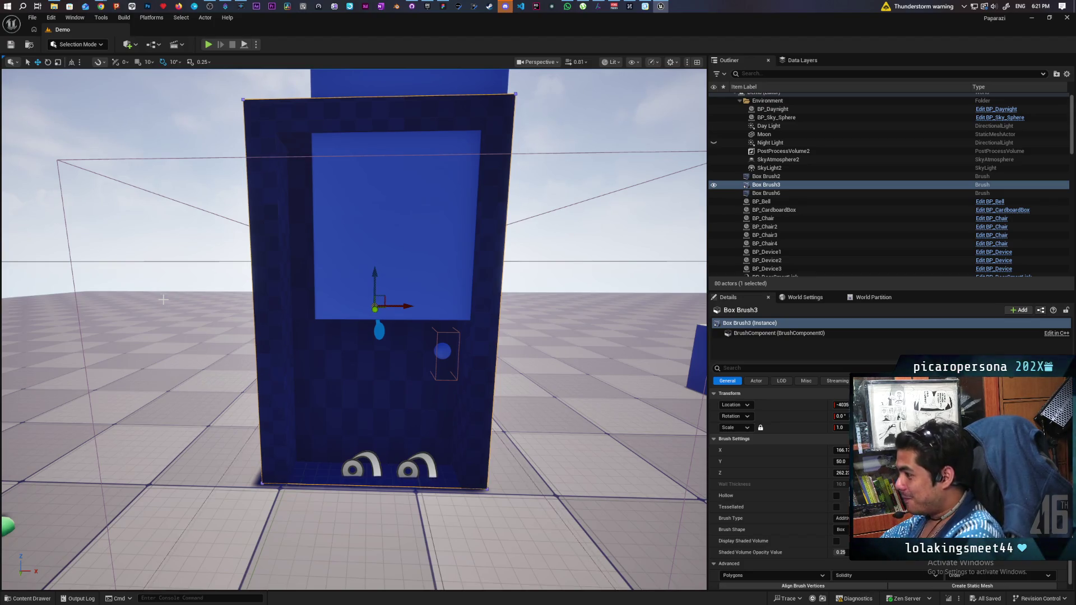
pyautogui.press('w')
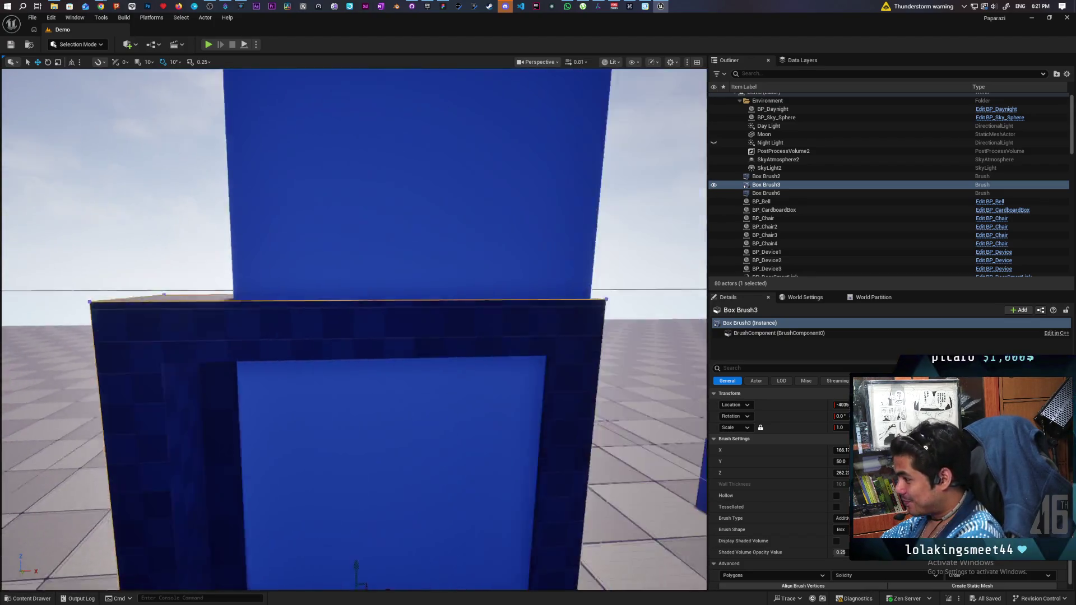
pyautogui.press('f')
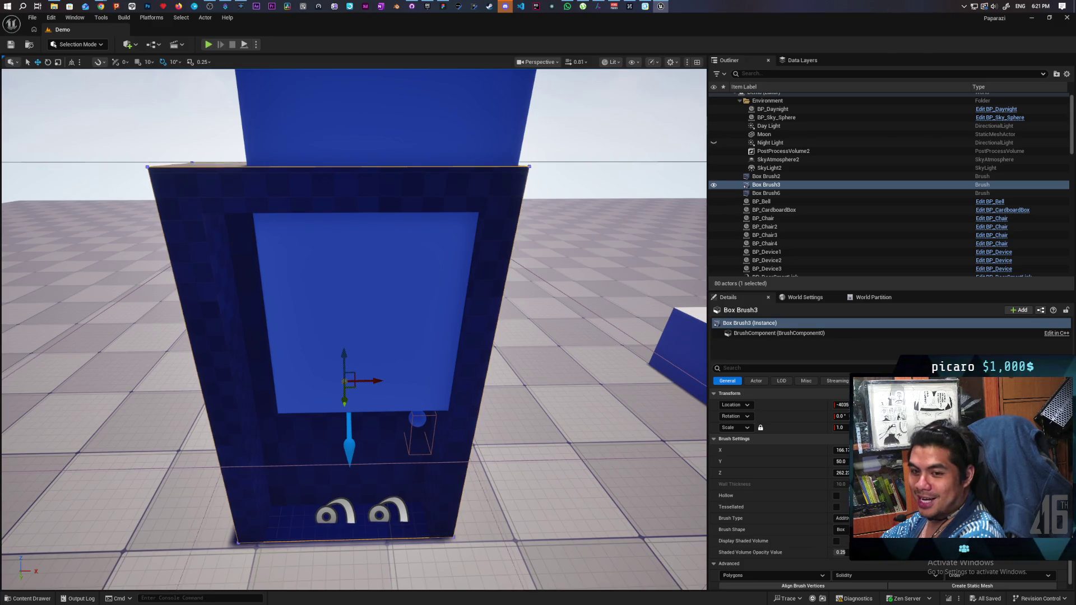
pyautogui.press('s')
pyautogui.press('w')
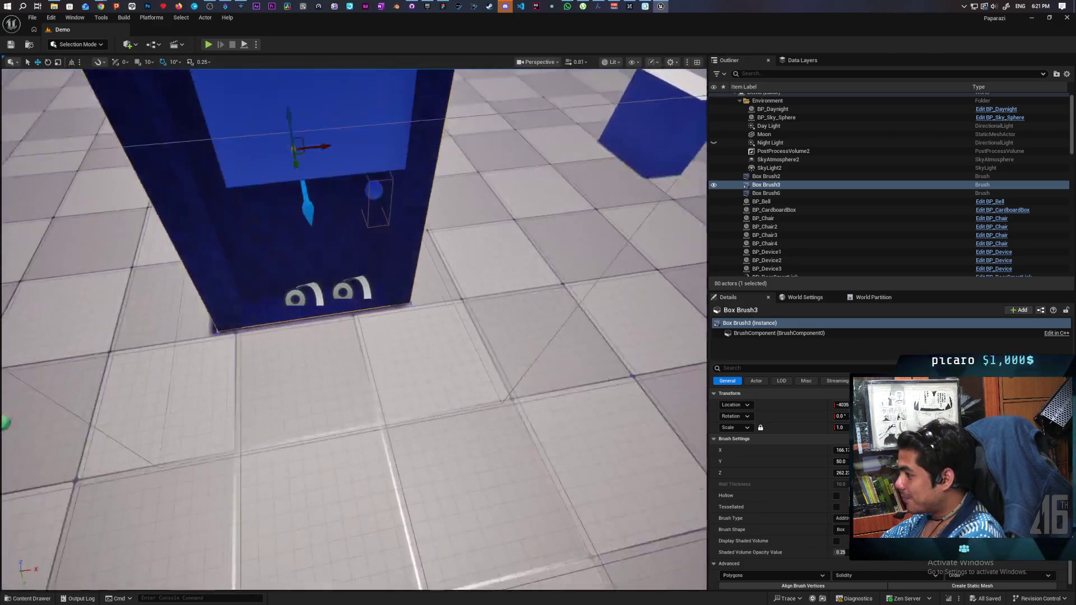
pyautogui.press('w')
pyautogui.press('s')
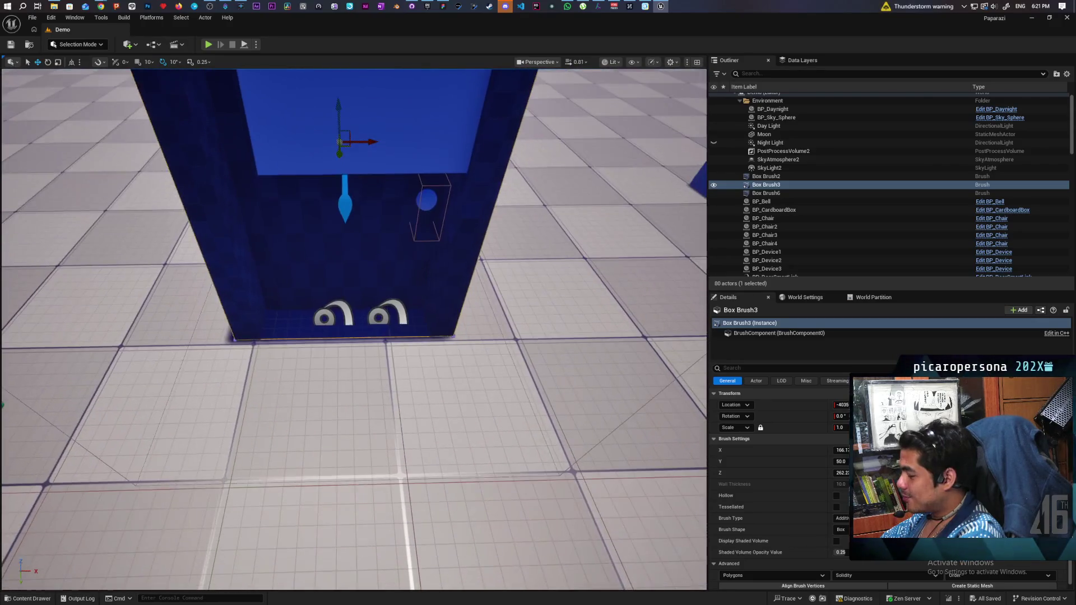
pyautogui.press('w')
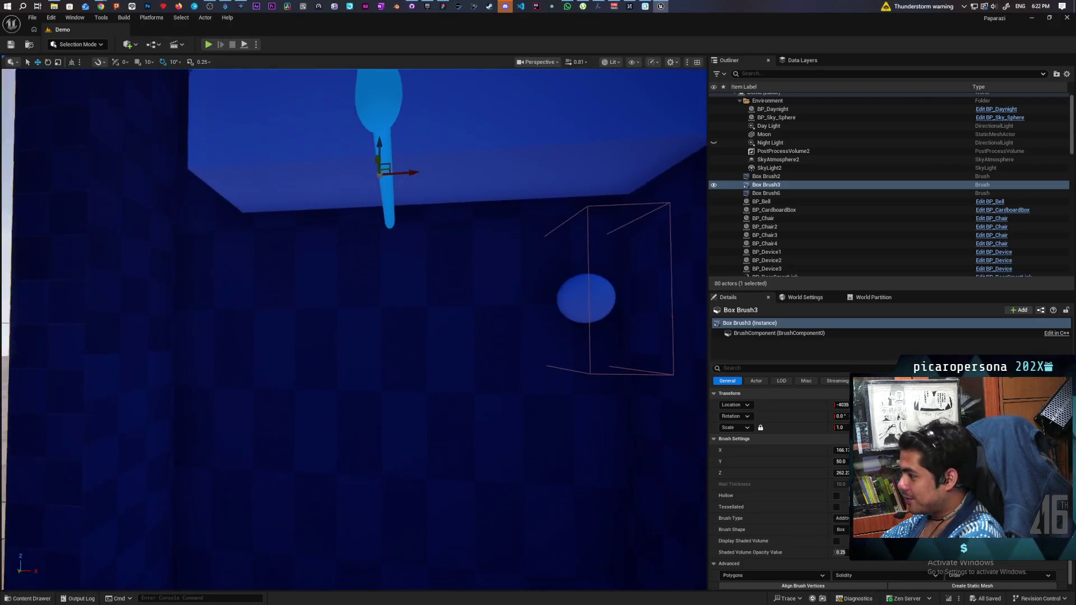
pyautogui.press('s')
pyautogui.press('s')
pyautogui.press('w')
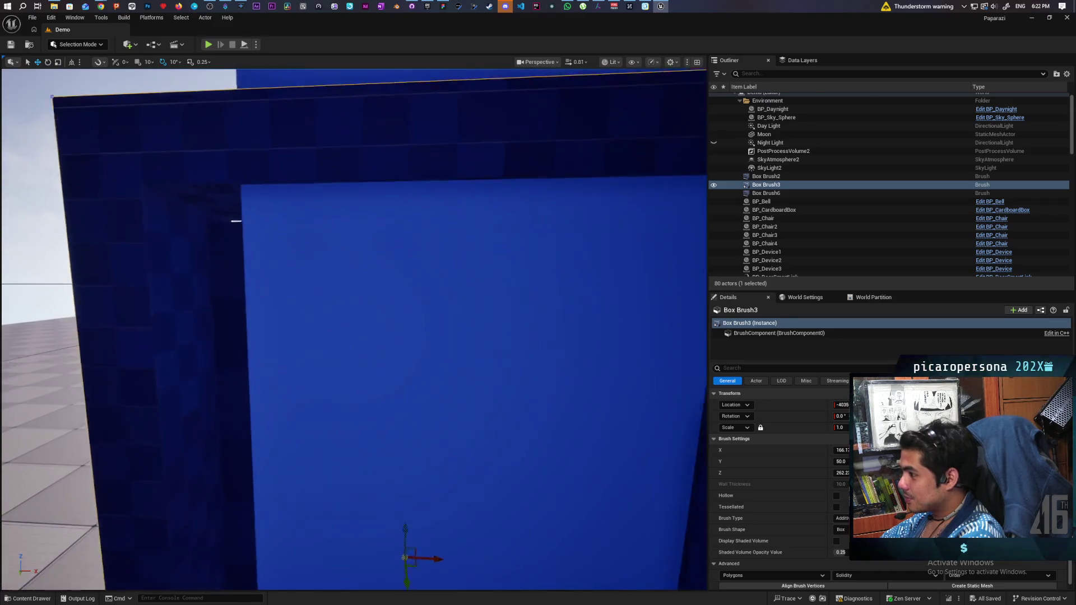
pyautogui.press('s')
pyautogui.press('s')
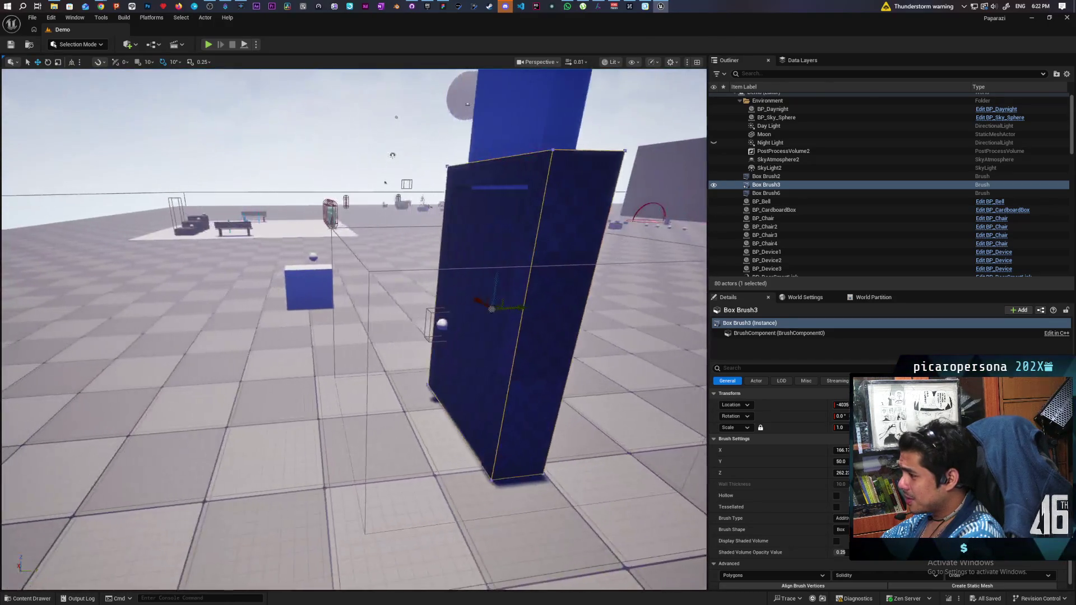
pyautogui.press('w')
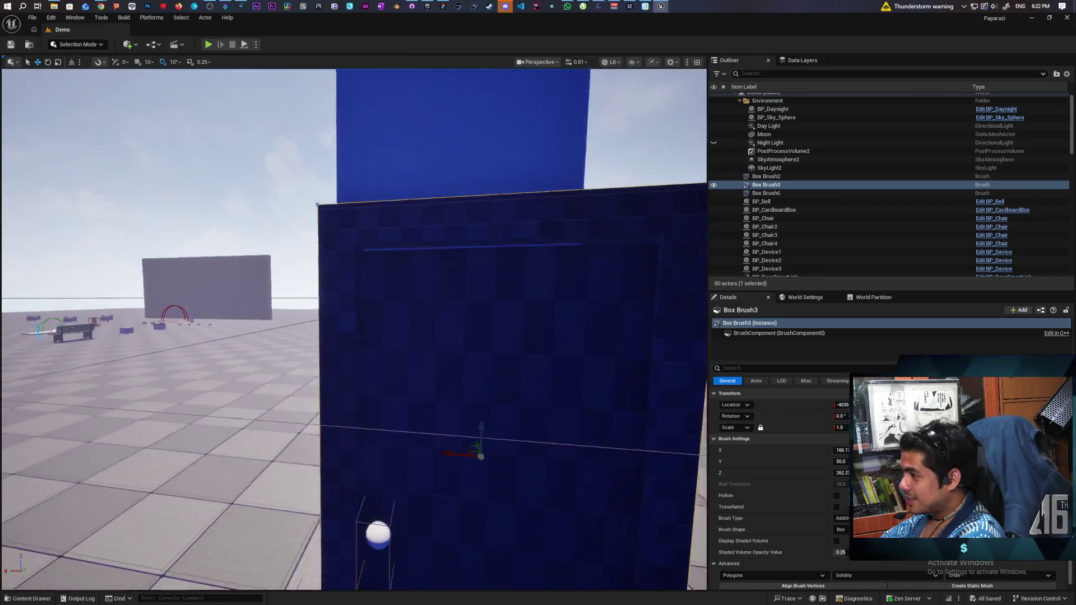
pyautogui.press('w')
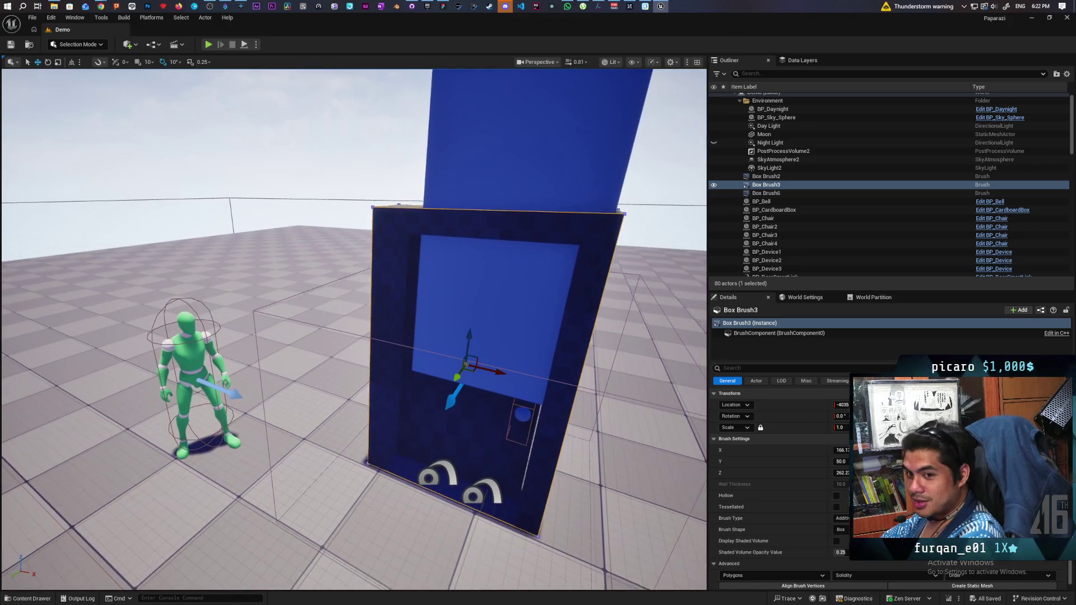
pyautogui.press('w')
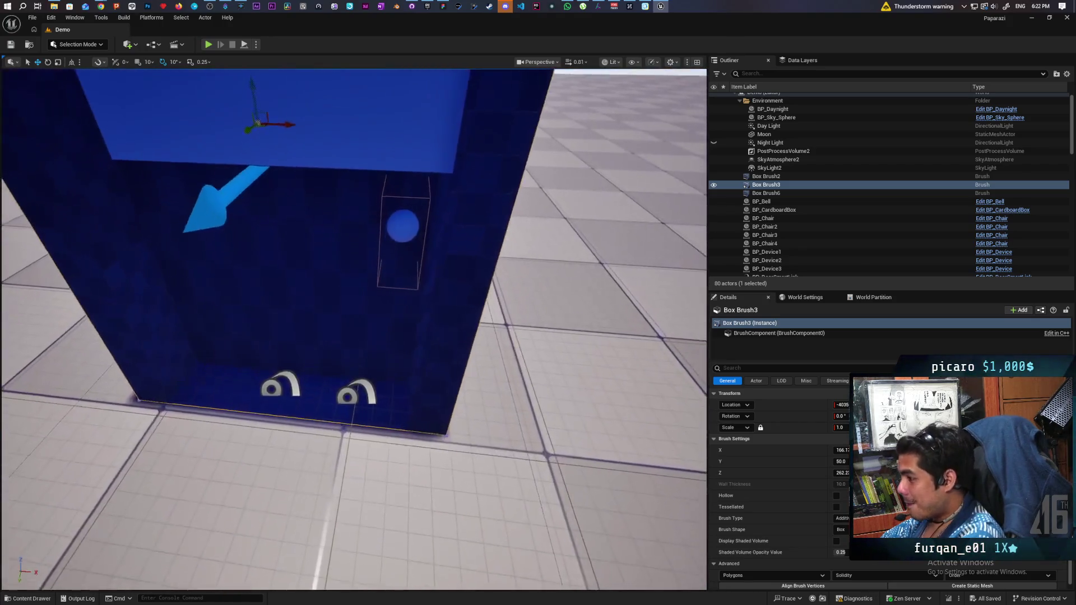
pyautogui.press('s')
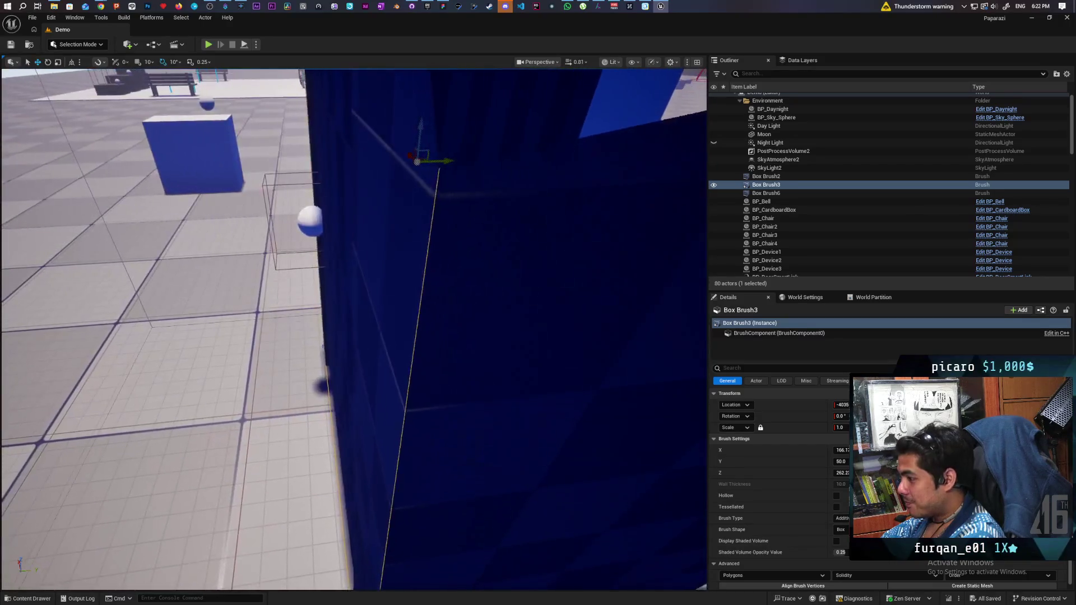
pyautogui.press('s')
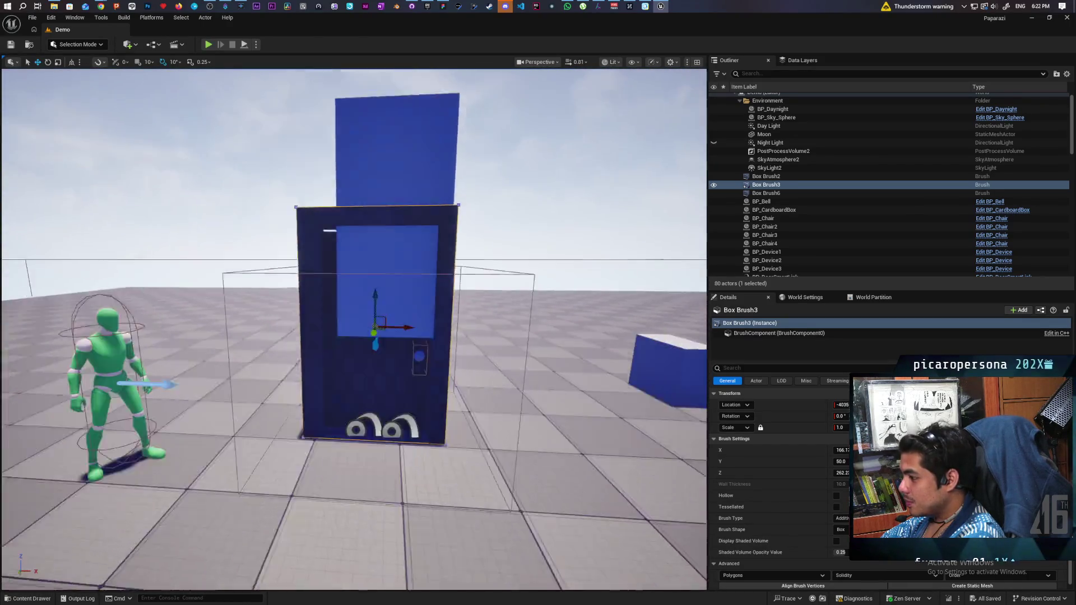
pyautogui.press('w')
pyautogui.press('s')
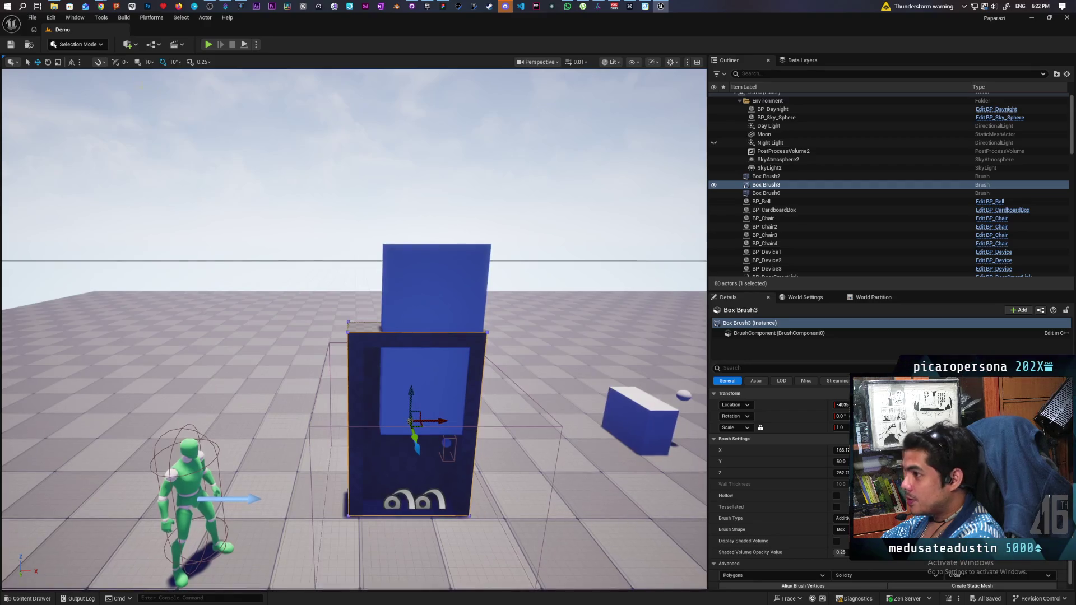
# Select BP_PhysicsDoor3, duplicate it, then delete the accidental copy.
pyautogui.moveTo(148, 198)
pyautogui.mouseDown()
pyautogui.moveTo(164, 288)
pyautogui.moveTo(223, 451)
pyautogui.mouseUp()
pyautogui.click(164, 288)
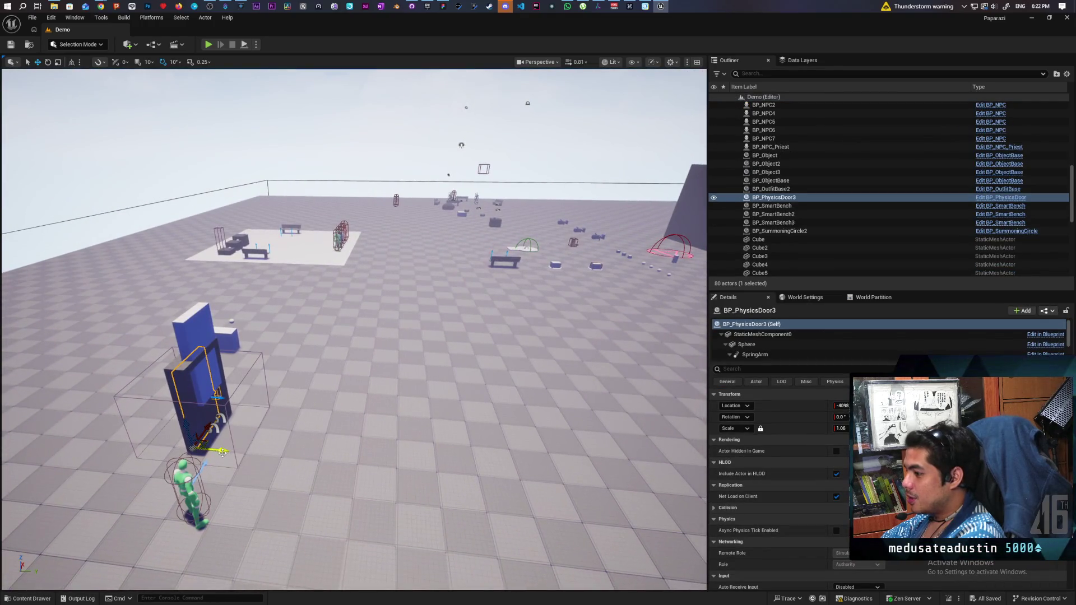
pyautogui.hotkey('ctrl', 'd')
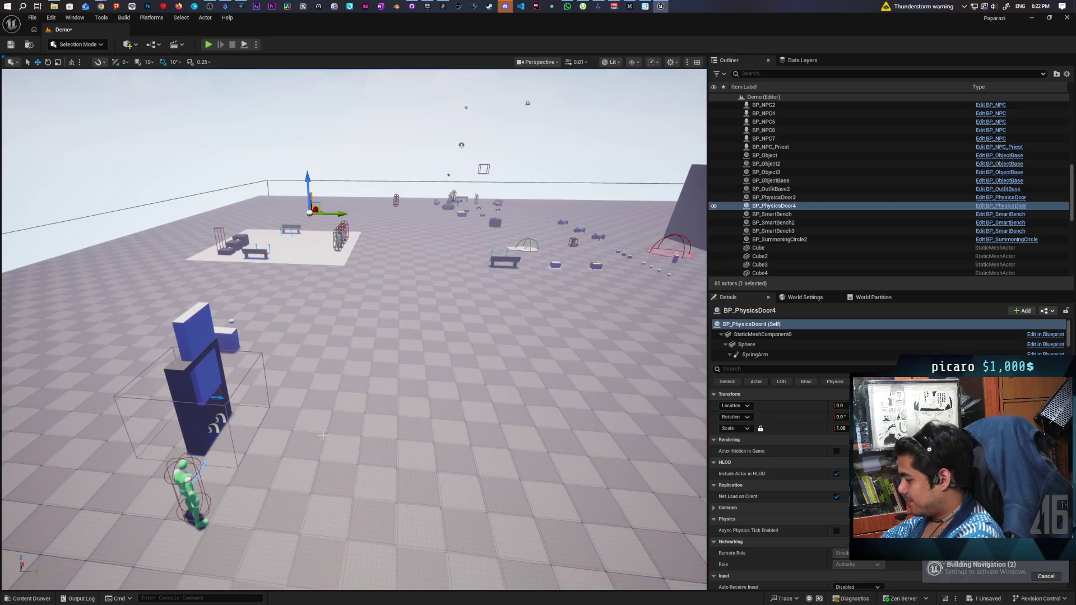
pyautogui.press('Delete')
# Move in on the blue door and select the door-frame brushes Box Brush3 and Box Brush6.
pyautogui.moveTo(345, 430); pyautogui.dragTo(347, 428)
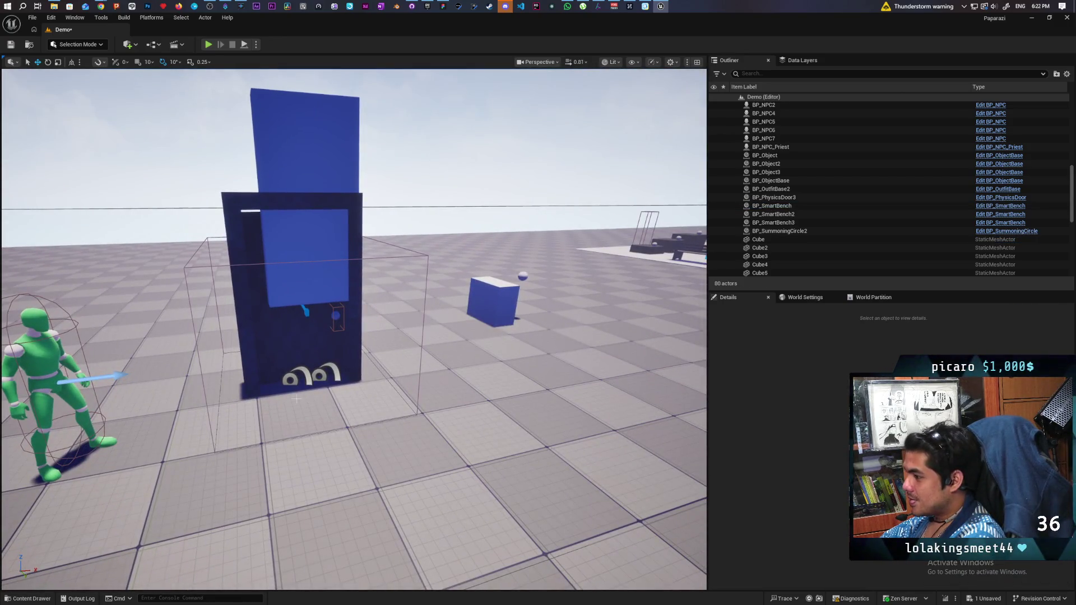
pyautogui.click(303, 354)
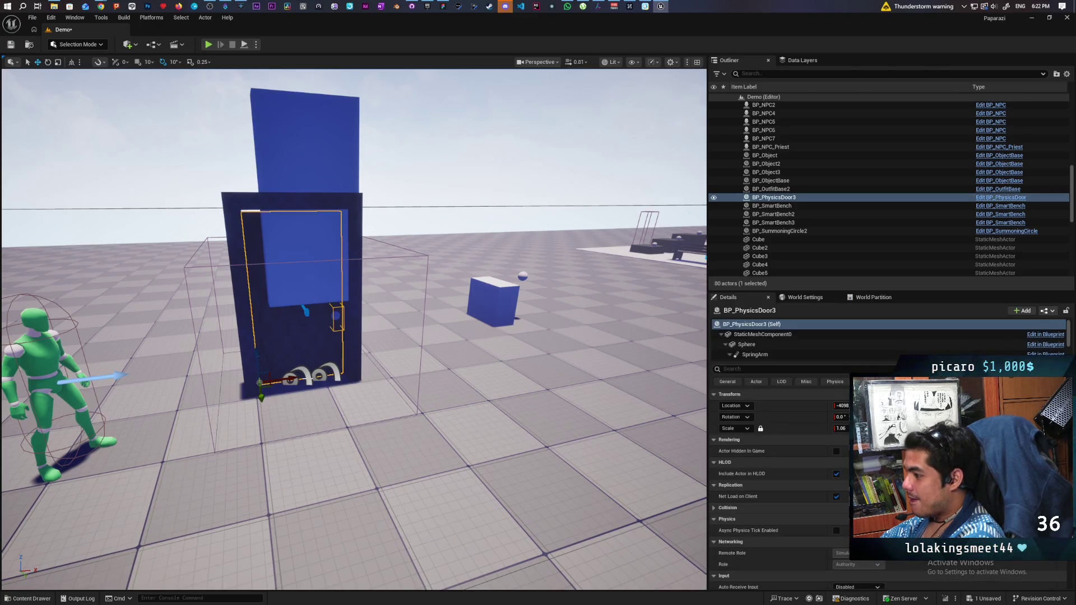
pyautogui.moveTo(314, 387); pyautogui.dragTo(314, 387)
pyautogui.moveTo(258, 341); pyautogui.dragTo(257, 342)
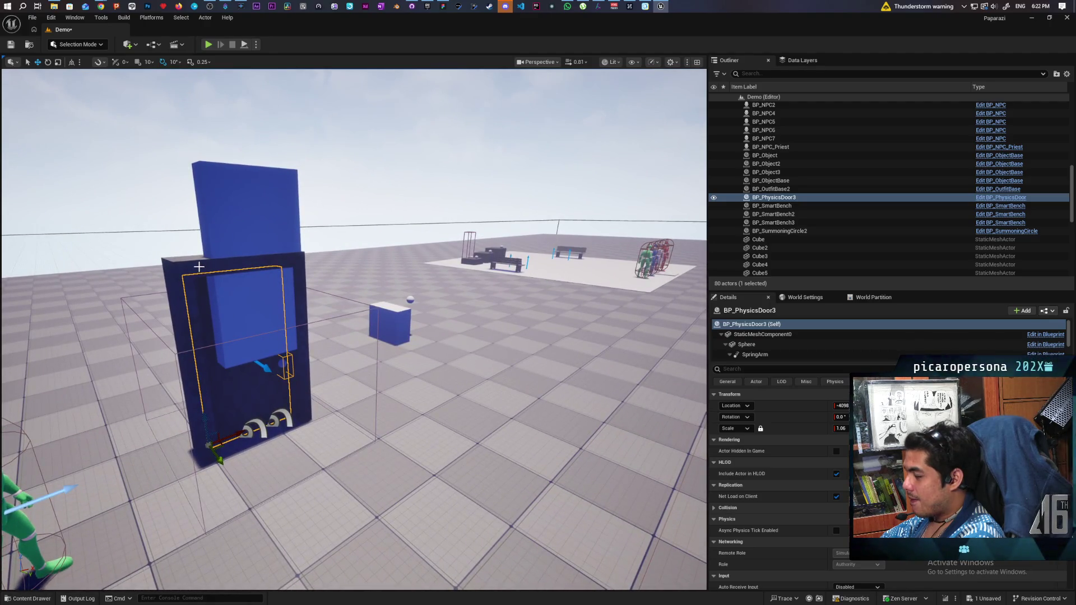
pyautogui.click(217, 267)
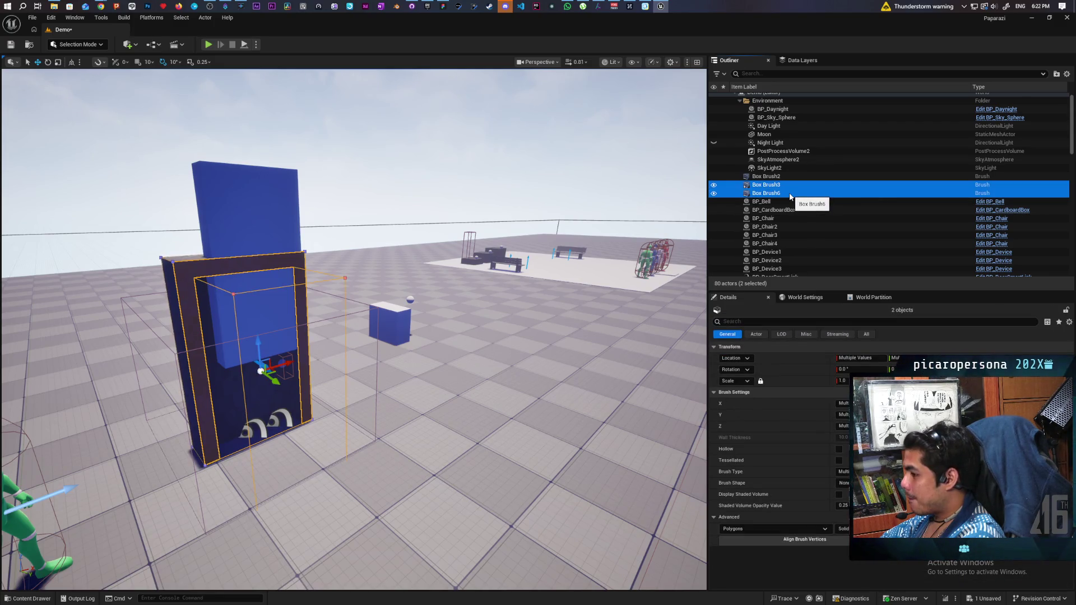
# Convert Box Brush3 and Box Brush6 into one static mesh named SM_DoorFrame and frame it.
pyautogui.click(829, 550)
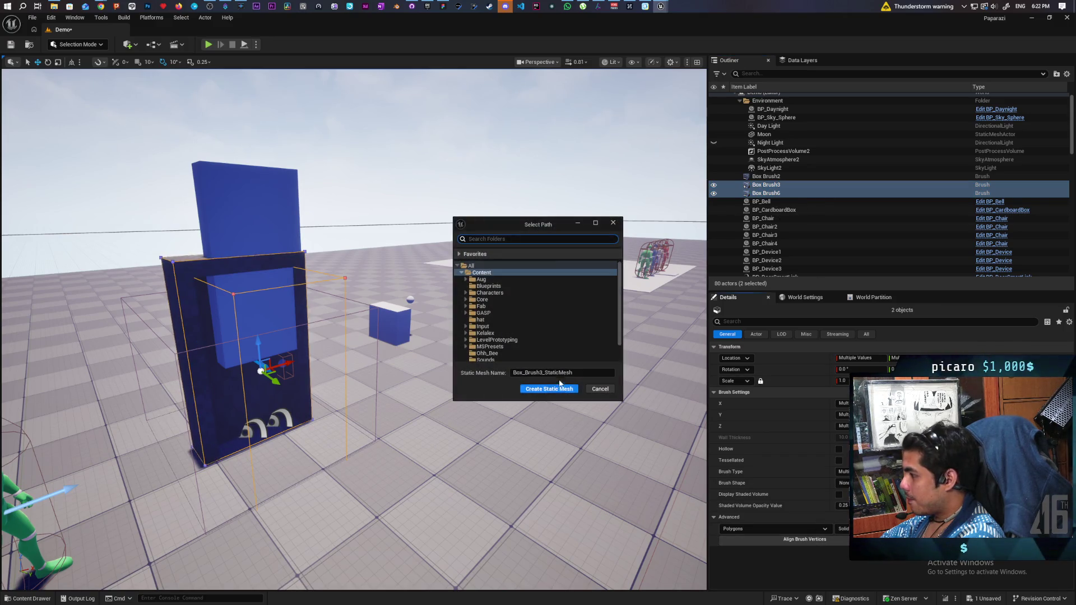
pyautogui.moveTo(577, 373); pyautogui.dragTo(485, 375)
pyautogui.write('SM_DoorFrame')
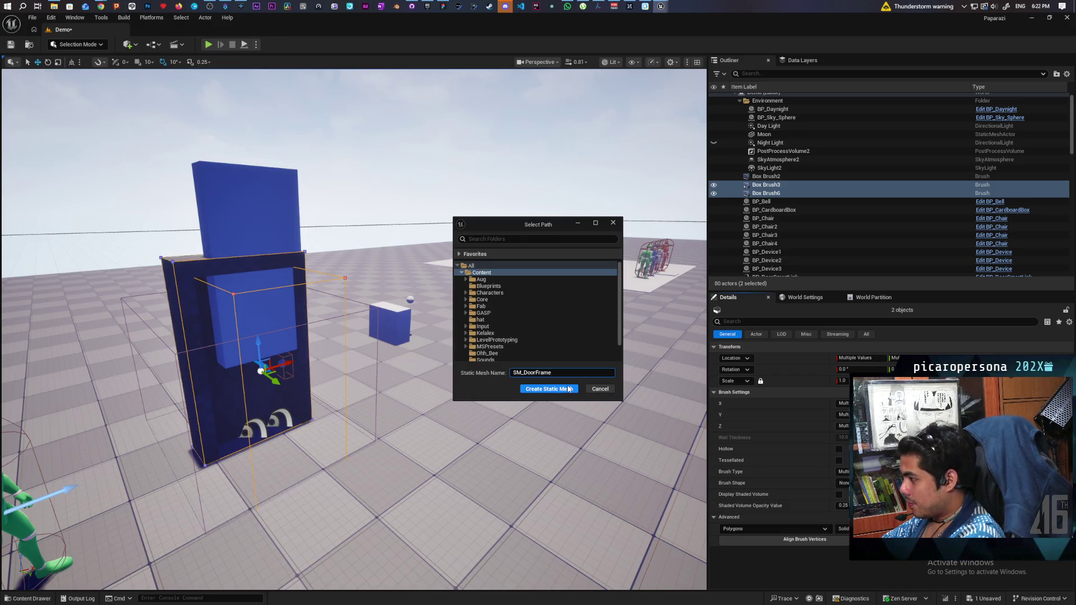
pyautogui.click(549, 391)
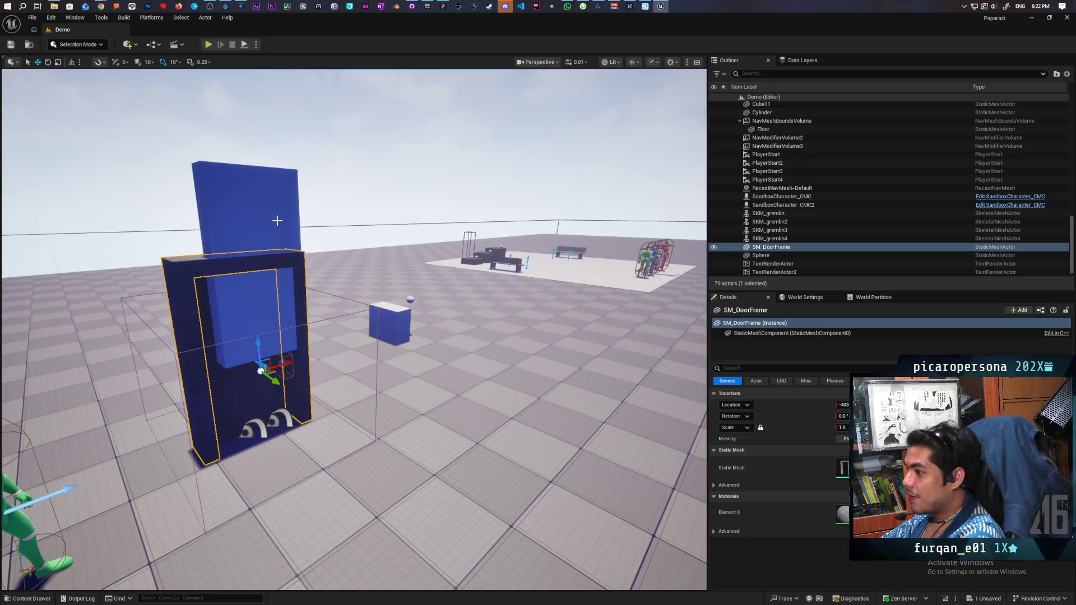
pyautogui.press('f')
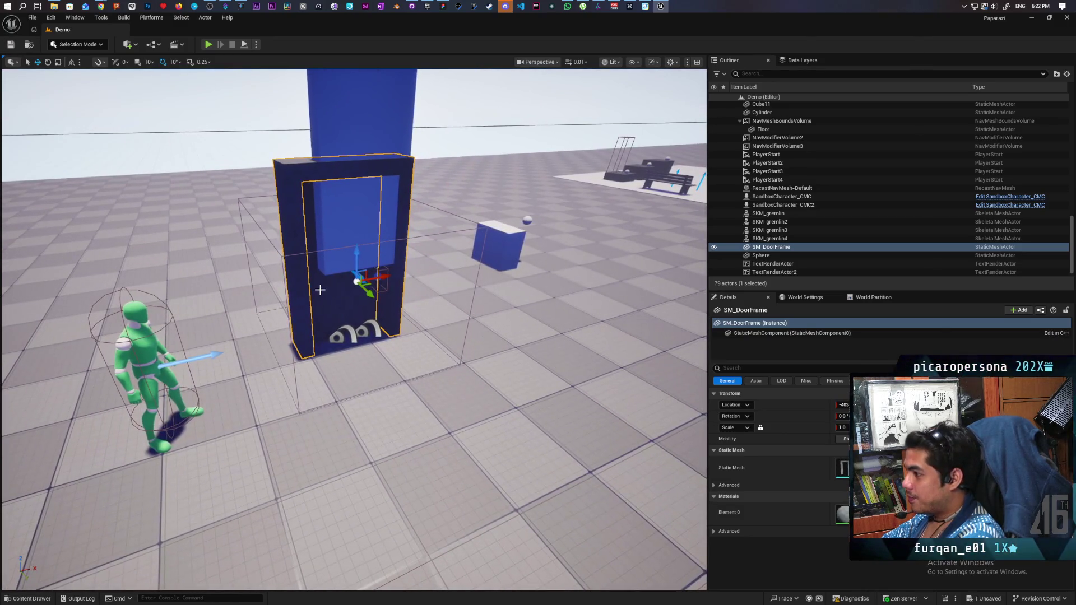
pyautogui.keyDown('ctrl'); pyautogui.click(334, 298); pyautogui.keyUp('ctrl')
pyautogui.keyDown('ctrl'); pyautogui.click(353, 122); pyautogui.keyUp('ctrl')
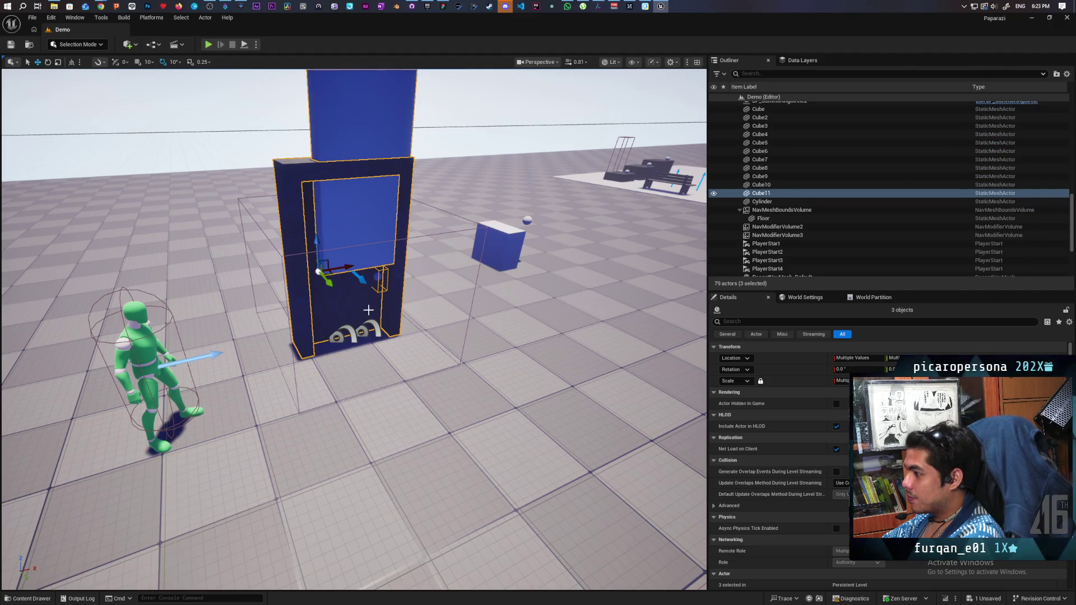
pyautogui.keyDown('ctrl'); pyautogui.click(352, 332); pyautogui.keyUp('ctrl')
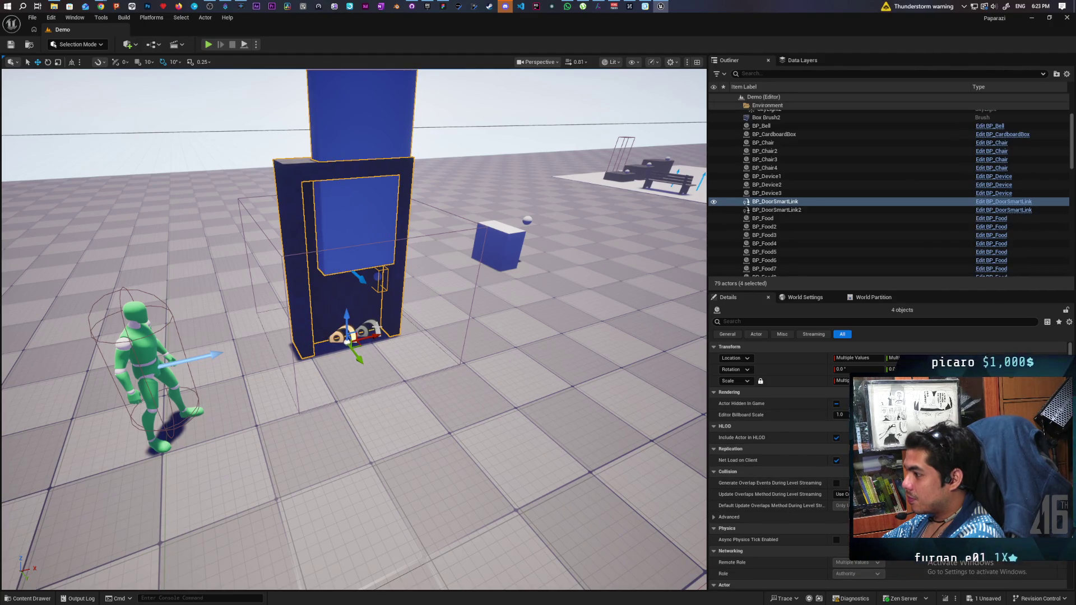
pyautogui.keyDown('ctrl'); pyautogui.click(370, 328); pyautogui.keyUp('ctrl')
pyautogui.keyDown('ctrl'); pyautogui.click(469, 229); pyautogui.keyUp('ctrl')
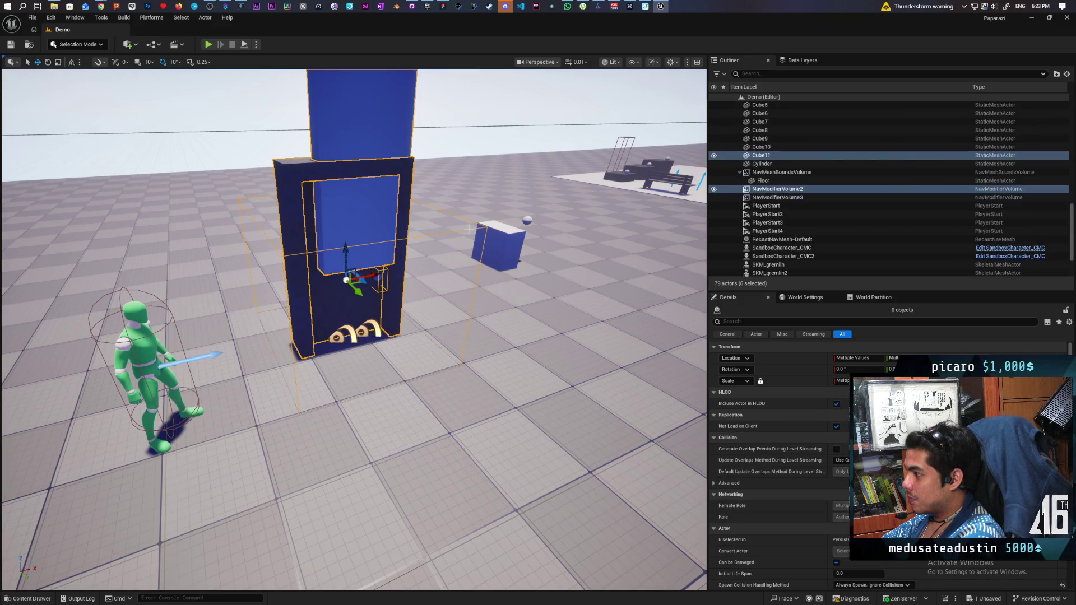
pyautogui.press('f')
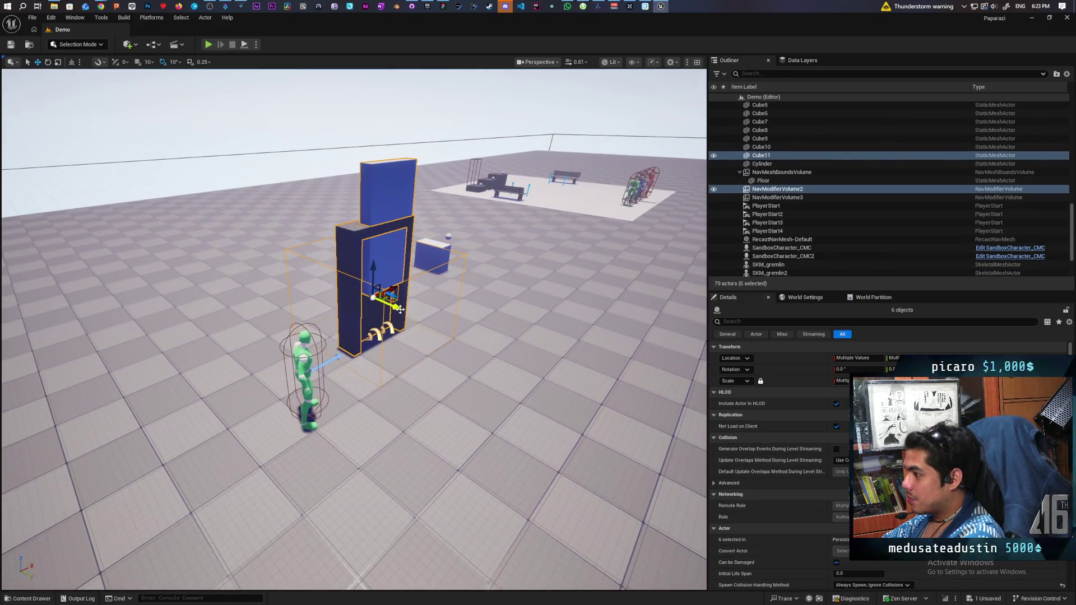
pyautogui.moveTo(400, 309)
pyautogui.mouseDown()
pyautogui.moveTo(439, 320)
pyautogui.moveTo(598, 425)
pyautogui.moveTo(71, 402)
pyautogui.moveTo(556, 429)
pyautogui.mouseUp()
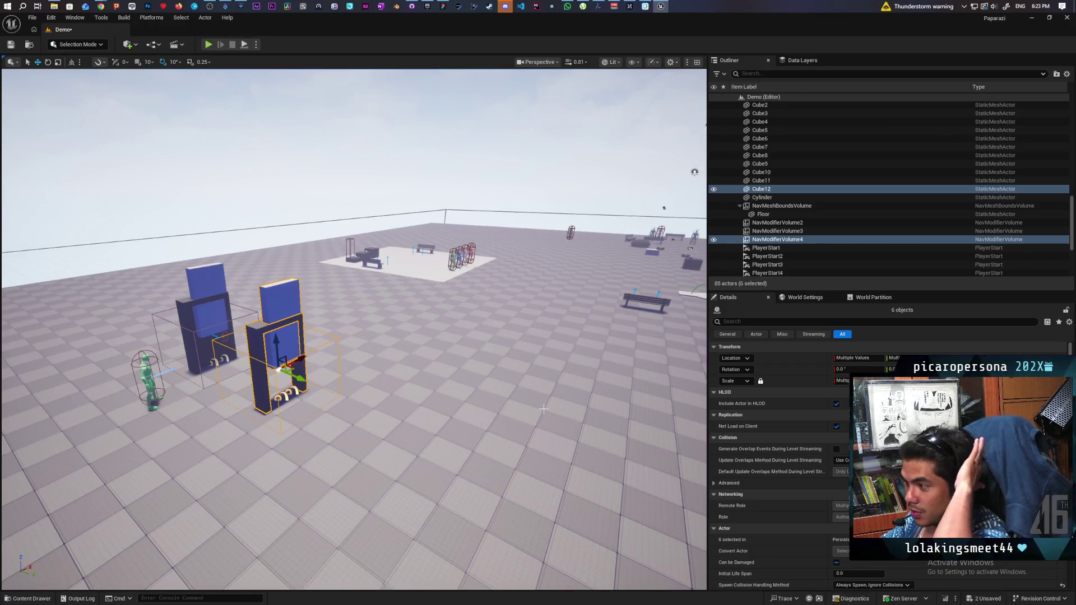
pyautogui.hotkey('ctrl', 'z')
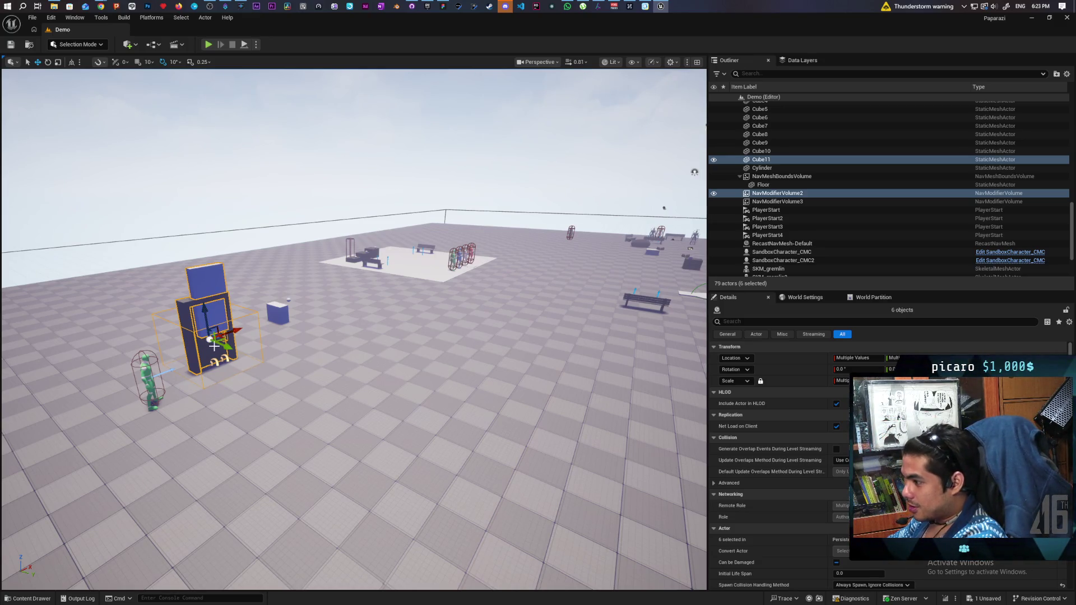
pyautogui.moveTo(210, 339)
pyautogui.mouseDown()
pyautogui.moveTo(284, 372)
pyautogui.moveTo(361, 432)
pyautogui.mouseUp()
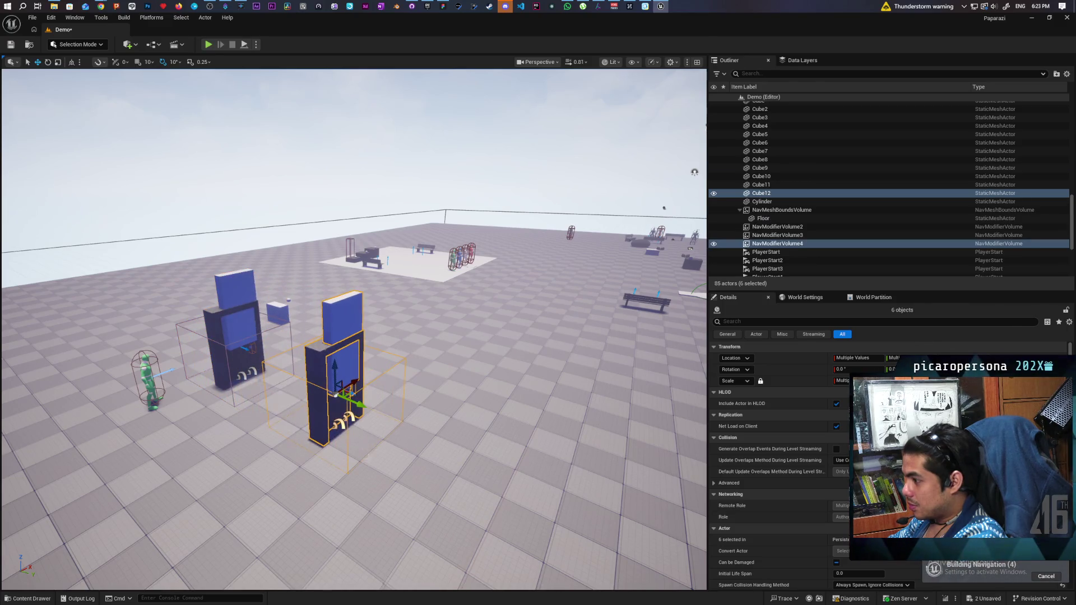
# Frame the selected door actors and zoom in and out to inspect the duplicated door frame group.
pyautogui.press('f')
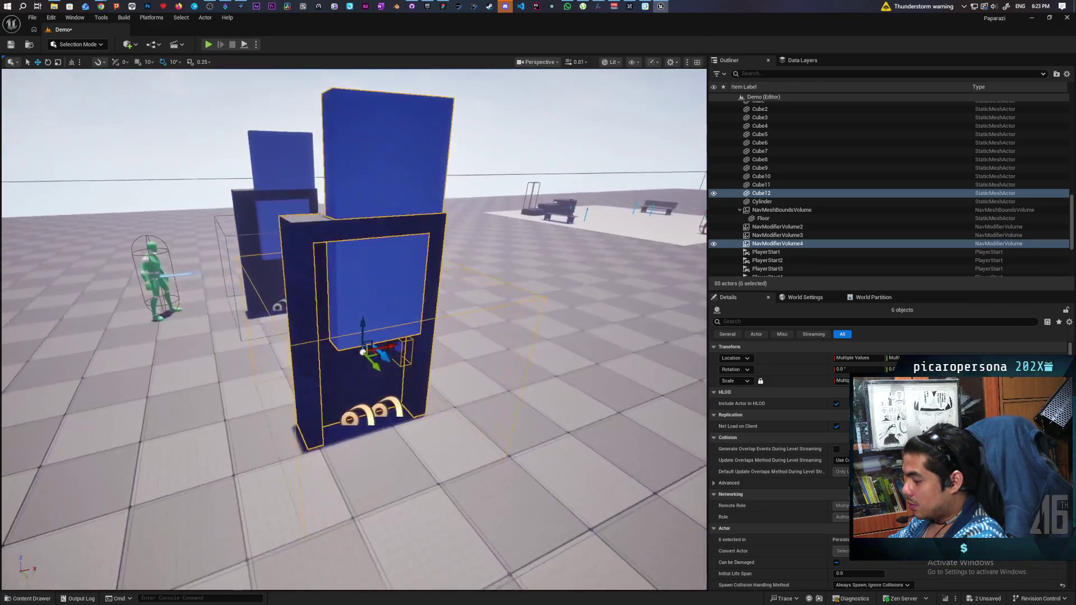
pyautogui.scroll(-5, 354, 330)
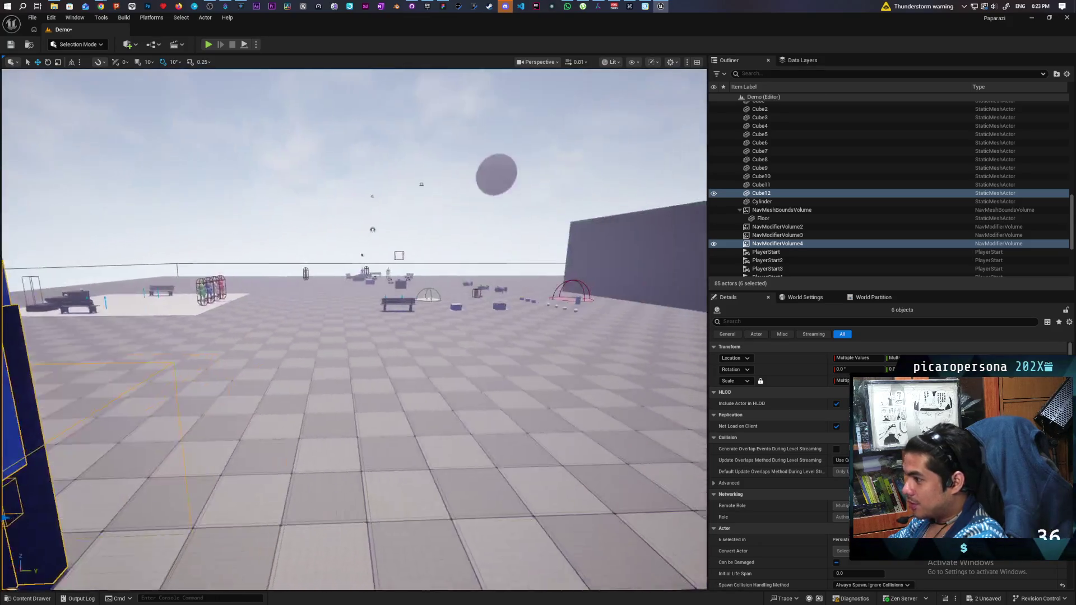
pyautogui.scroll(5, 354, 329)
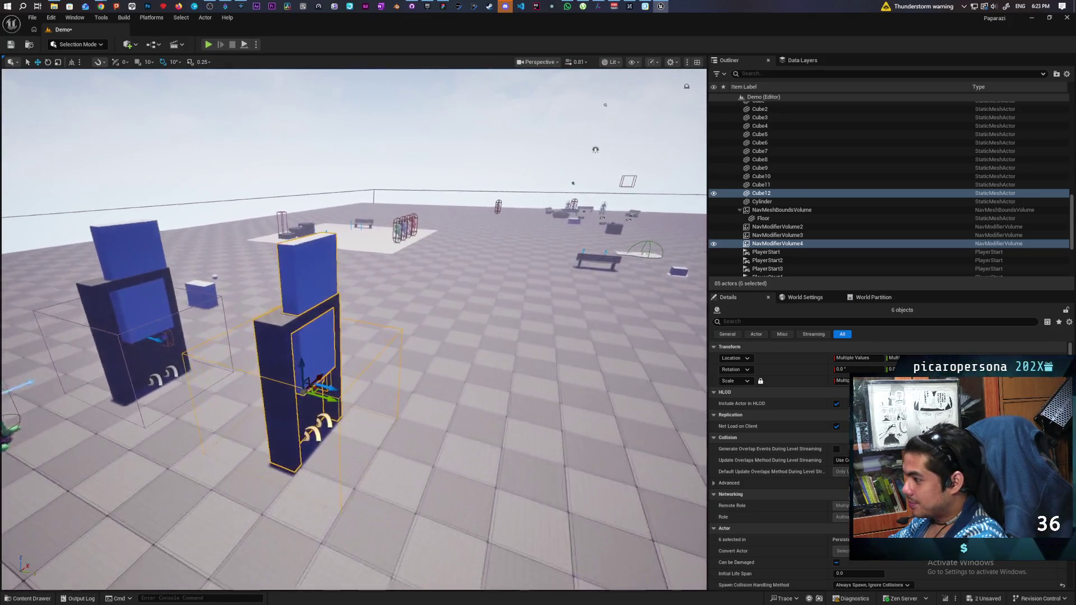
pyautogui.scroll(-6, 354, 329)
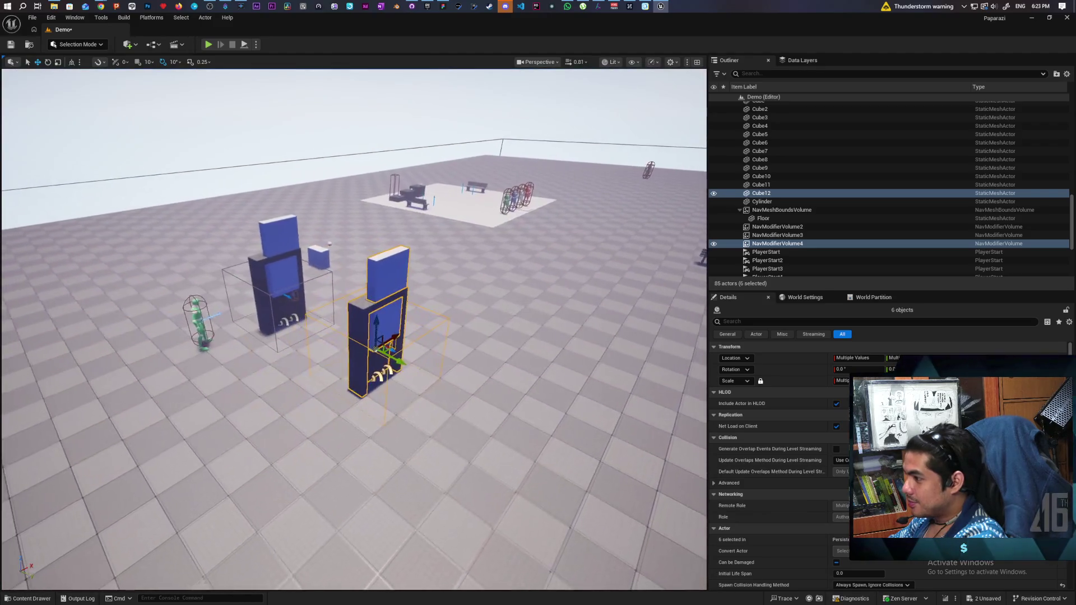
pyautogui.scroll(6, 354, 329)
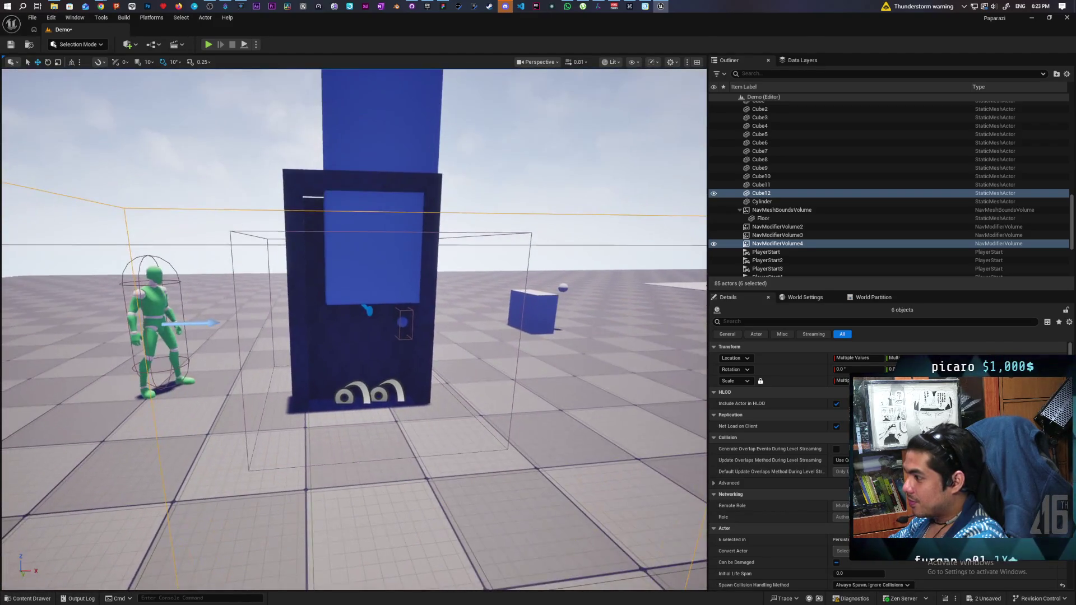
pyautogui.scroll(-6, 354, 330)
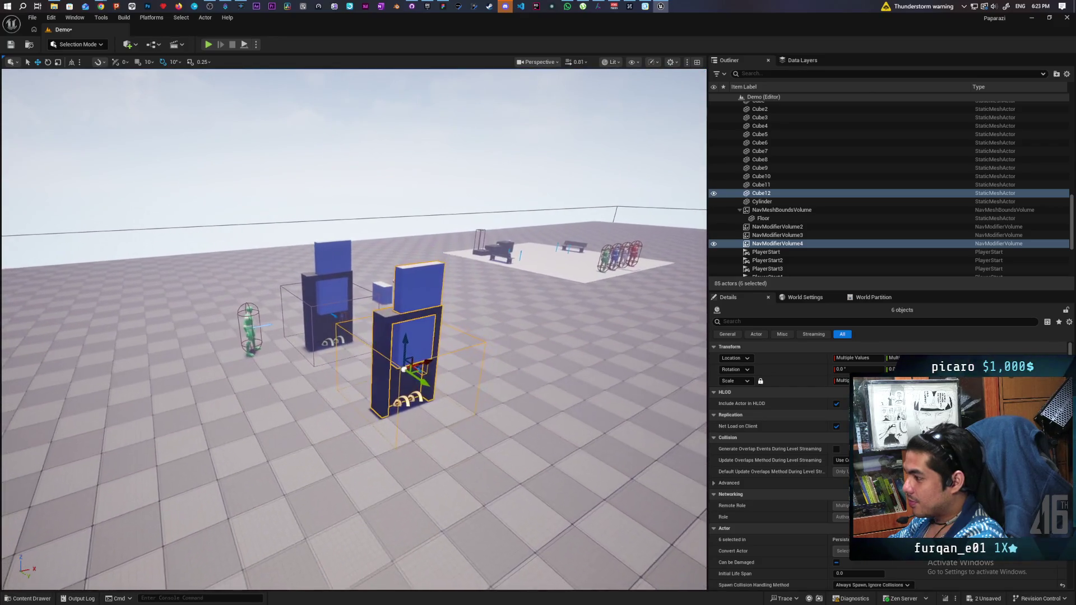
pyautogui.scroll(6, 354, 329)
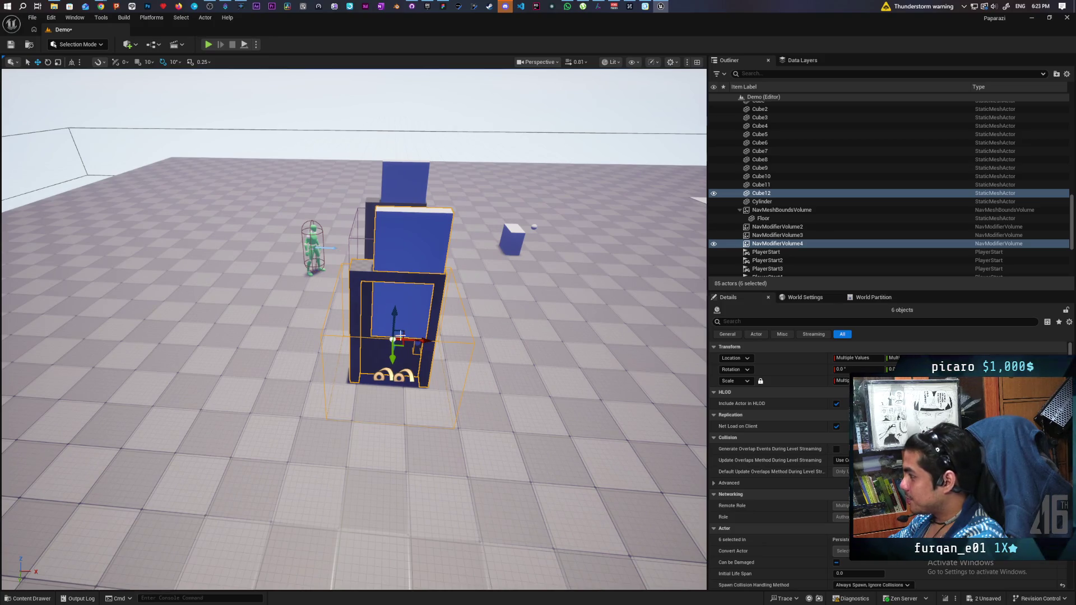
pyautogui.click(205, 18)
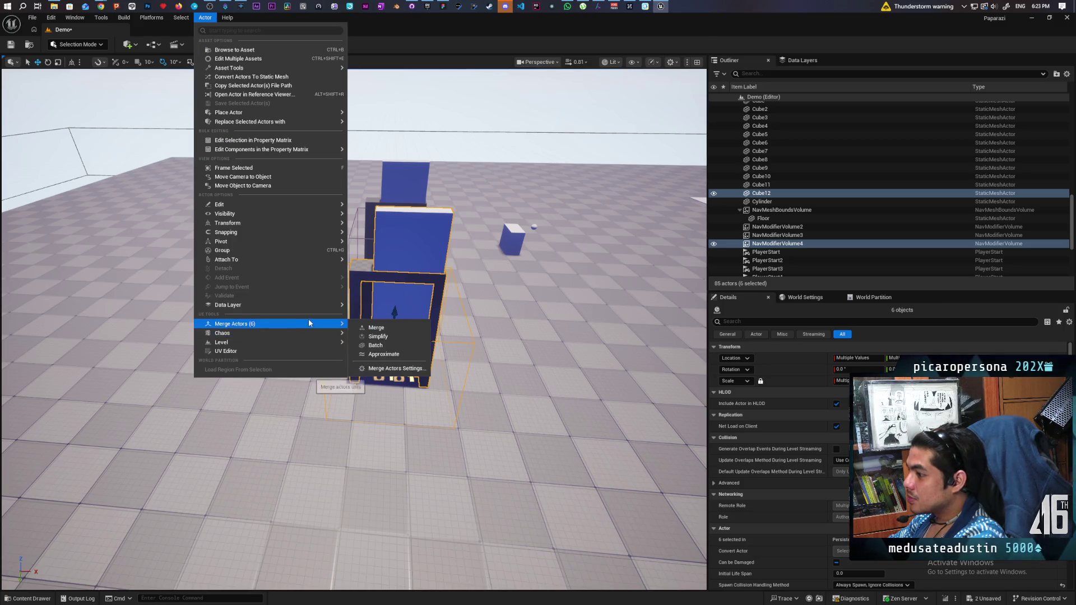
# Create a packed level actor from the door pieces, saving level Door and blueprint BPP_Door.
pyautogui.moveTo(332, 345)
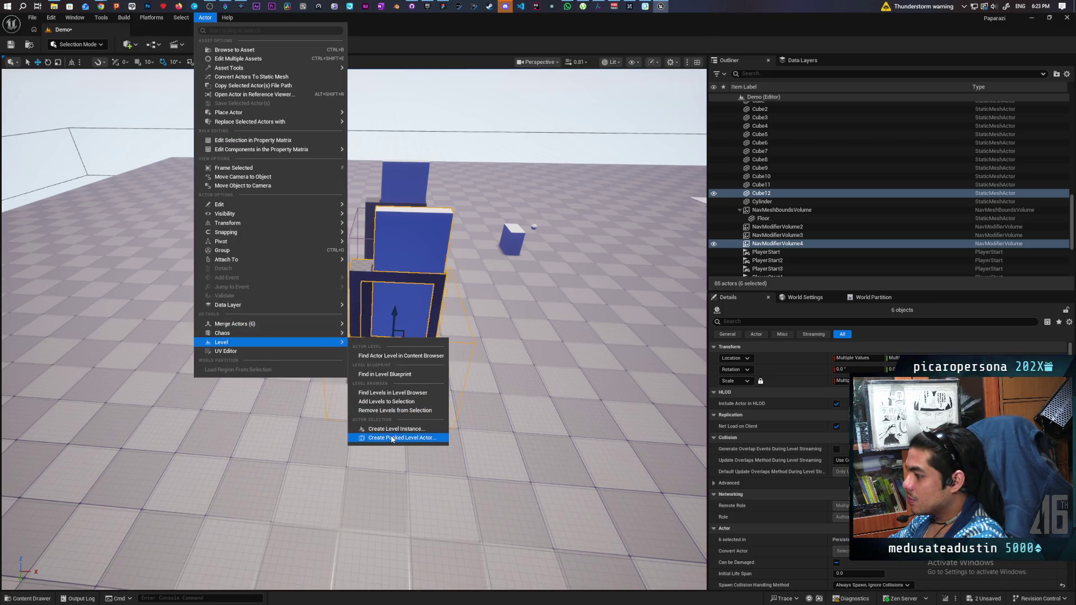
pyautogui.click(395, 438)
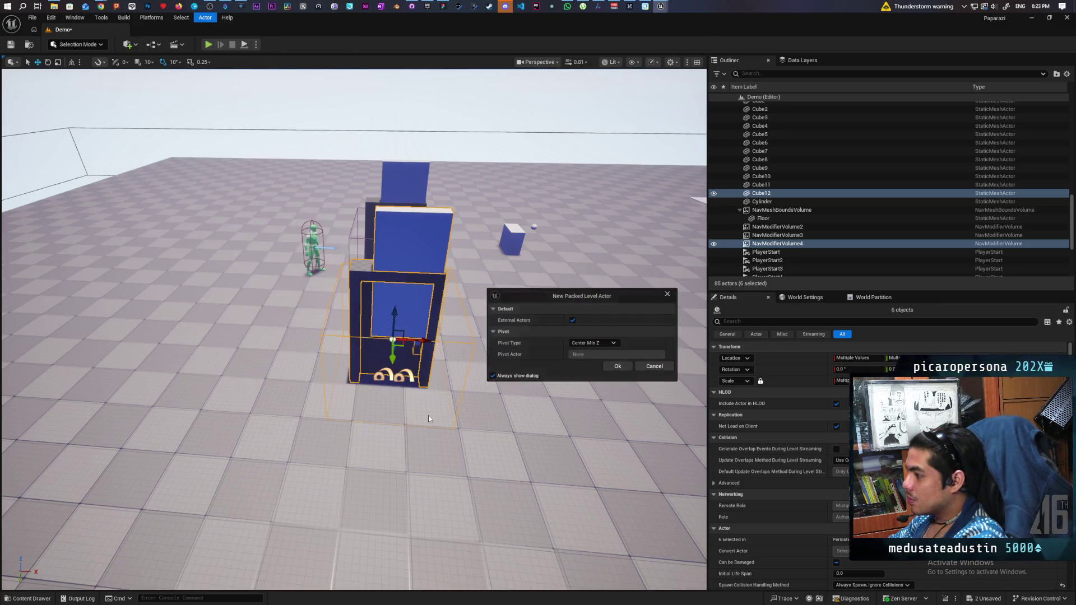
pyautogui.click(617, 366)
pyautogui.write('Door')
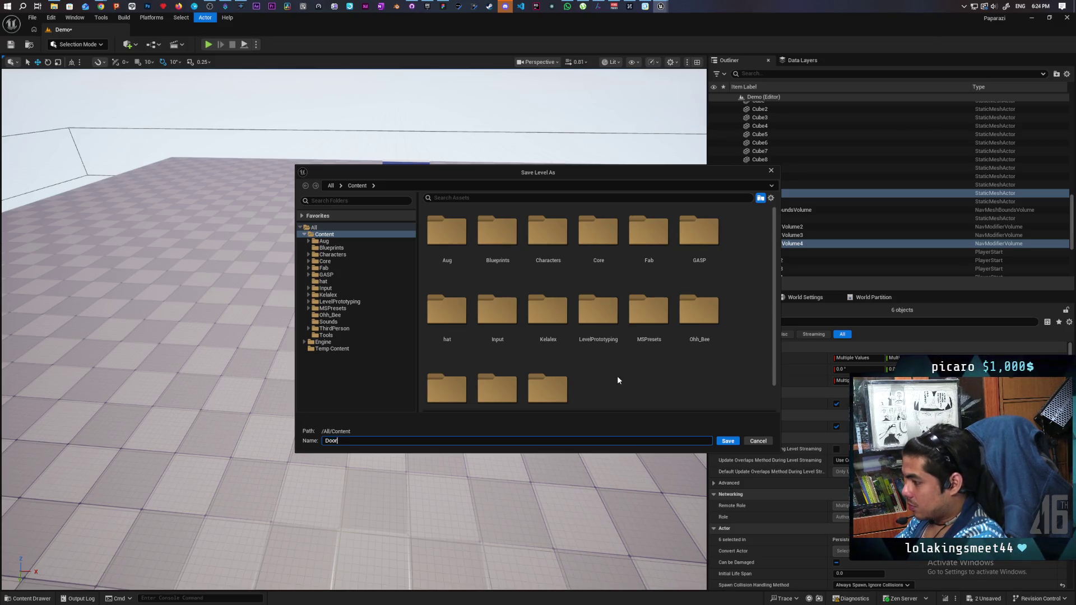
pyautogui.press('Return')
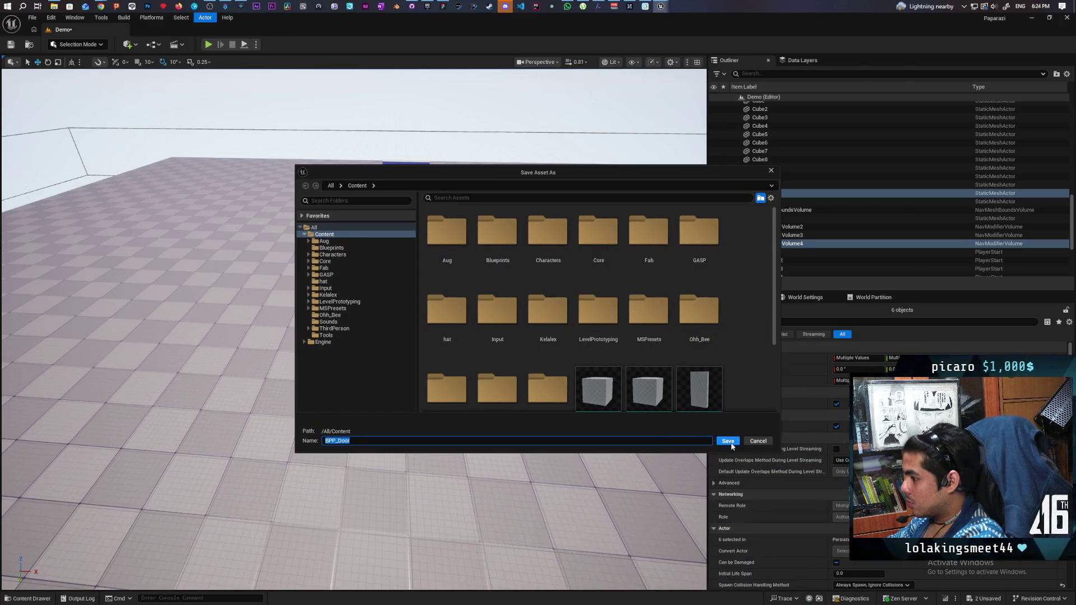
pyautogui.click(728, 441)
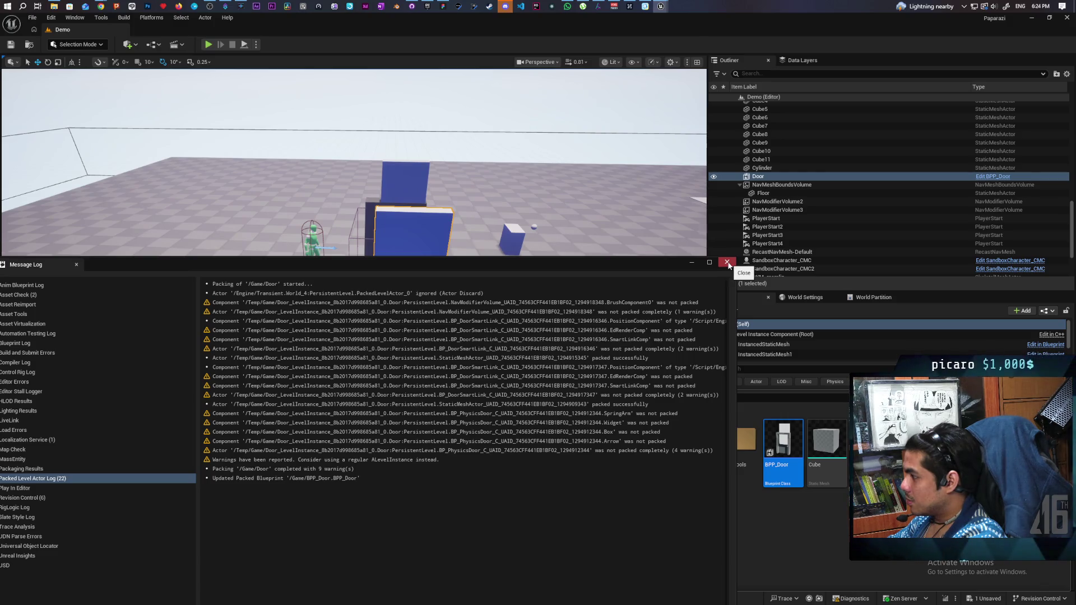
pyautogui.click(728, 263)
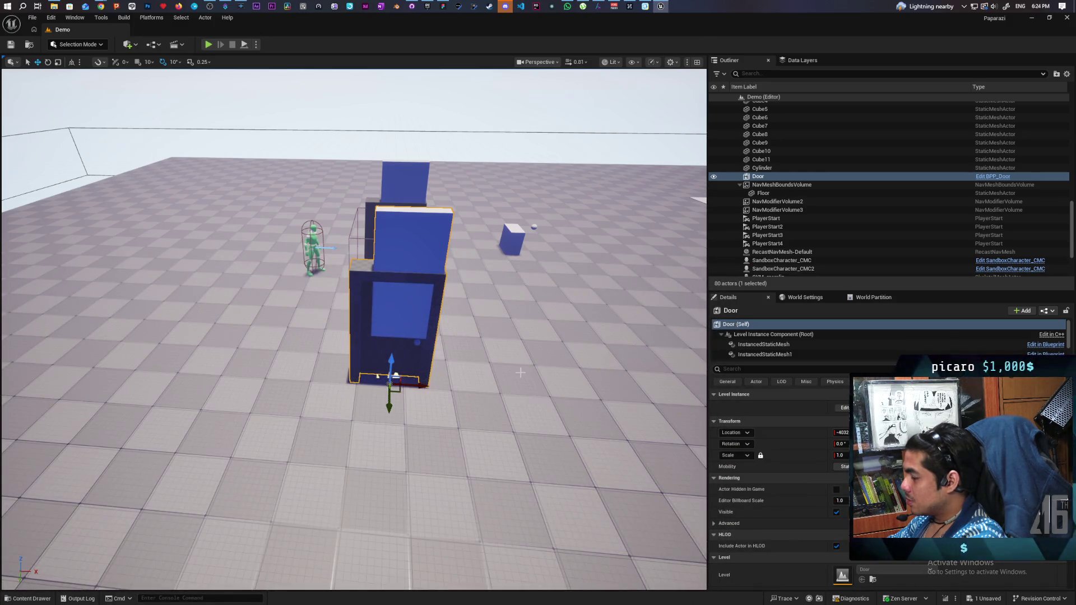
# Drag BPP_Door from the Content Drawer into the level beside the existing doors and frame it.
pyautogui.moveTo(523, 371); pyautogui.dragTo(474, 449)
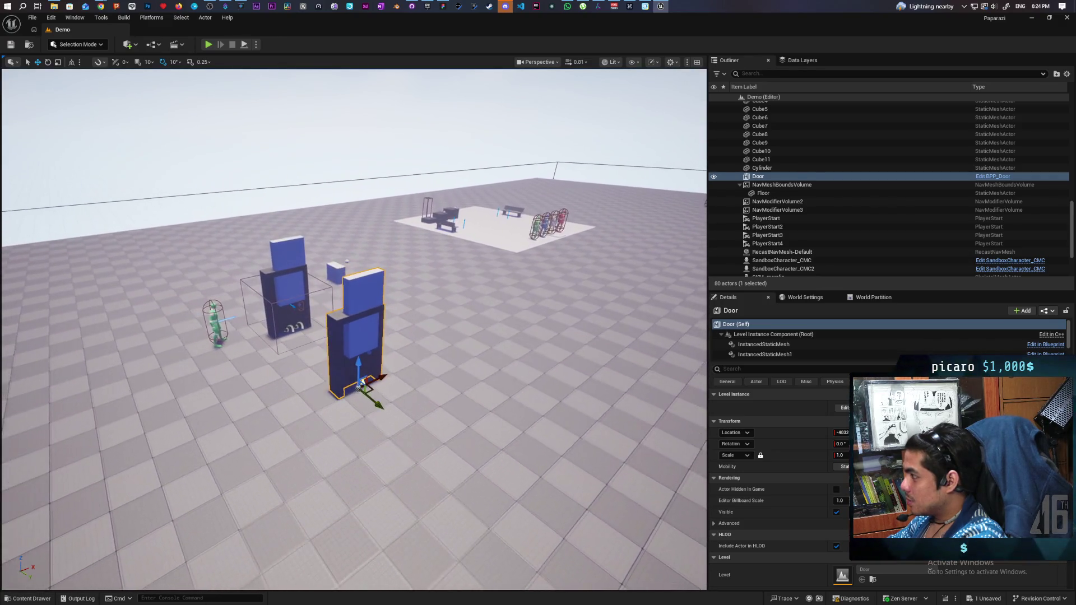
pyautogui.click(28, 598)
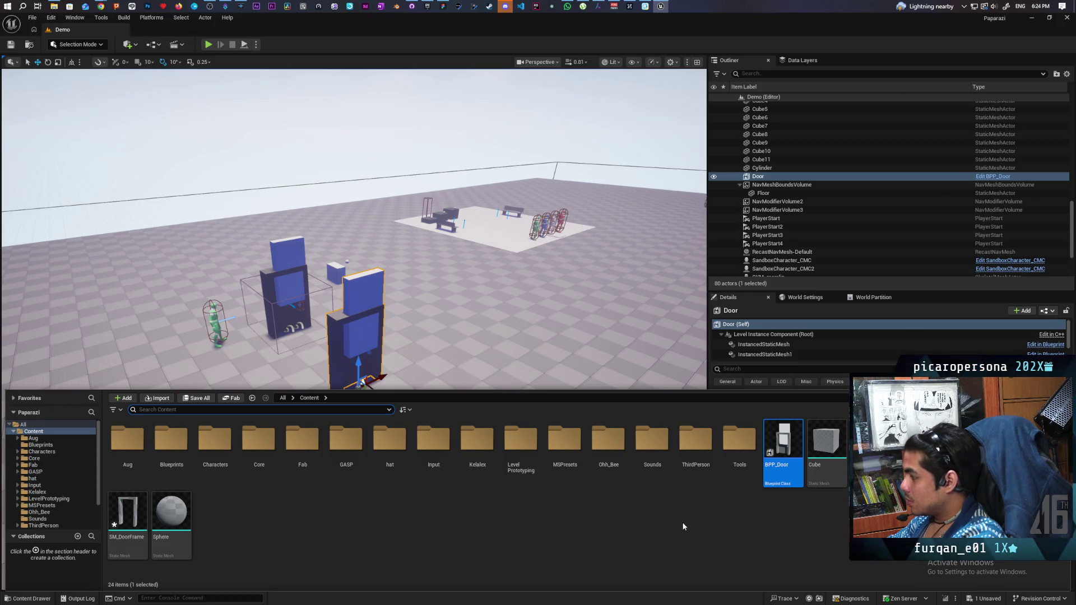
pyautogui.moveTo(791, 450)
pyautogui.mouseDown()
pyautogui.moveTo(555, 403)
pyautogui.moveTo(558, 359)
pyautogui.moveTo(527, 392)
pyautogui.mouseUp()
pyautogui.press('f')
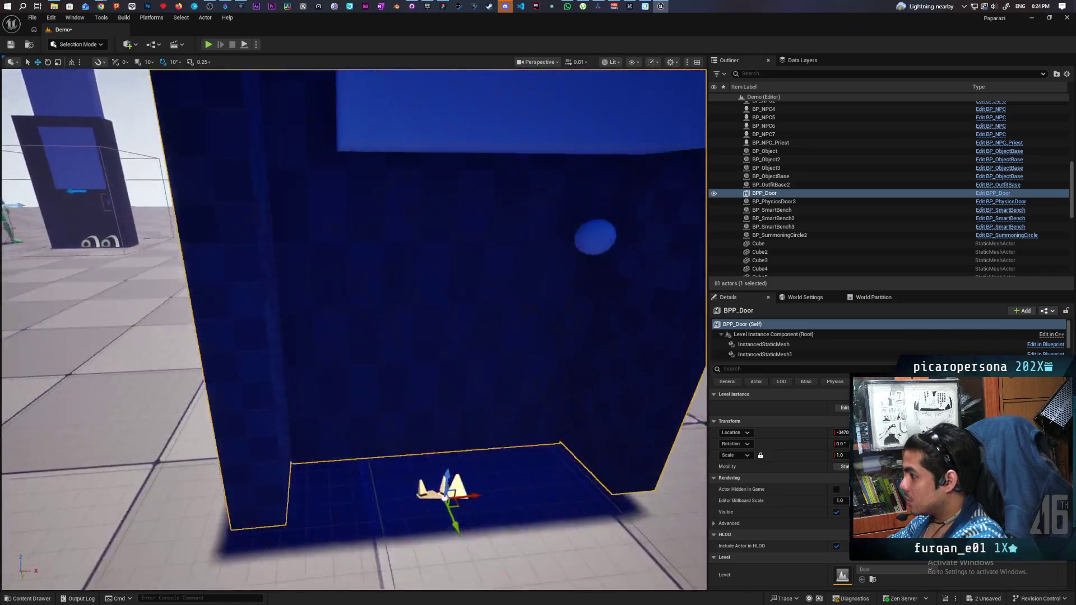
# Zoom in and out to inspect the placed BPP_Door and its instanced mesh components.
pyautogui.scroll(-5, 561, 436)
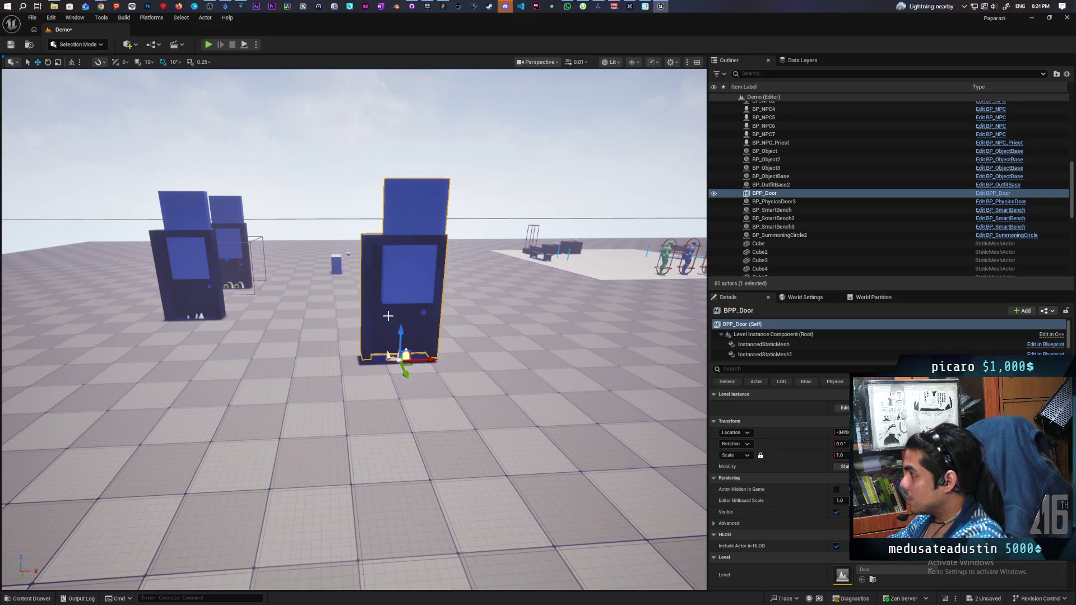
pyautogui.scroll(-2, 807, 347)
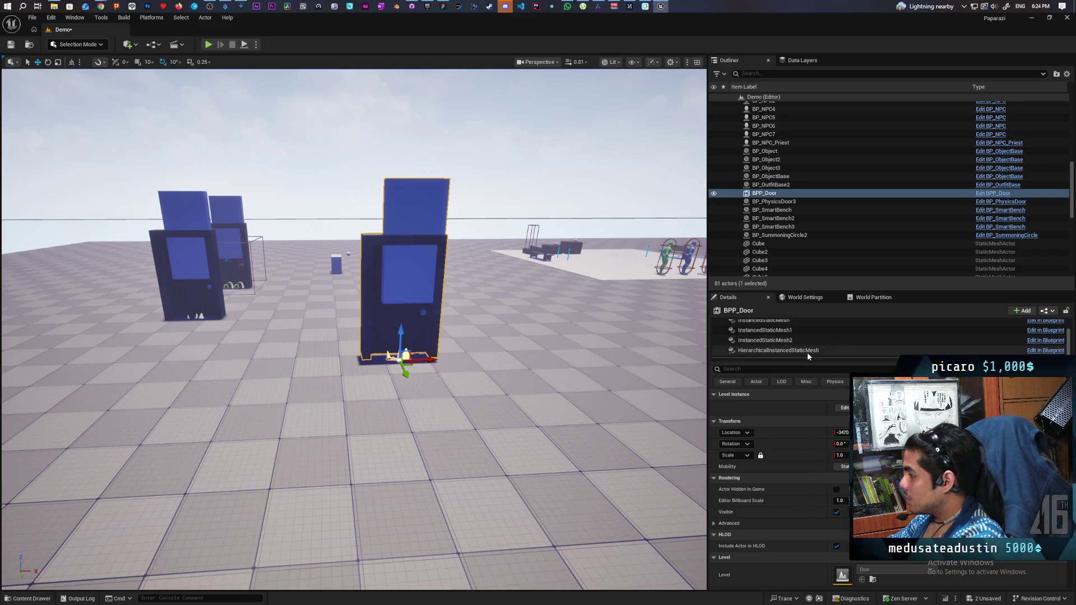
pyautogui.scroll(2, 807, 352)
pyautogui.scroll(-2, 807, 354)
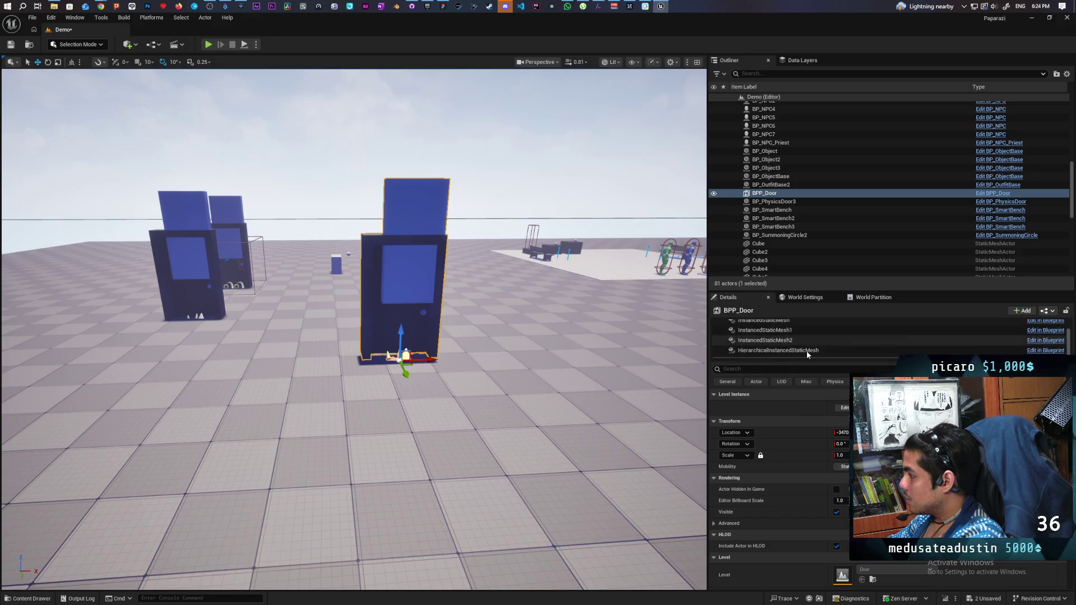
pyautogui.scroll(2, 807, 354)
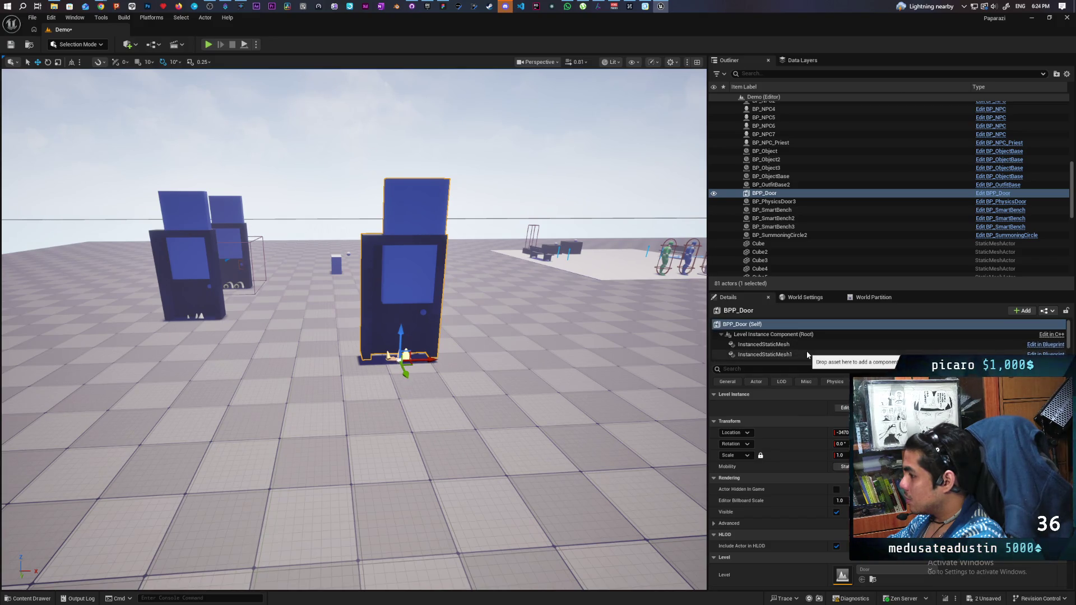
pyautogui.scroll(6, 403, 337)
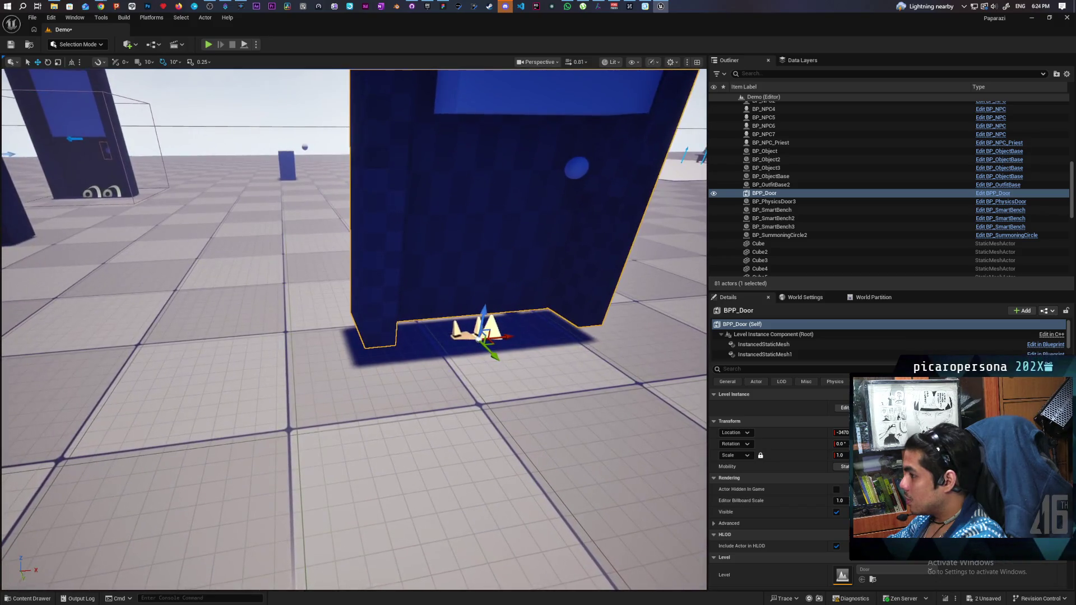
pyautogui.scroll(5, 354, 330)
pyautogui.scroll(-5, 354, 330)
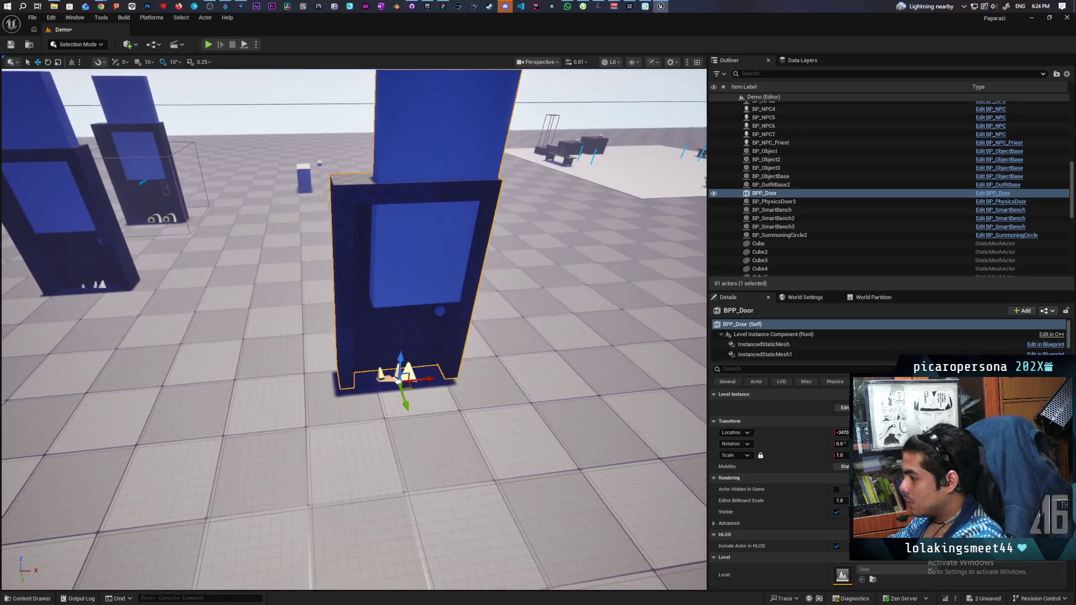
pyautogui.scroll(-5, 354, 329)
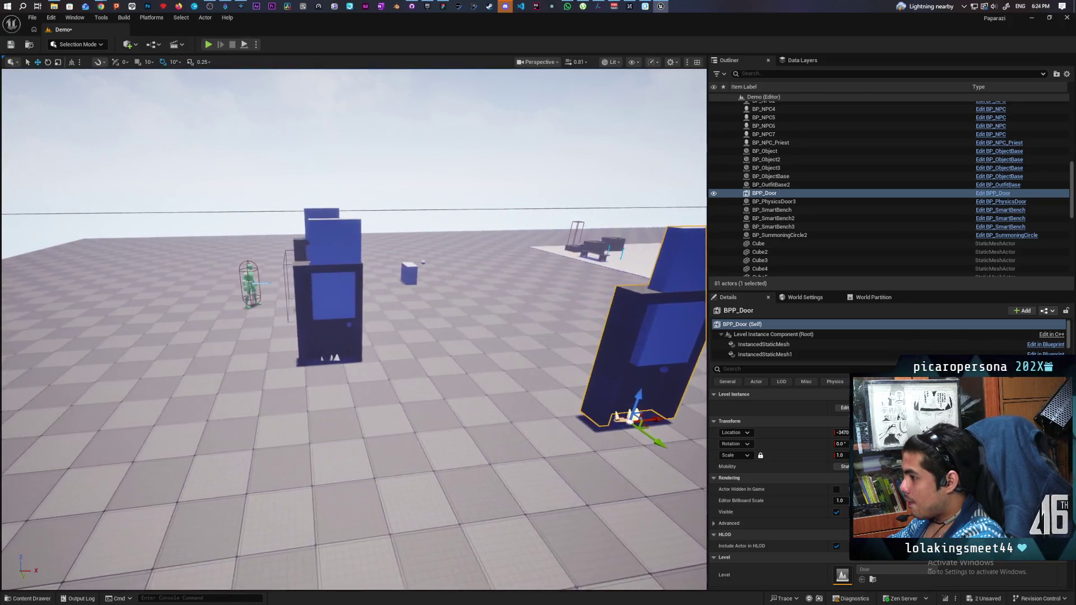
pyautogui.scroll(5, 354, 330)
pyautogui.scroll(-5, 354, 330)
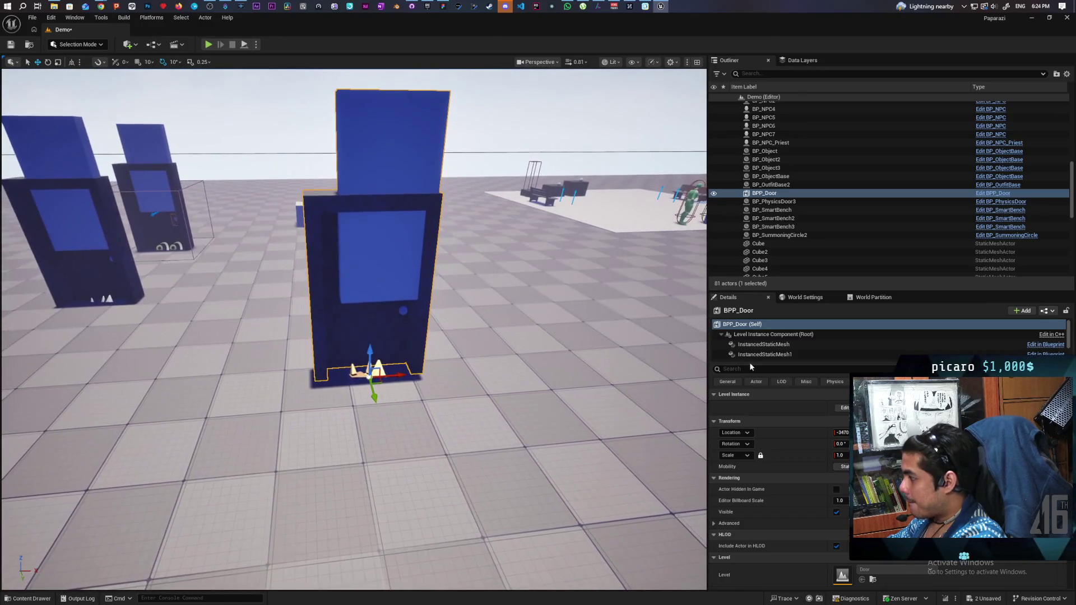
pyautogui.scroll(-2, 751, 352)
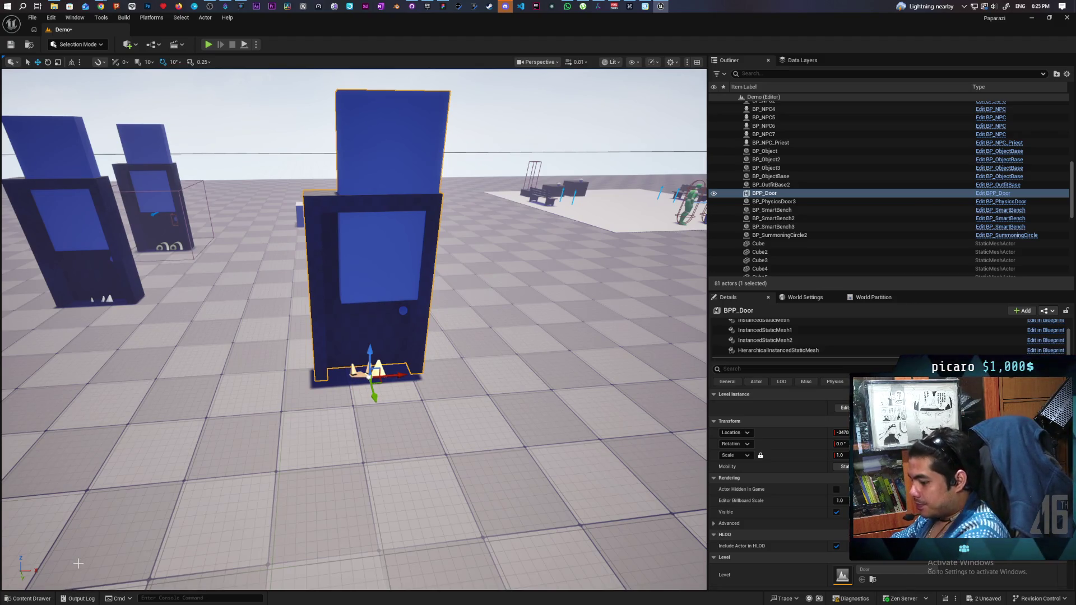
# Undo the BPP_Door placement and delete the old Door level instance.
pyautogui.hotkey('ctrl', 'z')
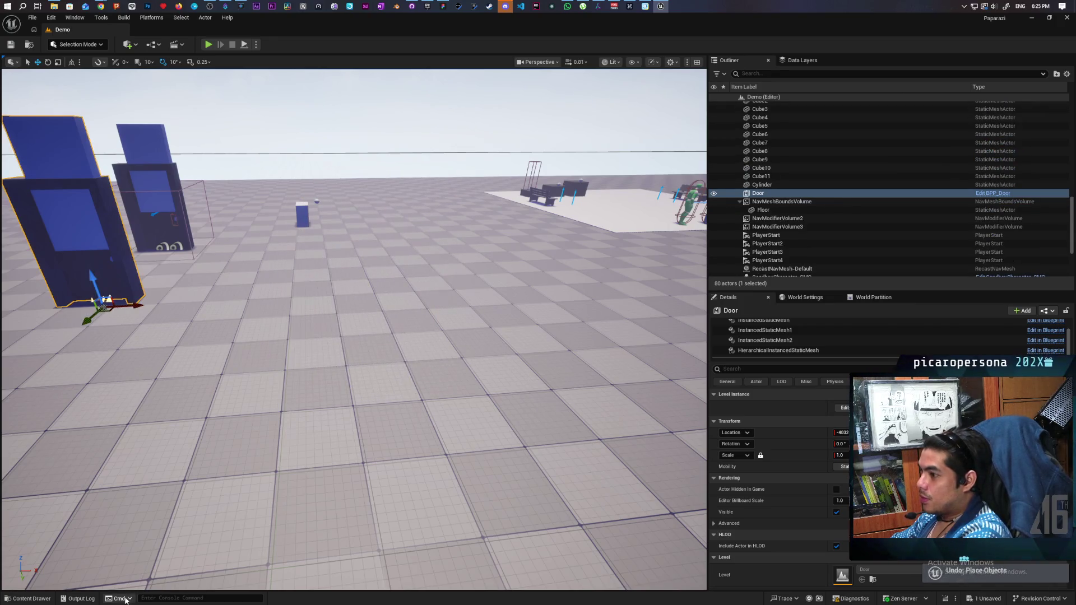
pyautogui.press('f')
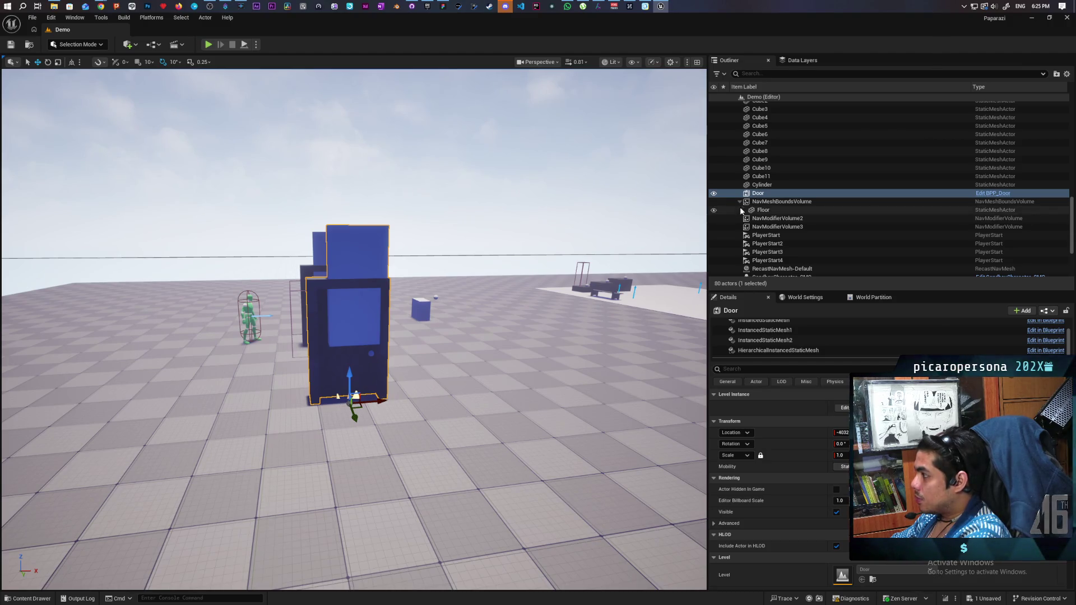
pyautogui.click(758, 186)
pyautogui.click(755, 193)
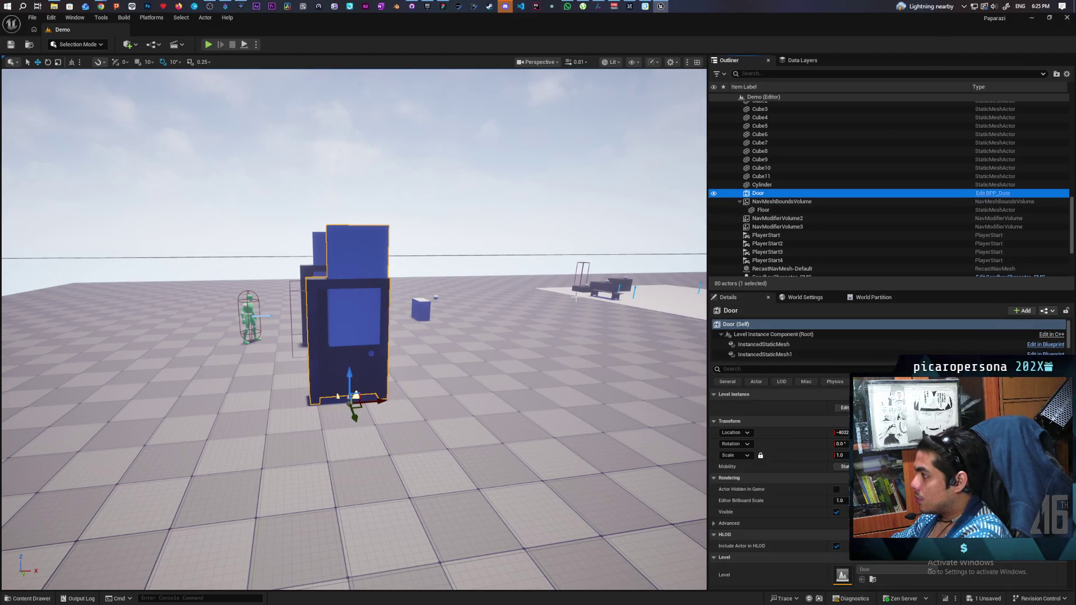
pyautogui.press('Delete')
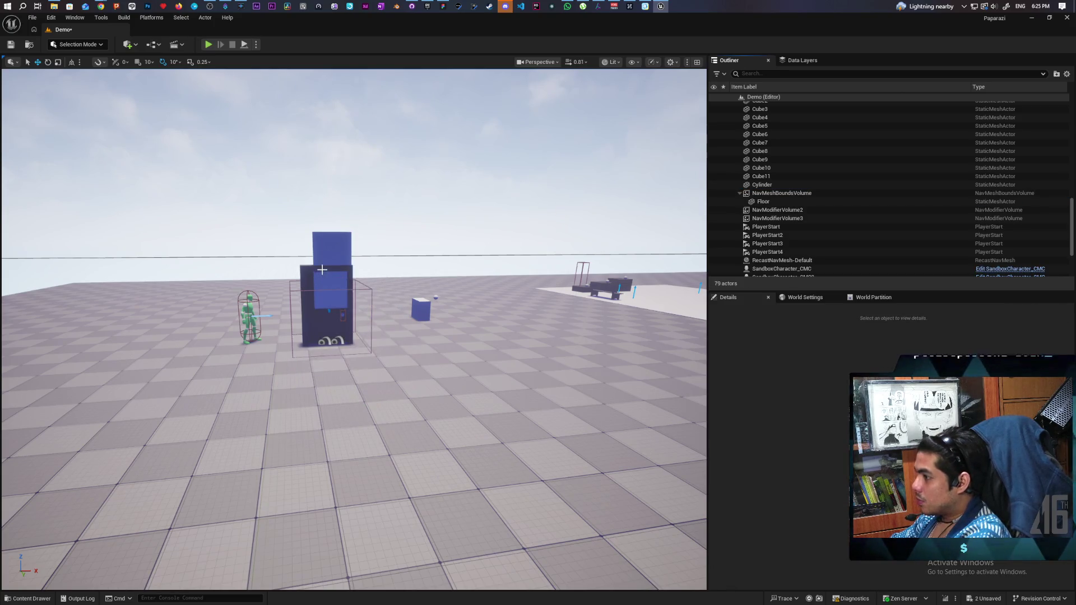
# Move the door frame, Cube11, BP_PhysicsDoor3, both smart links and NavModifierVolume2 into a new Door folder.
pyautogui.click(323, 269)
pyautogui.moveTo(441, 264); pyautogui.dragTo(400, 240)
pyautogui.keyDown('ctrl'); pyautogui.click(394, 341); pyautogui.keyUp('ctrl')
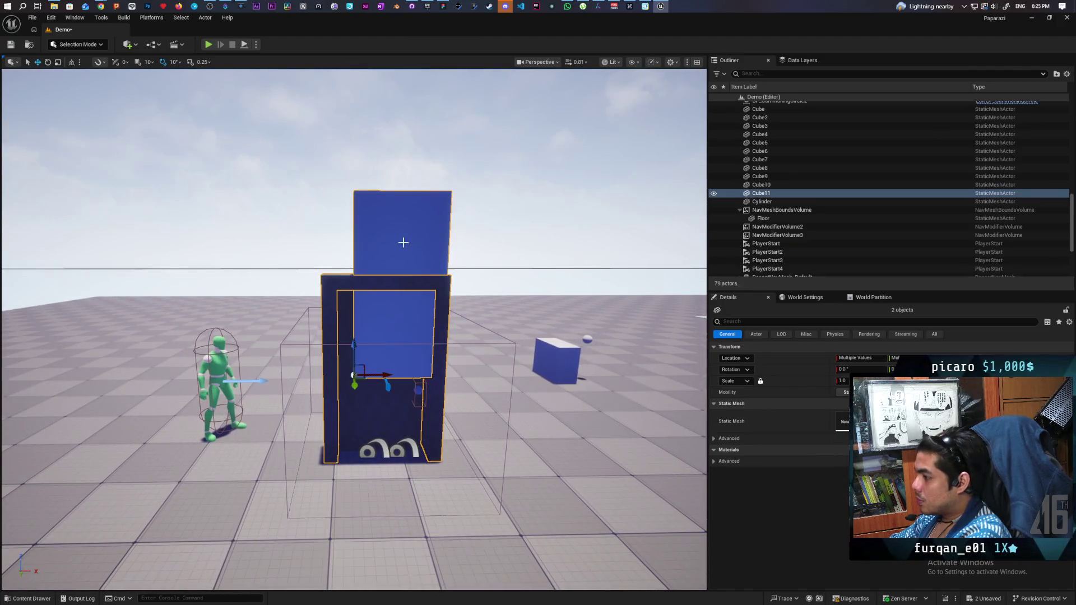
pyautogui.keyDown('ctrl'); pyautogui.click(386, 440); pyautogui.keyUp('ctrl')
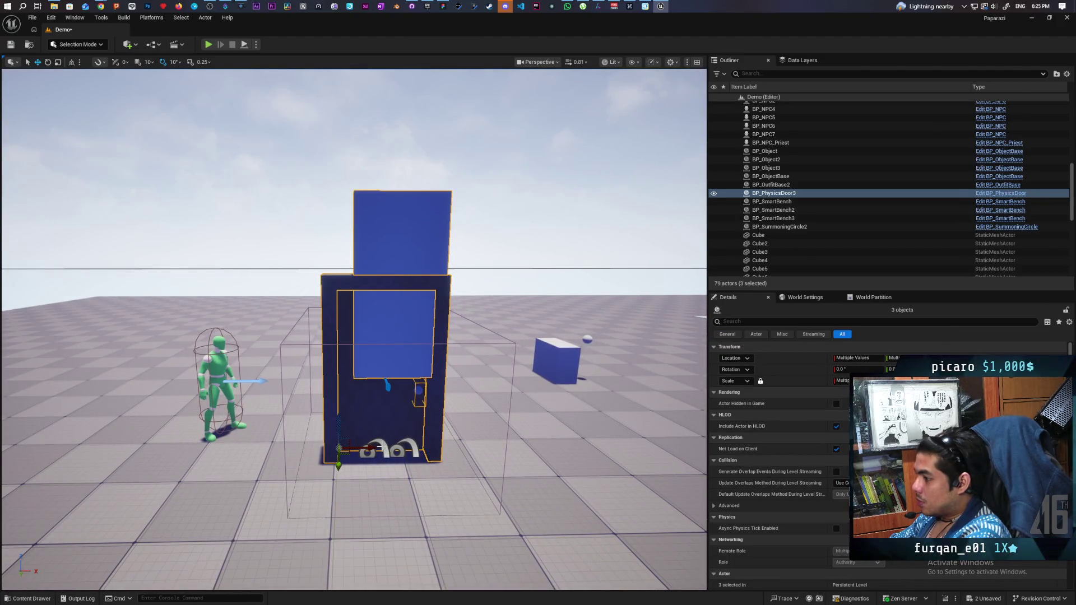
pyautogui.keyDown('ctrl'); pyautogui.click(385, 450); pyautogui.keyUp('ctrl')
pyautogui.keyDown('ctrl'); pyautogui.click(411, 448); pyautogui.keyUp('ctrl')
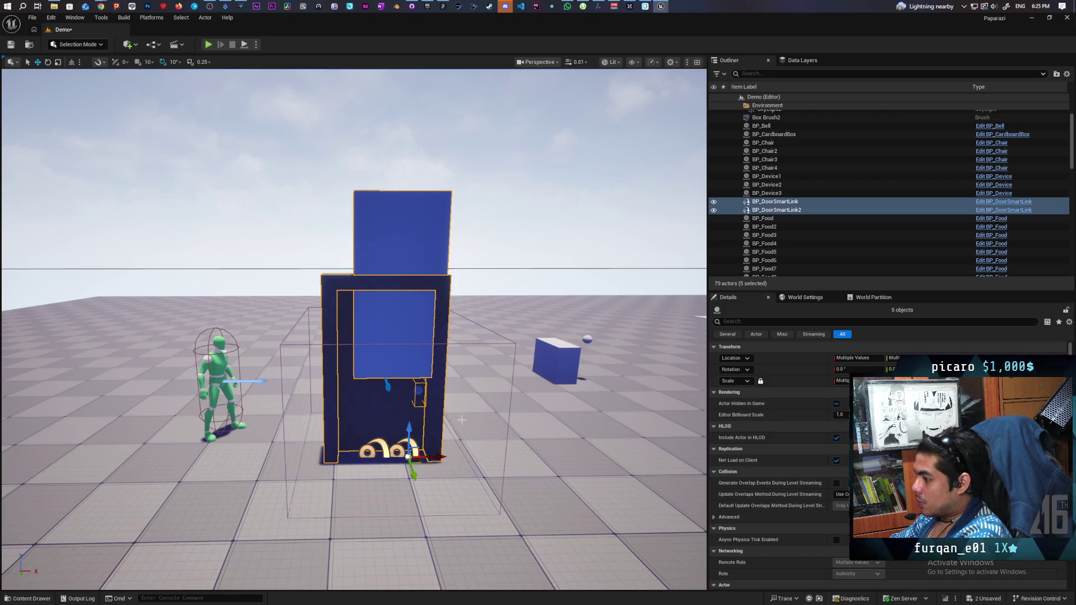
pyautogui.keyDown('ctrl'); pyautogui.click(510, 343); pyautogui.keyUp('ctrl')
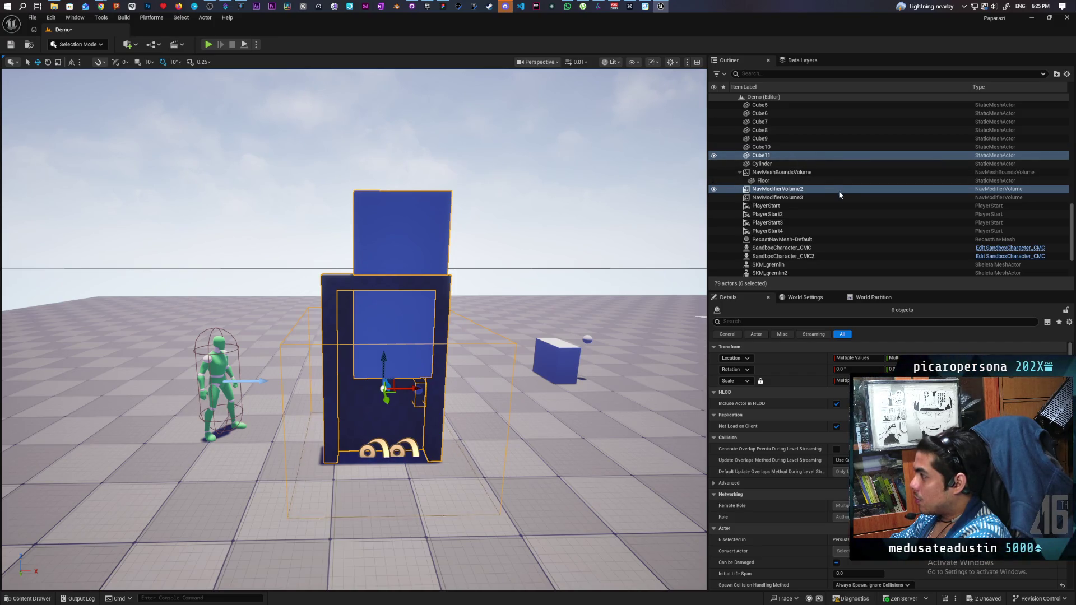
pyautogui.rightClick(798, 193)
pyautogui.click(818, 289)
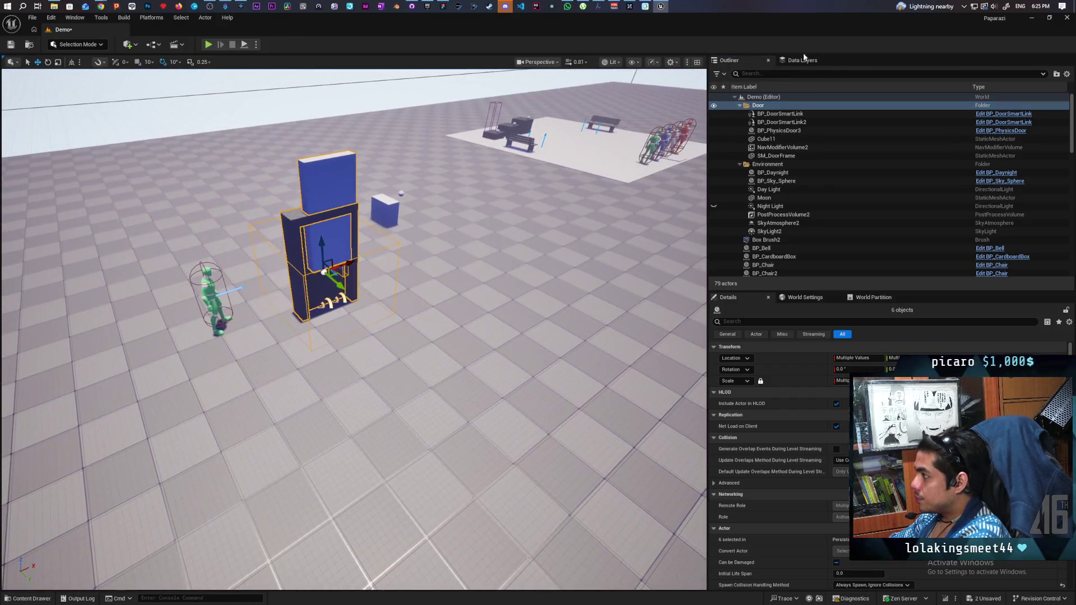
# Select all six actors in the Door folder and Alt-drag a copy to the right.
pyautogui.click(782, 113)
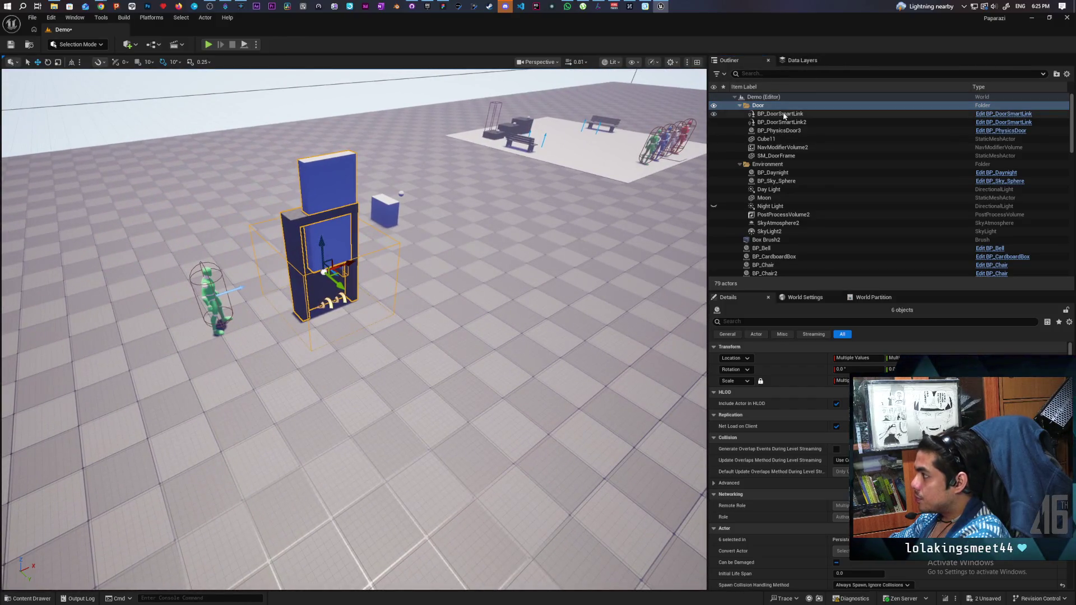
pyautogui.keyDown('shift'); pyautogui.click(769, 149); pyautogui.keyUp('shift')
pyautogui.keyDown('shift'); pyautogui.click(776, 157); pyautogui.keyUp('shift')
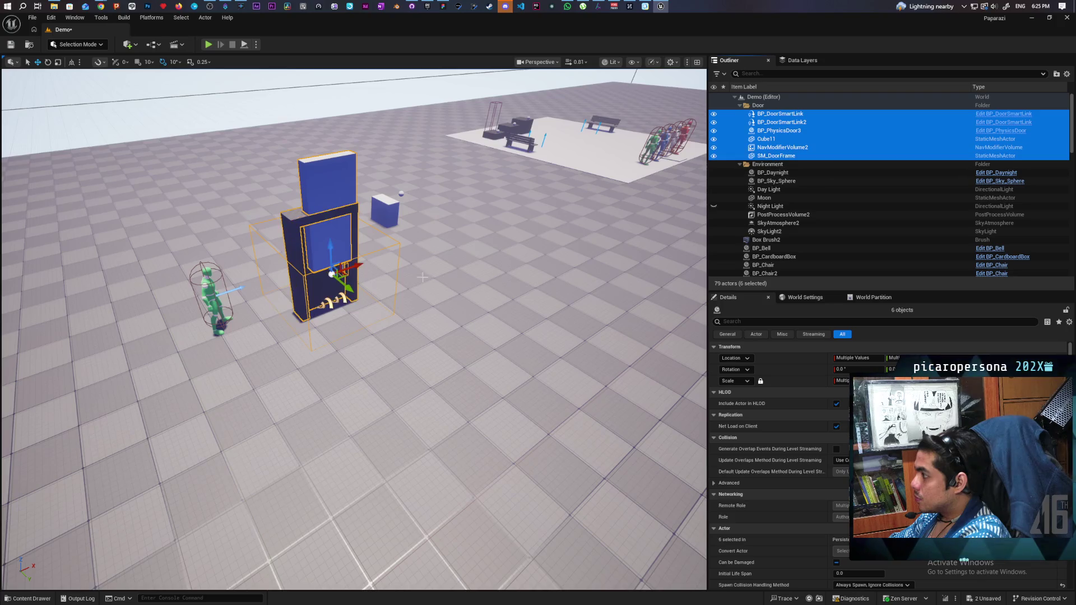
pyautogui.moveTo(349, 286); pyautogui.dragTo(499, 423)
pyautogui.press('f')
pyautogui.moveTo(347, 109); pyautogui.dragTo(347, 110)
pyautogui.scroll(3, 348, 110)
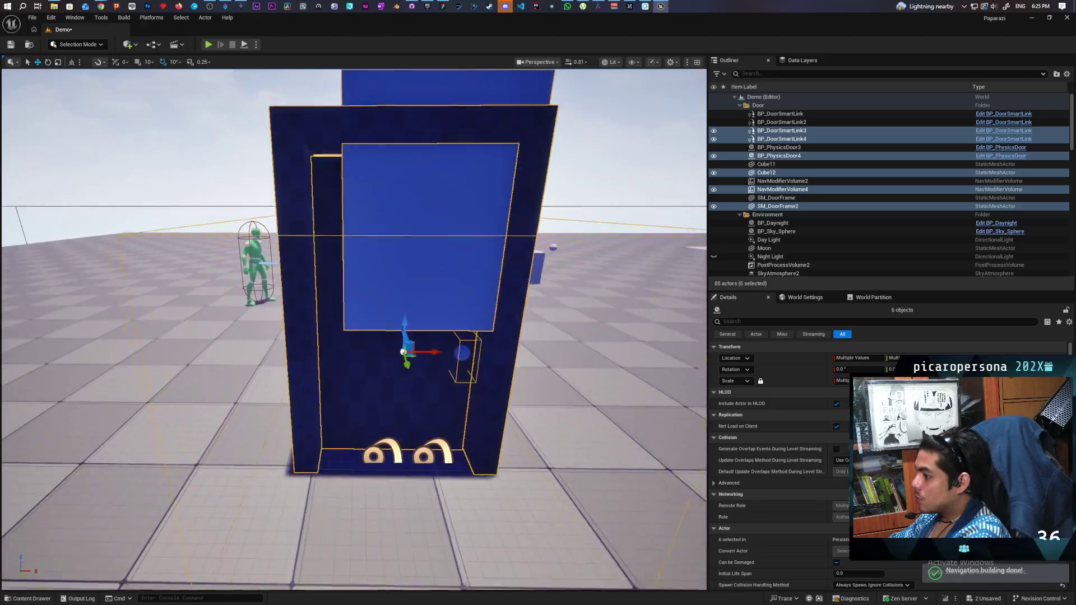
pyautogui.scroll(-3, 347, 110)
pyautogui.scroll(2, 347, 110)
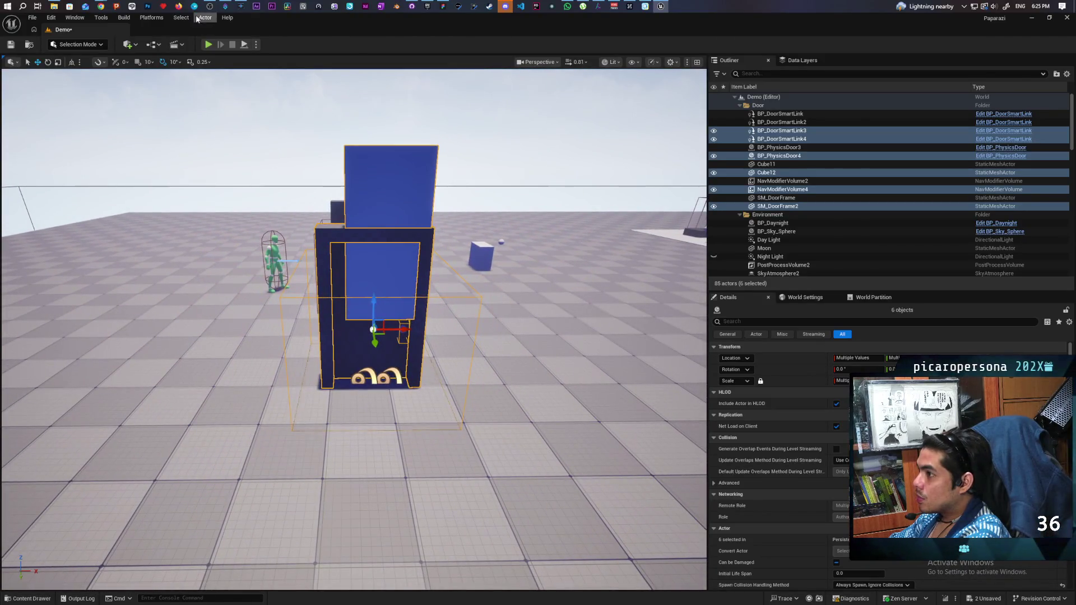
# Create a level instance from the duplicated door pieces and save it as LI_Door.
pyautogui.click(203, 18)
pyautogui.moveTo(302, 327)
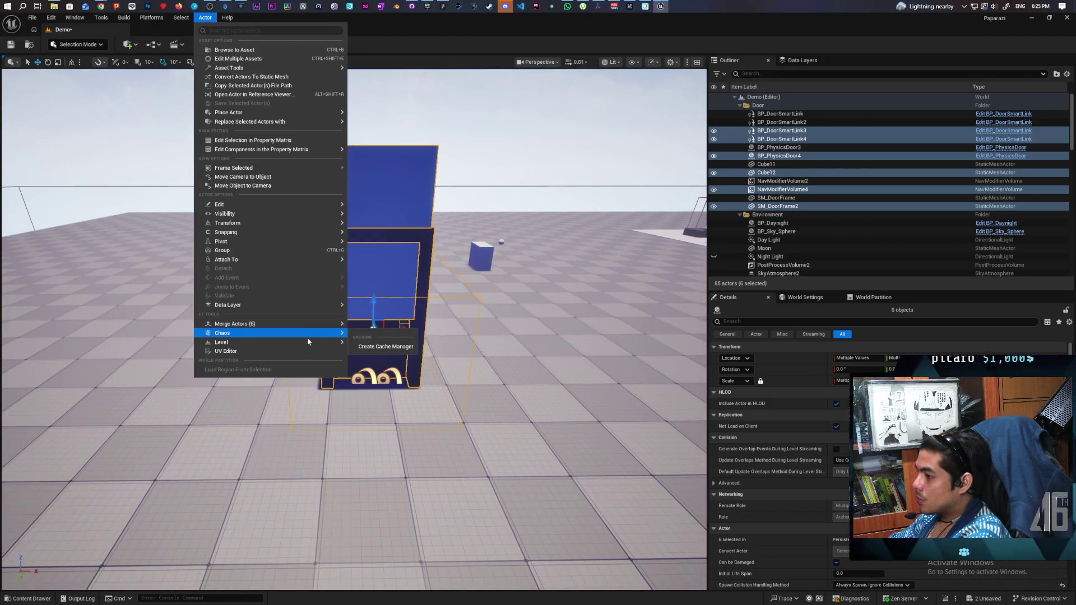
pyautogui.moveTo(336, 342)
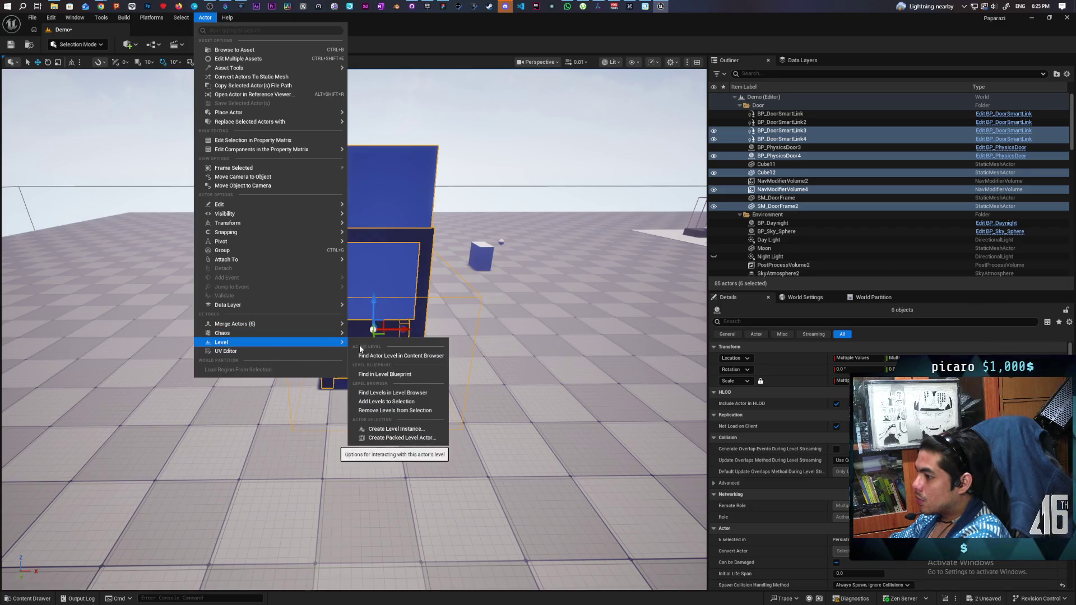
pyautogui.click(413, 429)
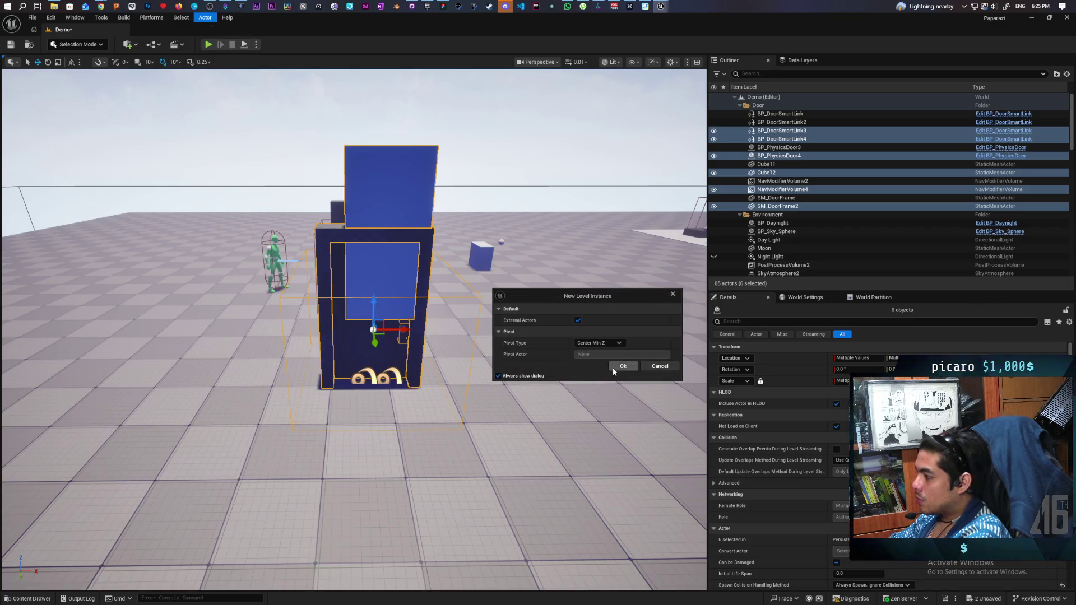
pyautogui.click(621, 367)
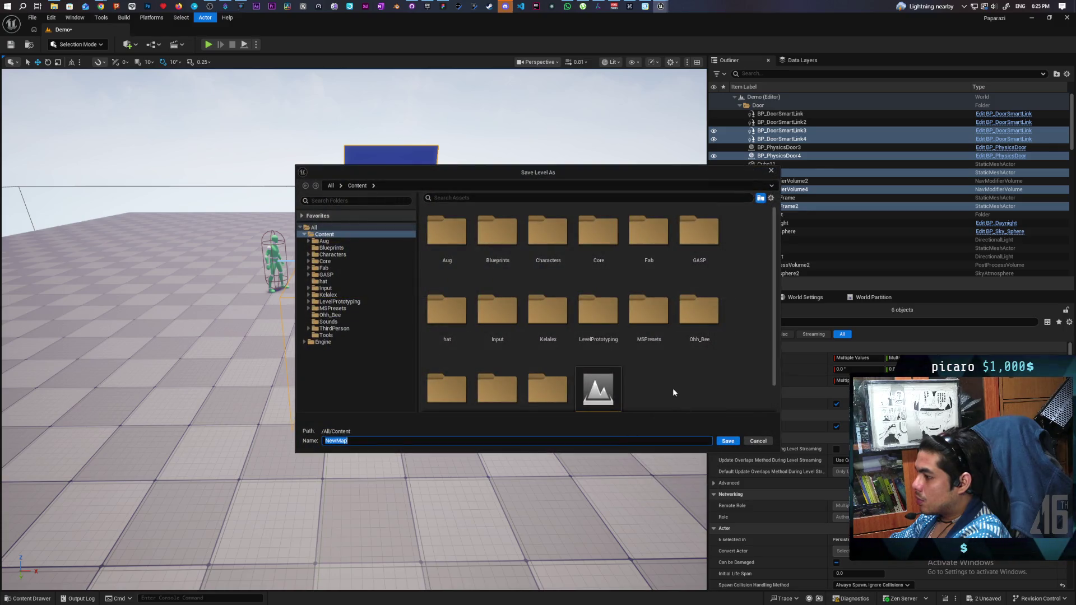
pyautogui.write('LI_Door')
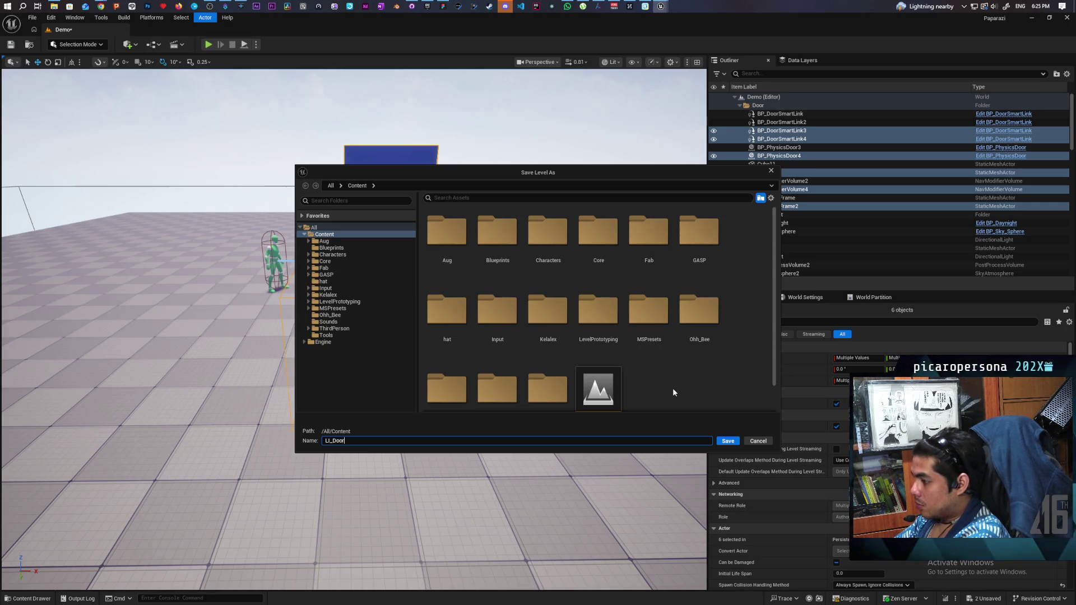
pyautogui.click(727, 441)
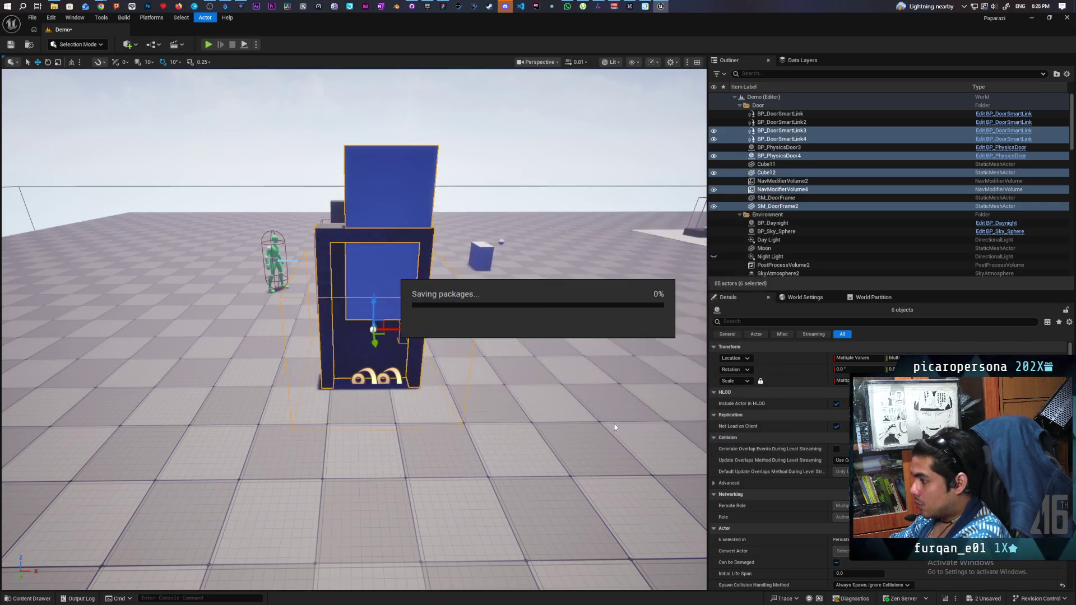
# Drag BPP_Door from the Content Drawer into the level as LI_Door2 and frame it.
pyautogui.moveTo(615, 427); pyautogui.dragTo(684, 493)
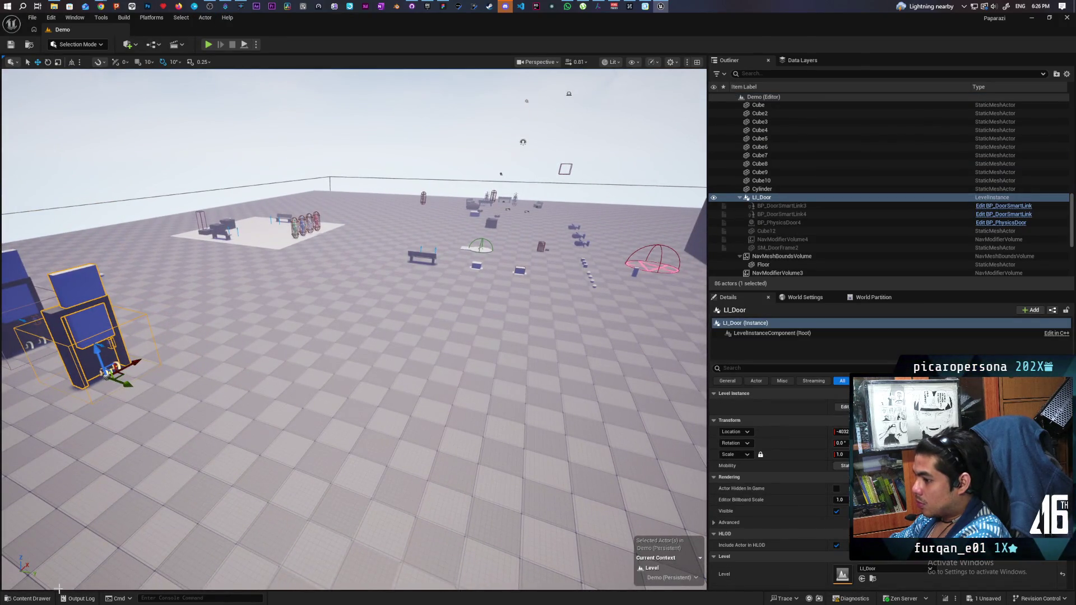
pyautogui.click(28, 599)
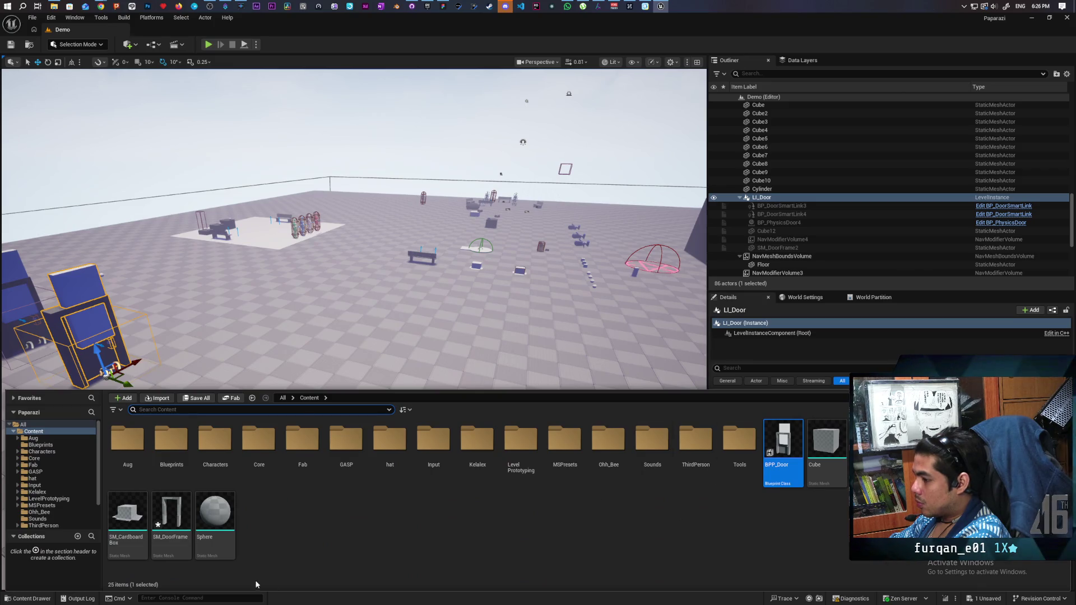
pyautogui.moveTo(783, 448)
pyautogui.mouseDown()
pyautogui.moveTo(471, 348)
pyautogui.moveTo(283, 381)
pyautogui.mouseUp()
pyautogui.press('w')
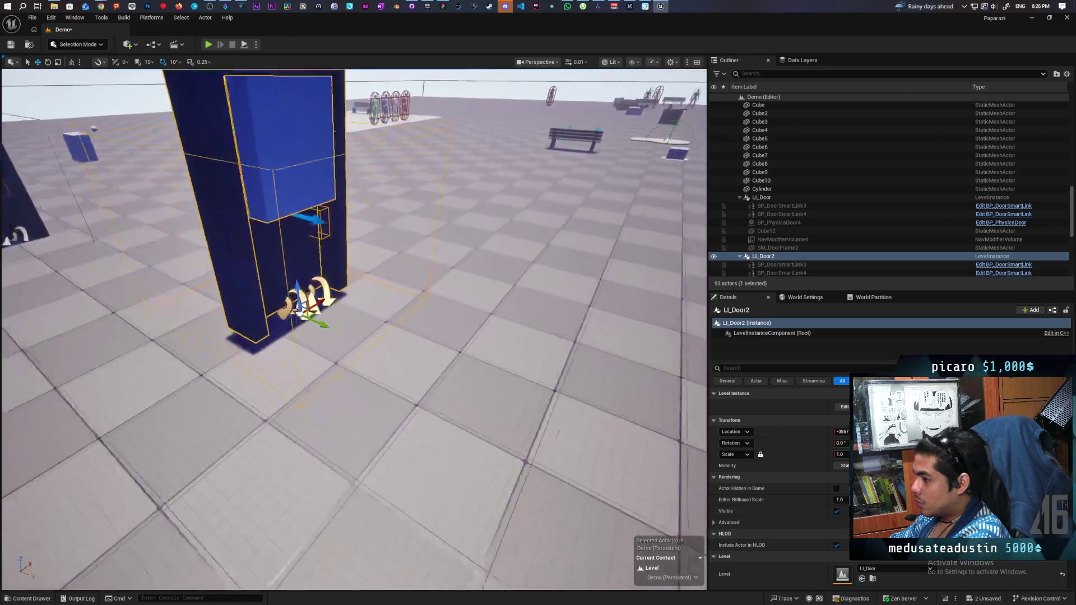
pyautogui.press('f')
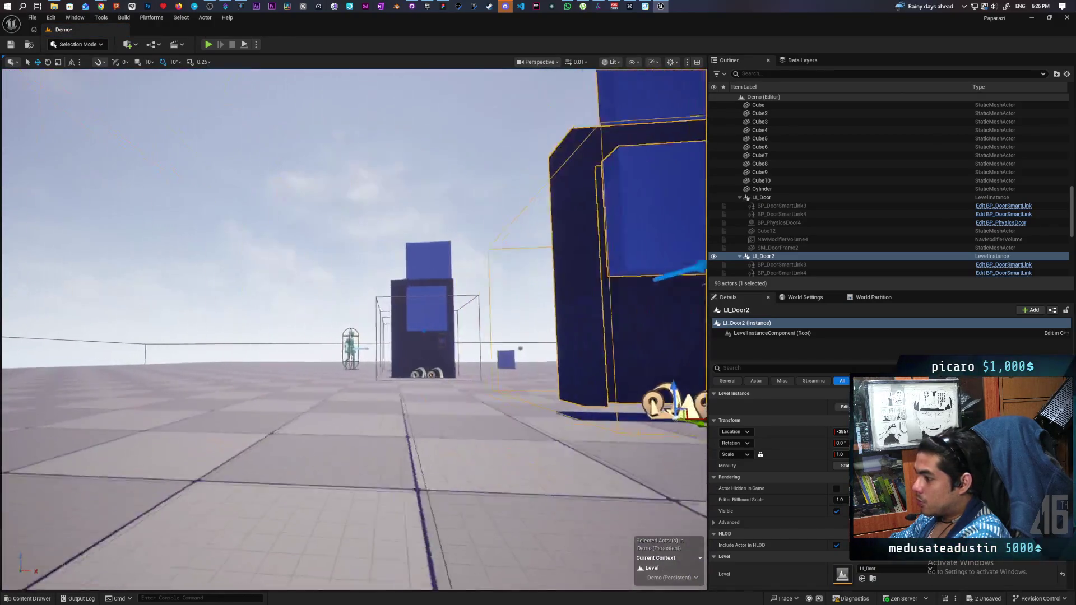
pyautogui.press('a')
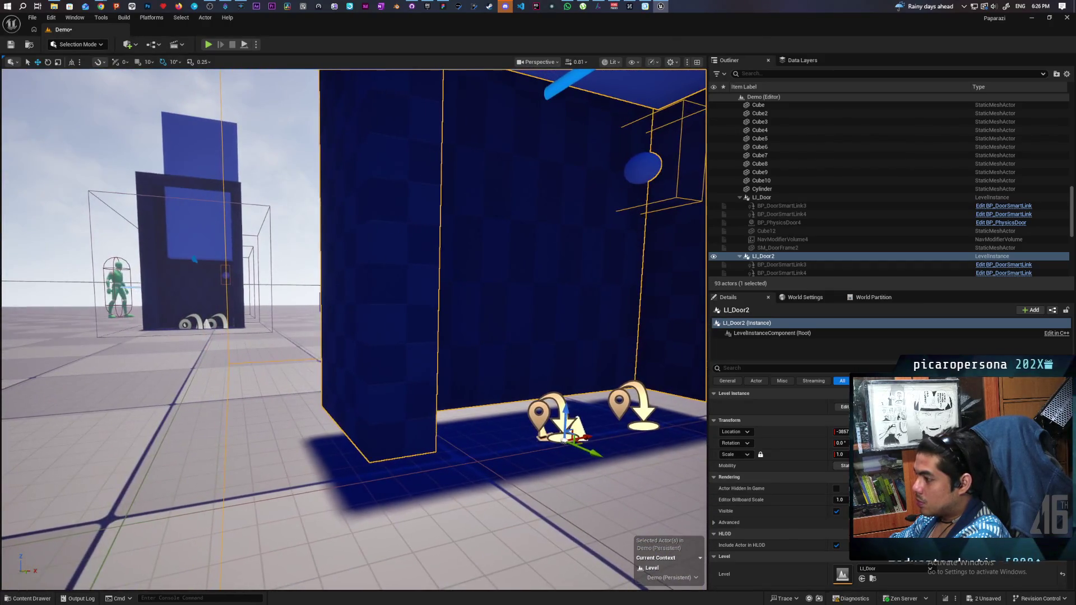
pyautogui.press('s')
pyautogui.press('w')
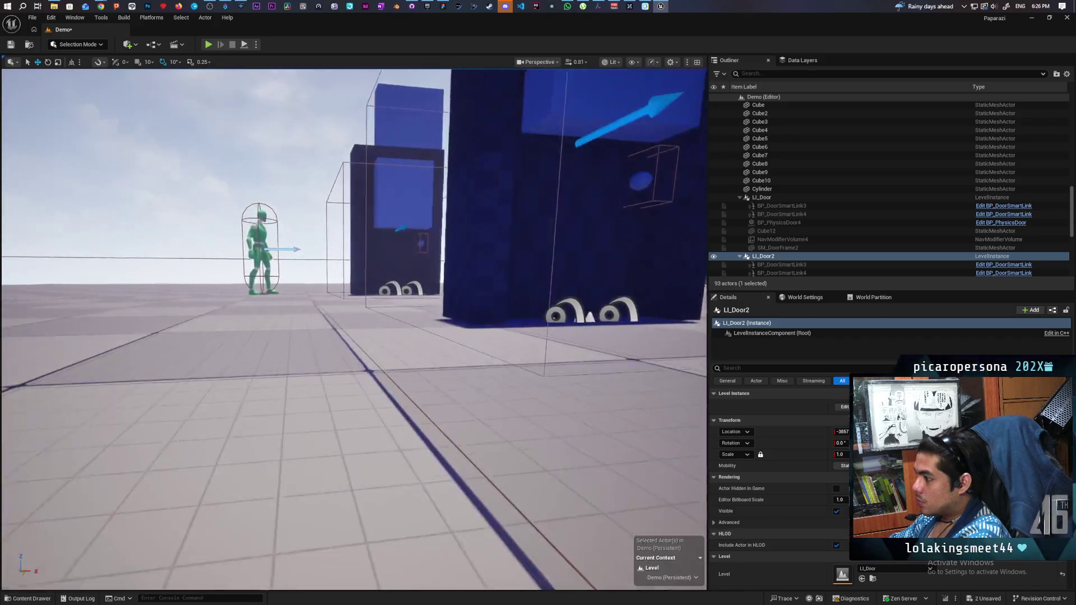
pyautogui.press('q')
pyautogui.press('e')
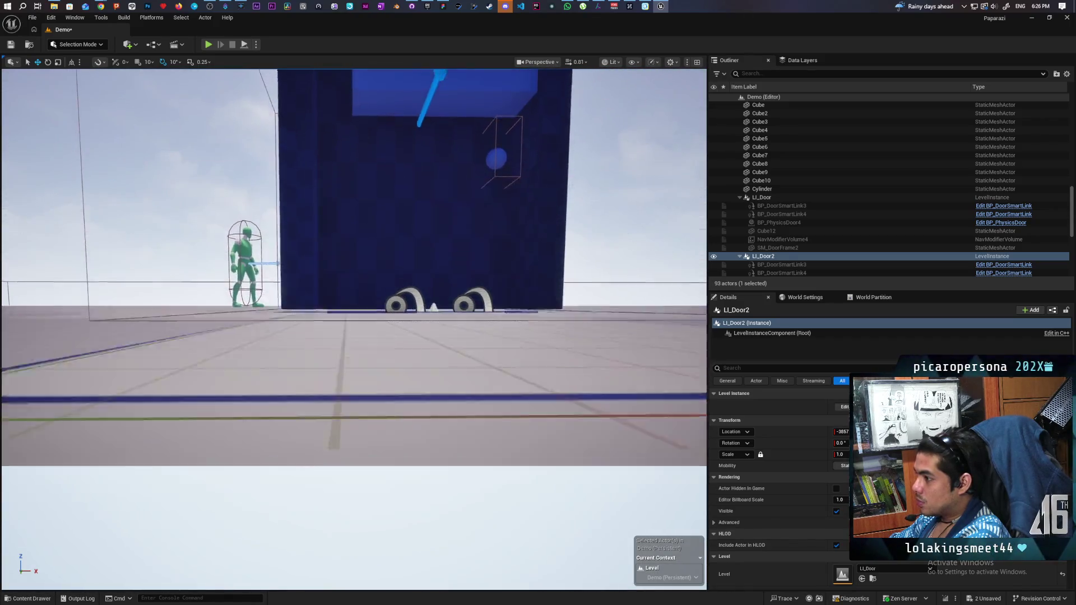
pyautogui.press('q')
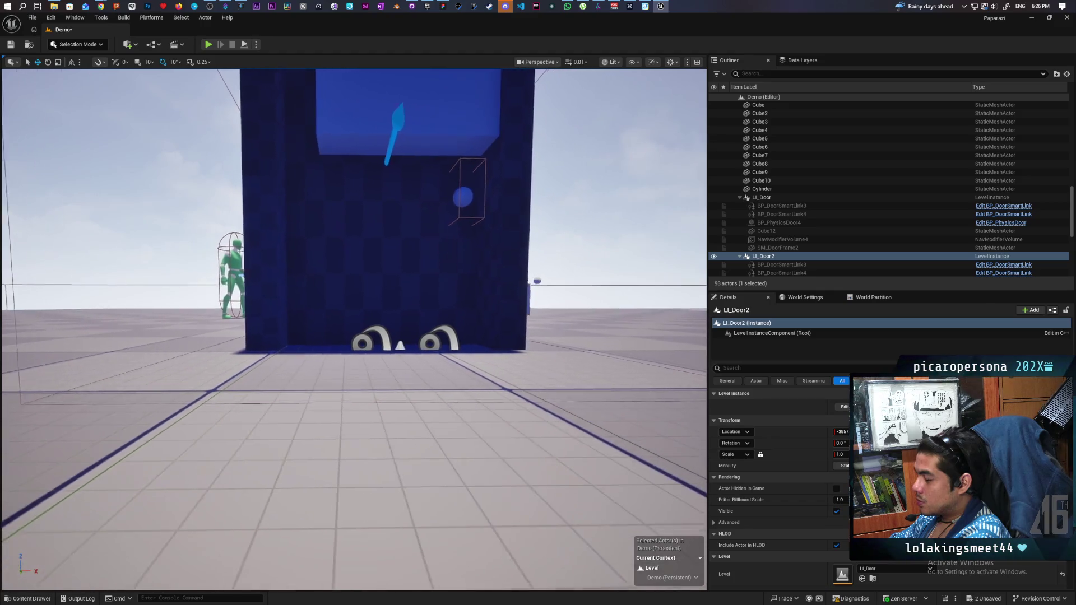
pyautogui.press('f')
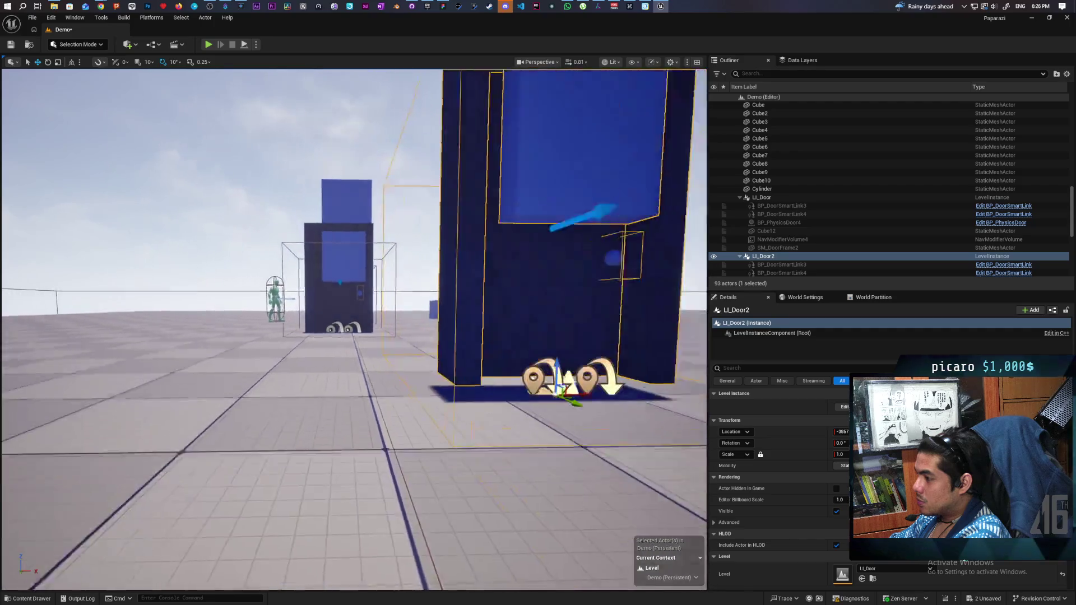
pyautogui.press('f')
pyautogui.scroll(5, 357, 409)
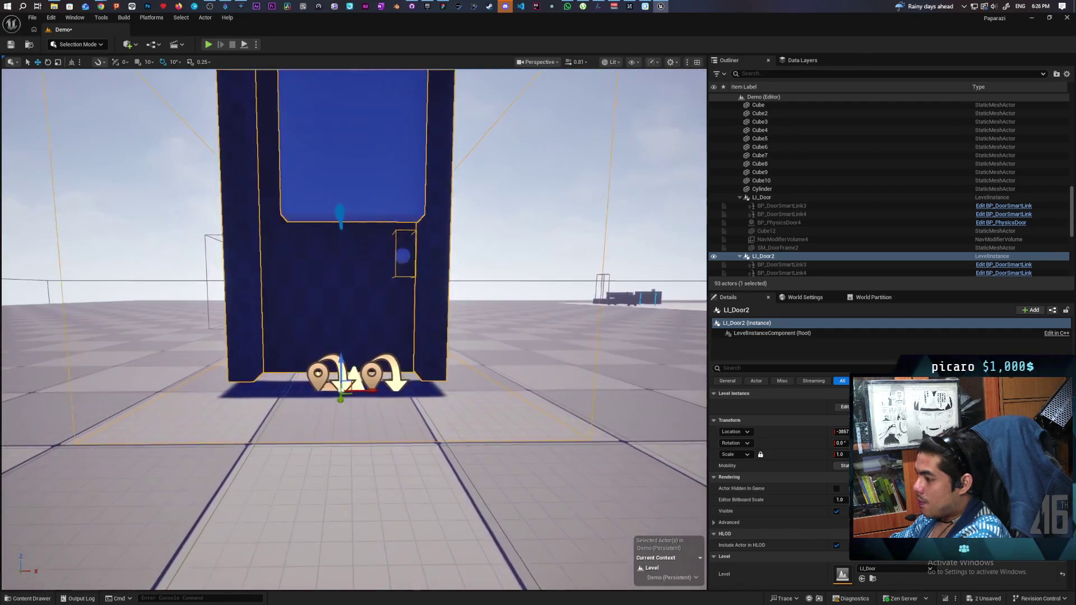
pyautogui.moveTo(340, 364)
pyautogui.mouseDown()
pyautogui.moveTo(314, 364)
pyautogui.moveTo(348, 370)
pyautogui.moveTo(331, 412)
pyautogui.moveTo(344, 370)
pyautogui.moveTo(362, 363)
pyautogui.mouseUp()
pyautogui.scroll(-5, 505, 386)
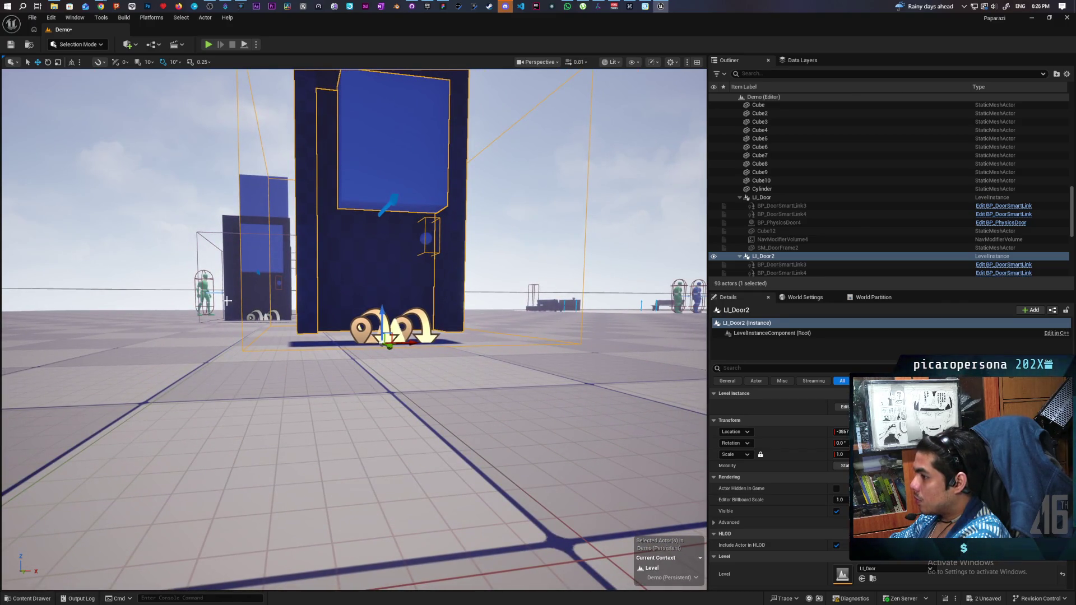
pyautogui.moveTo(227, 282); pyautogui.dragTo(204, 282)
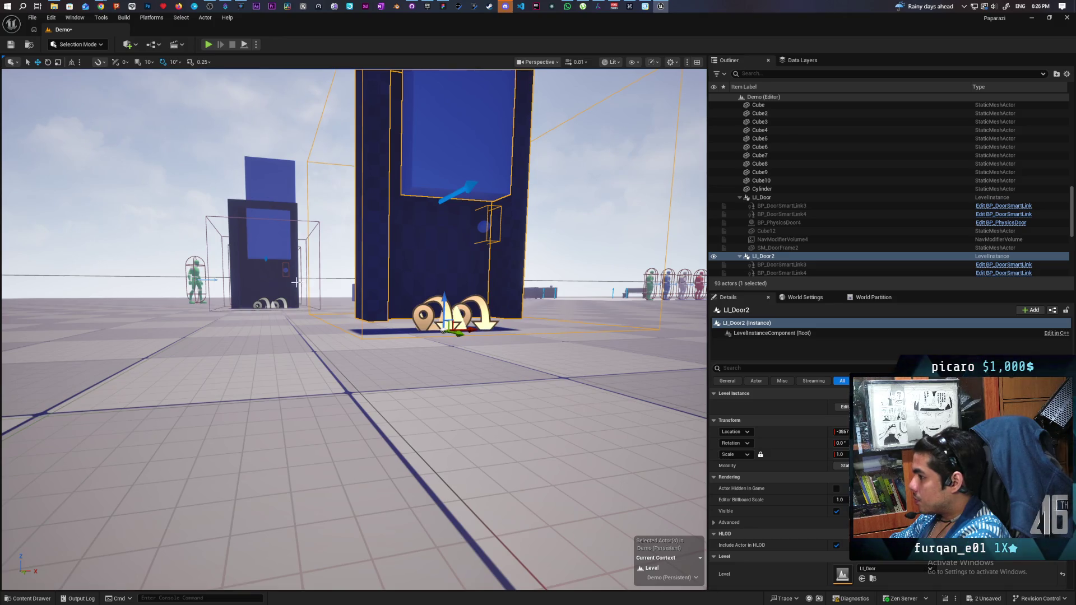
pyautogui.click(264, 281)
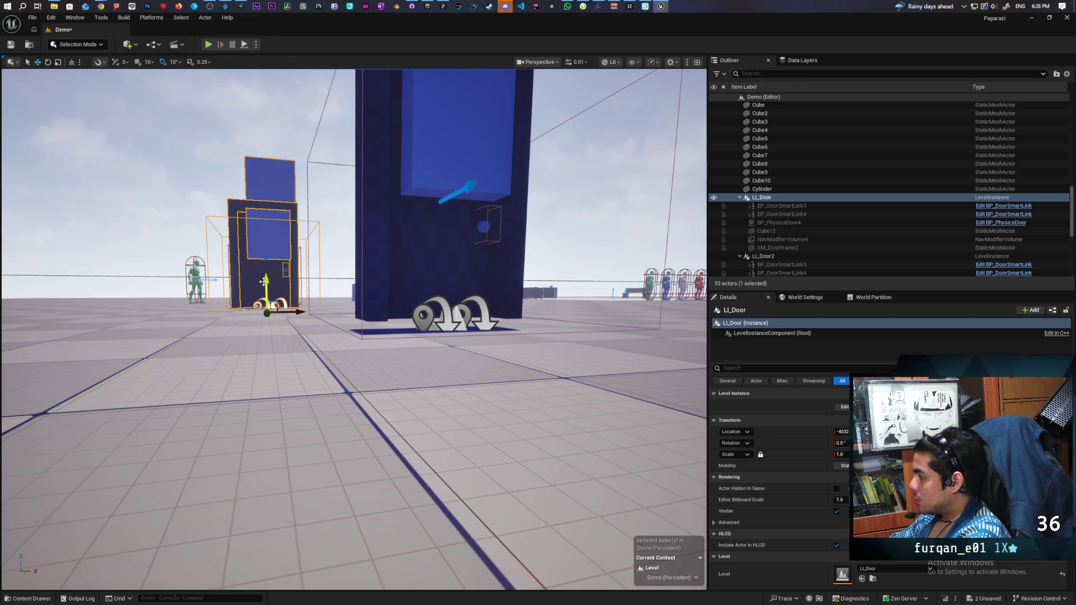
# Select LI_Door2 and nudge it forward toward the viewer, then fly around to check it.
pyautogui.click(422, 242)
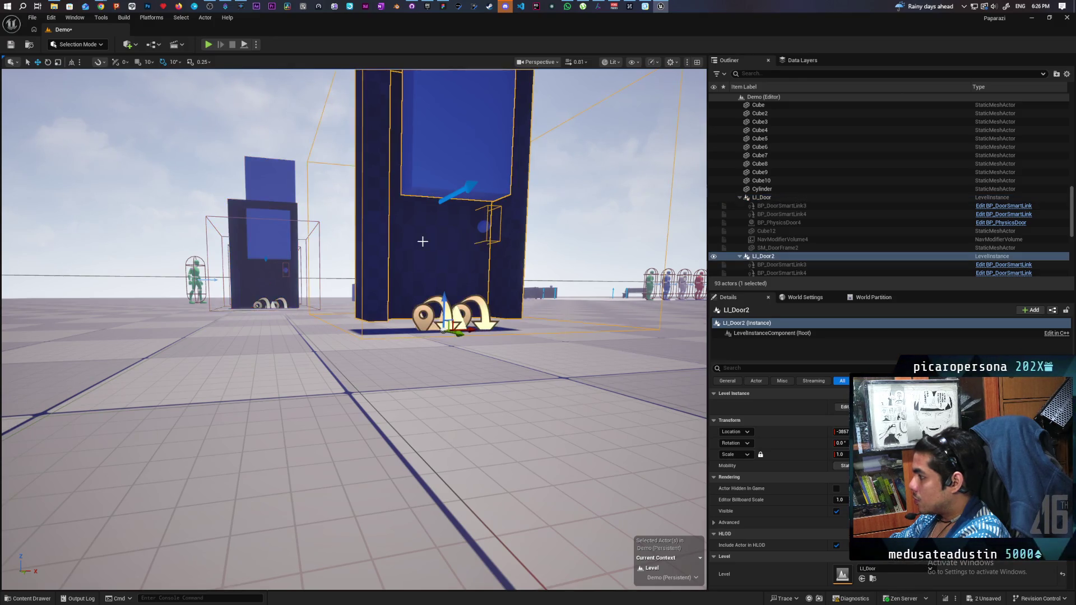
pyautogui.click(268, 273)
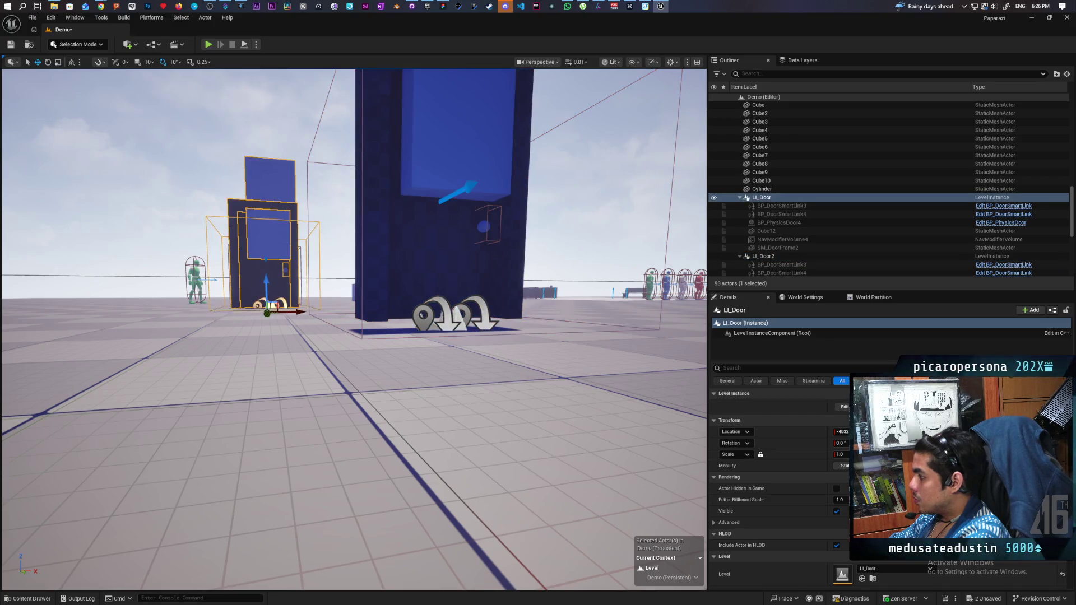
pyautogui.click(420, 291)
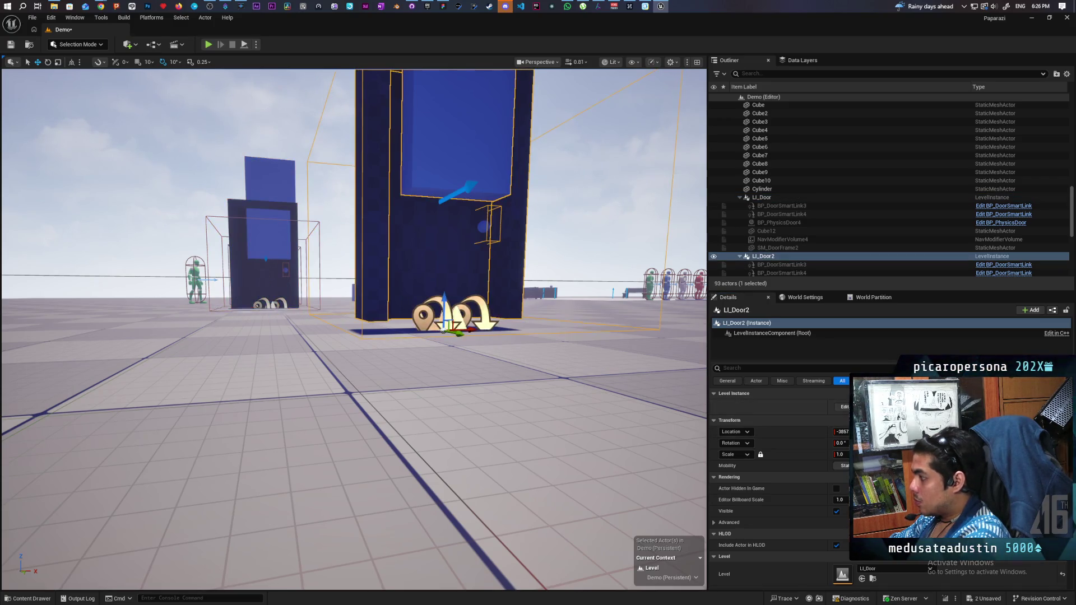
pyautogui.moveTo(444, 330); pyautogui.dragTo(443, 339)
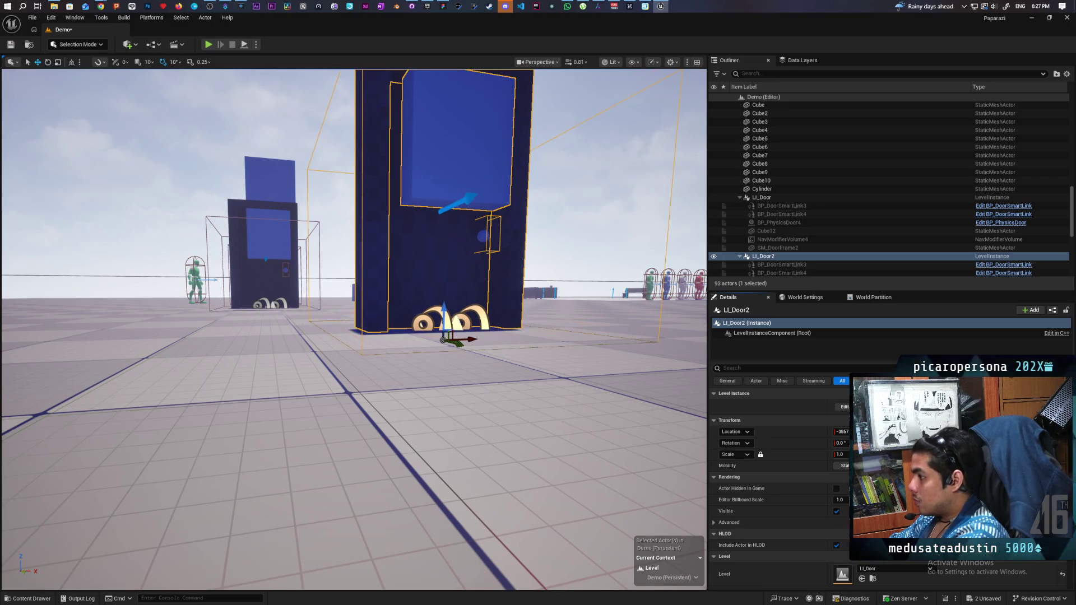
pyautogui.moveTo(495, 412)
pyautogui.mouseDown()
pyautogui.moveTo(487, 426)
pyautogui.moveTo(488, 392)
pyautogui.moveTo(496, 431)
pyautogui.moveTo(493, 411)
pyautogui.mouseUp()
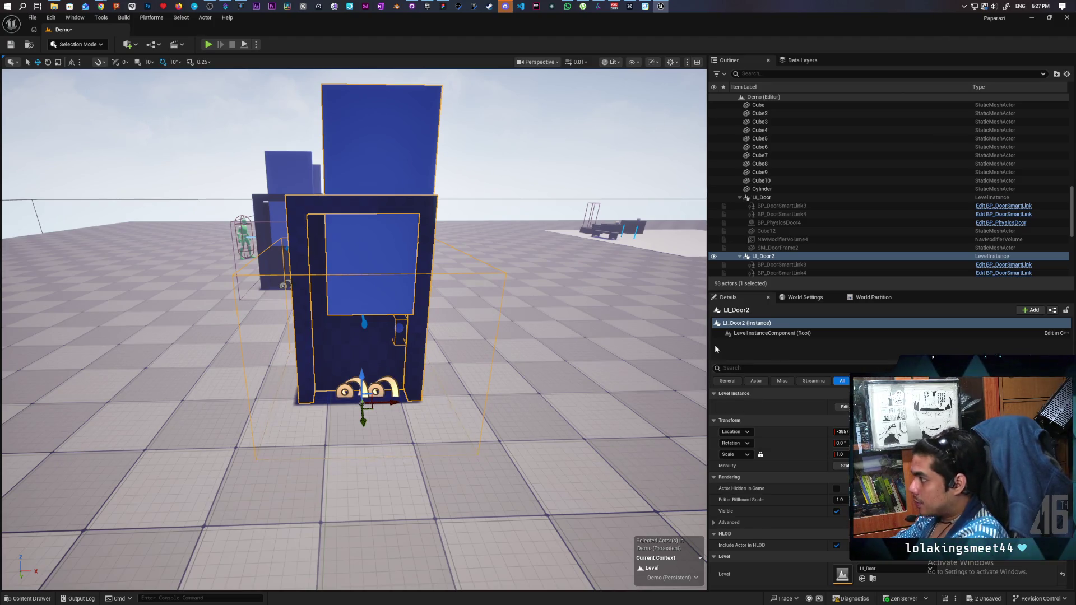
pyautogui.hotkey('ctrl', 'space')
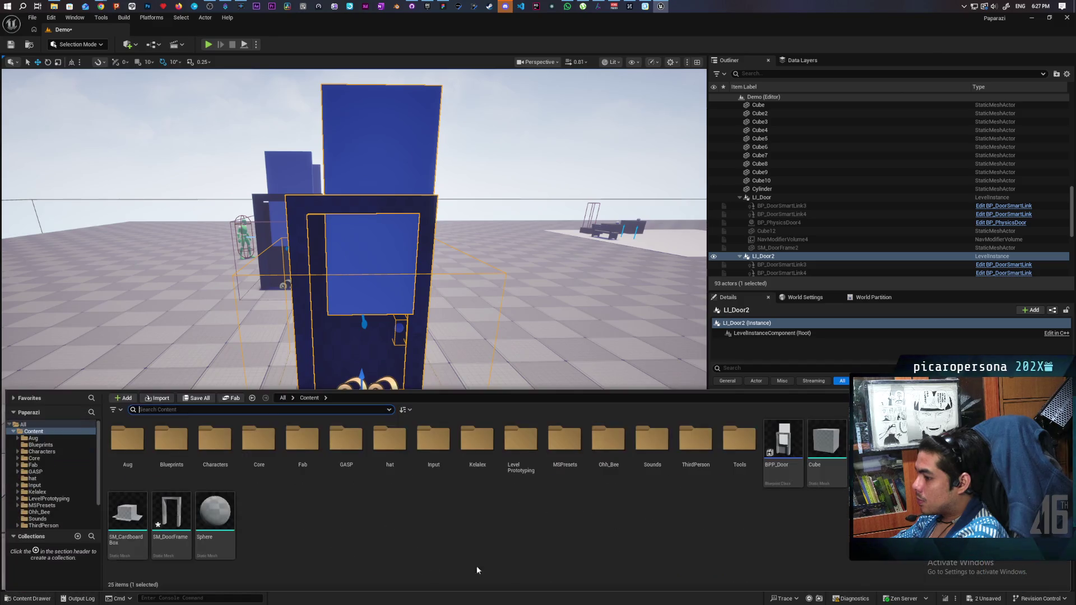
# Save the Demo level and door frame, then hide Cube12 by unchecking its Visible property.
pyautogui.hotkey('ctrl', 'shift', 's')
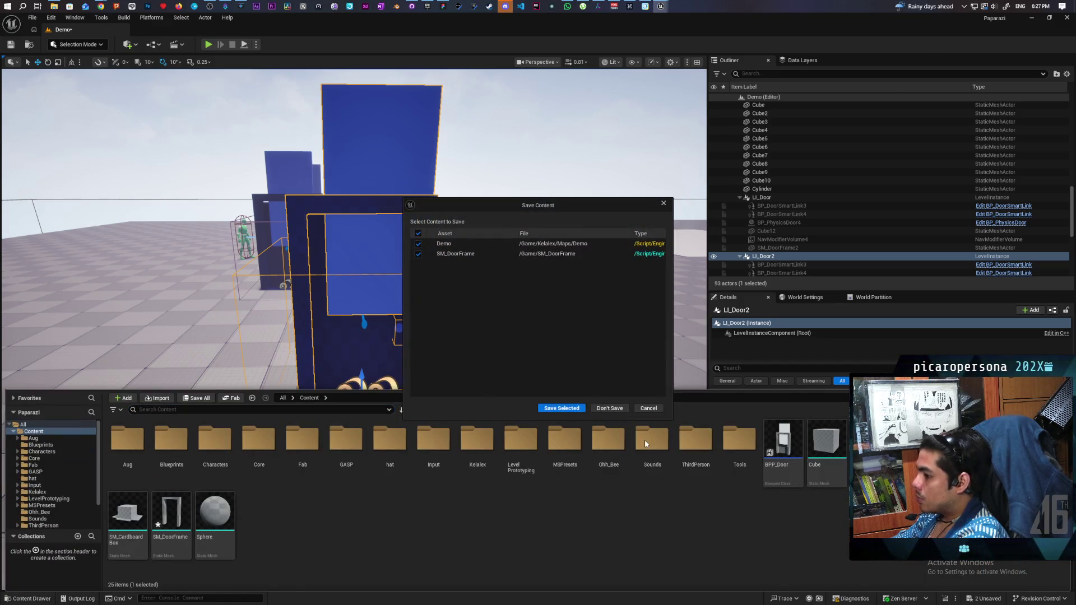
pyautogui.click(567, 411)
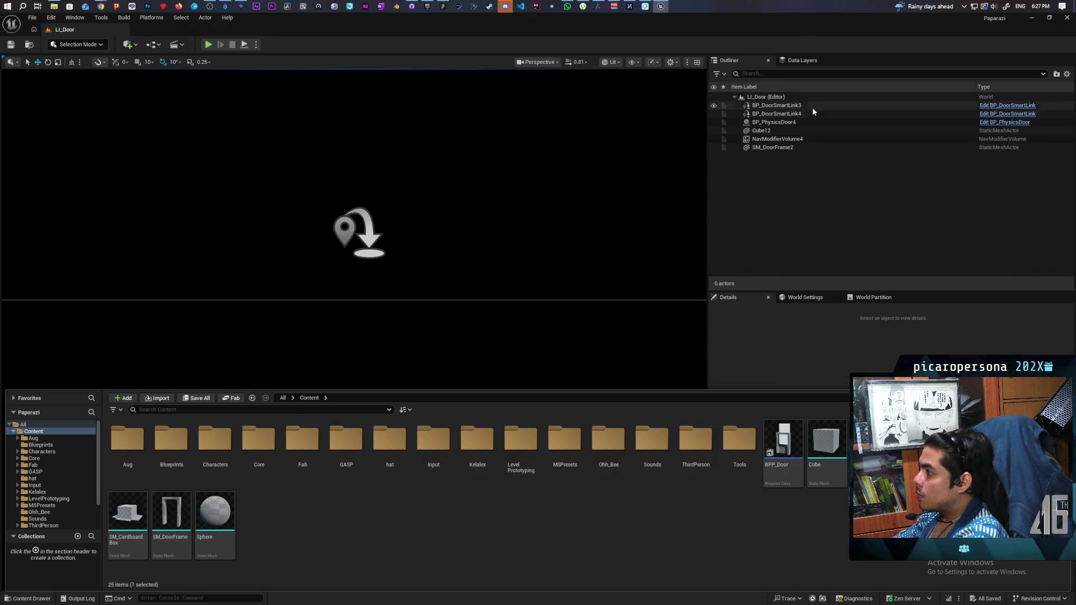
pyautogui.click(804, 131)
pyautogui.press('f')
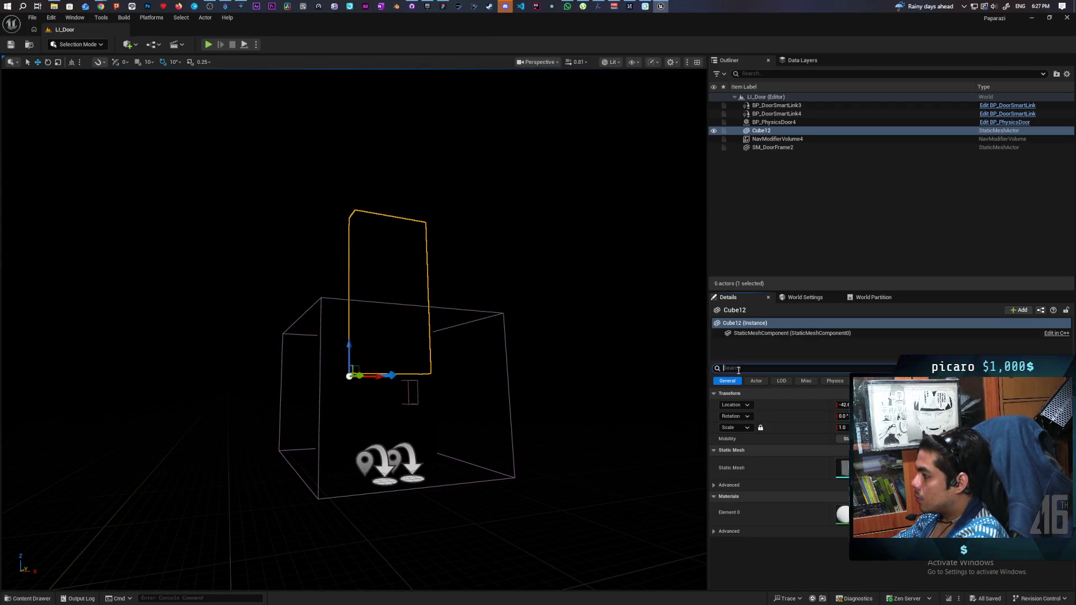
pyautogui.write('visi')
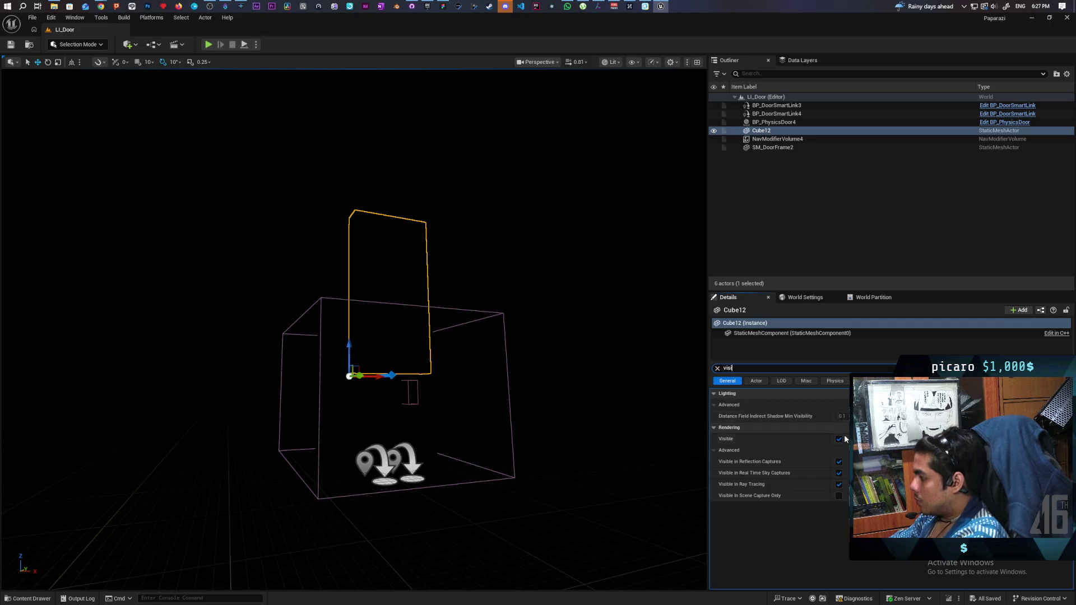
pyautogui.click(839, 439)
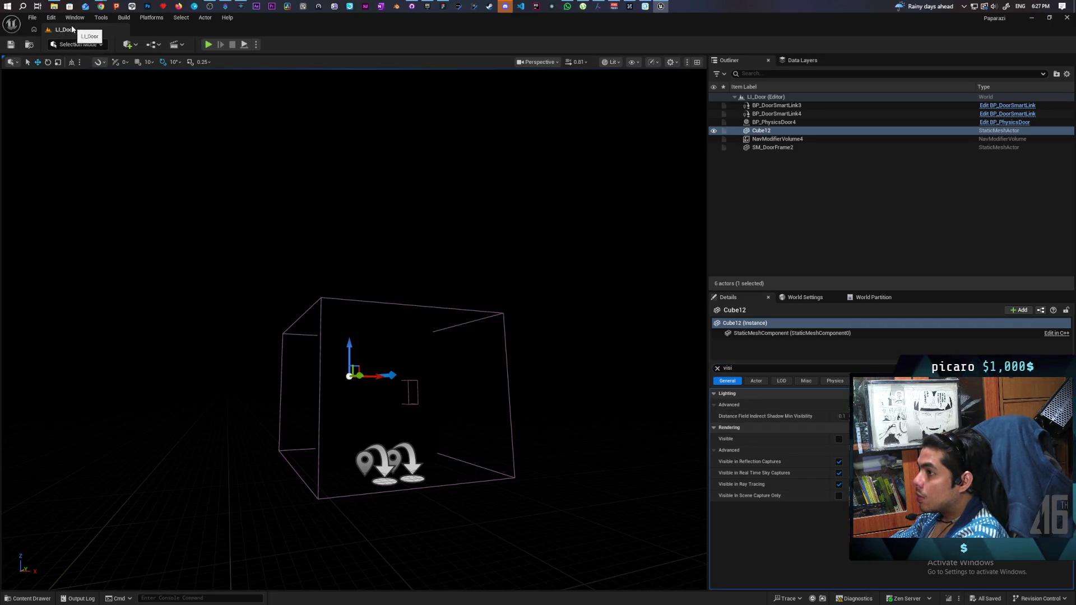
pyautogui.click(32, 17)
pyautogui.moveTo(133, 69)
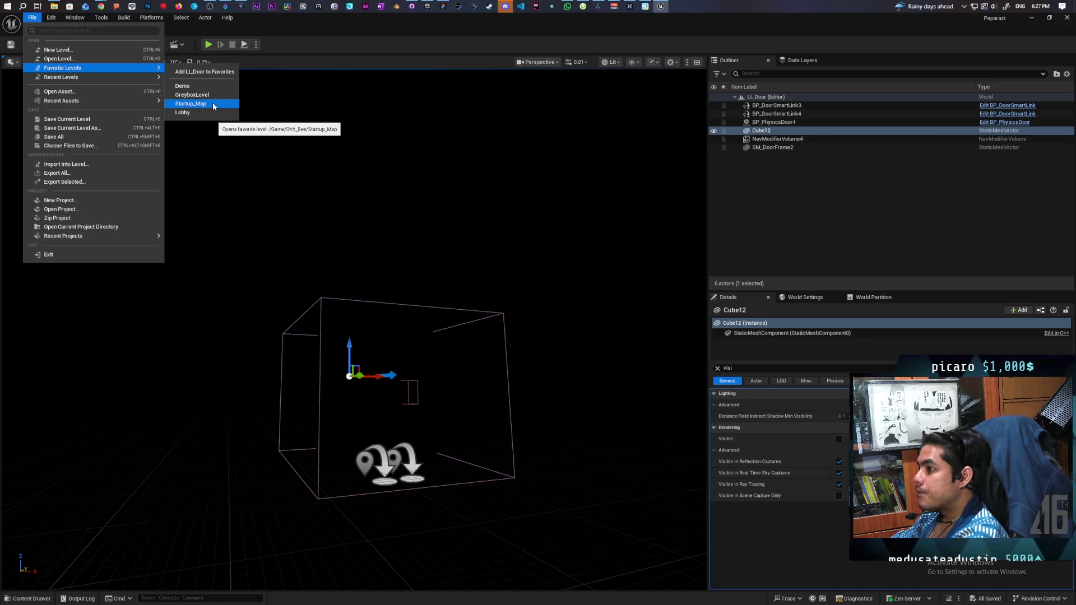
# Open Startup_Map, then GreyboxLevel, from the Favorite Levels list.
pyautogui.click(207, 103)
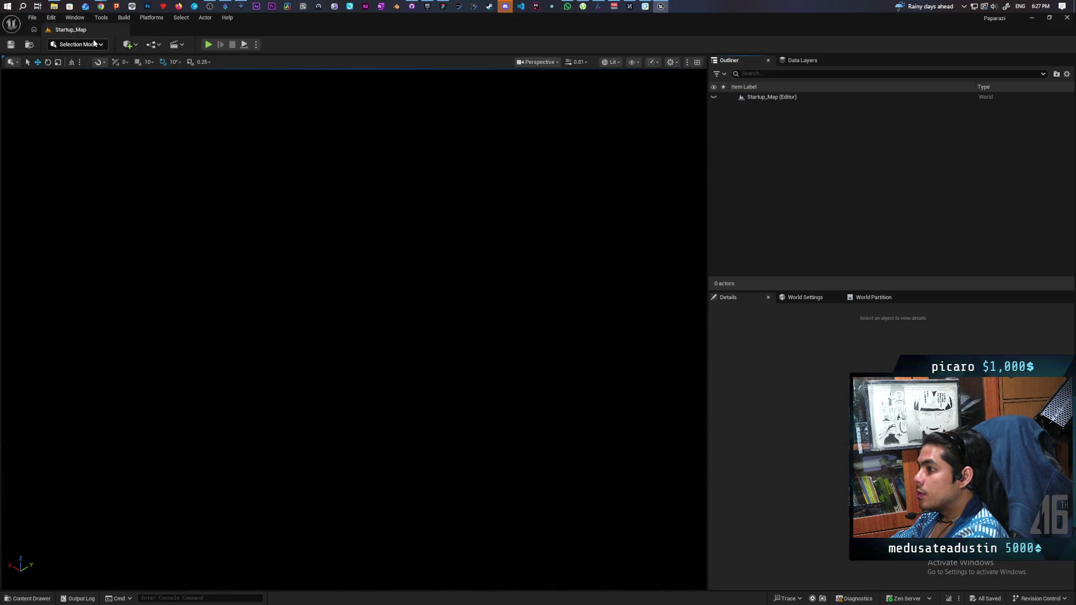
pyautogui.click(33, 19)
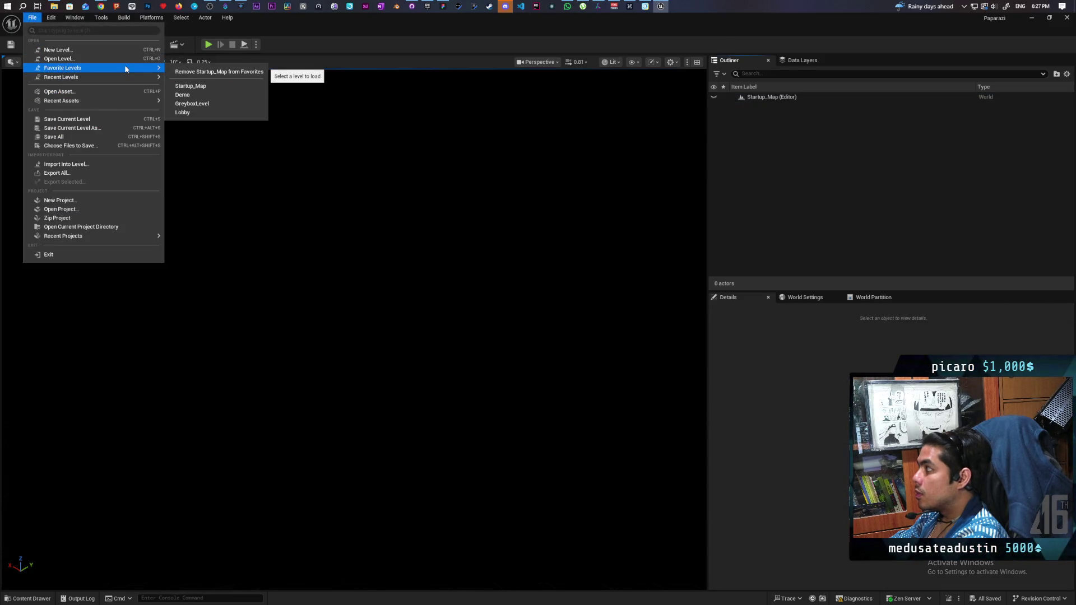
pyautogui.click(213, 103)
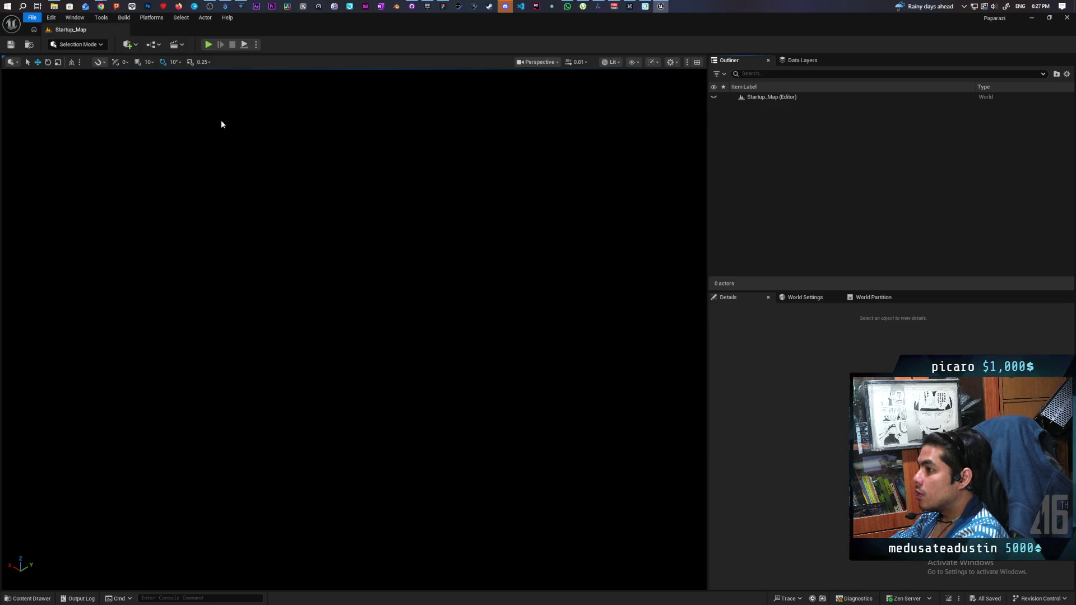
# Fly the camera through GreyboxLevel to look over its floor and props.
pyautogui.press('w')
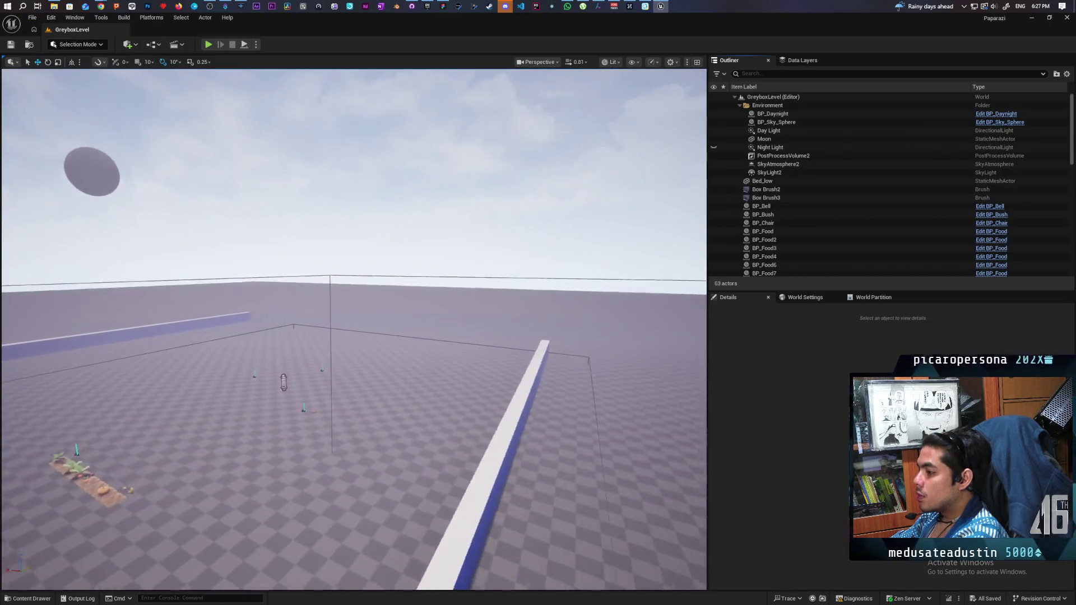
pyautogui.press('w')
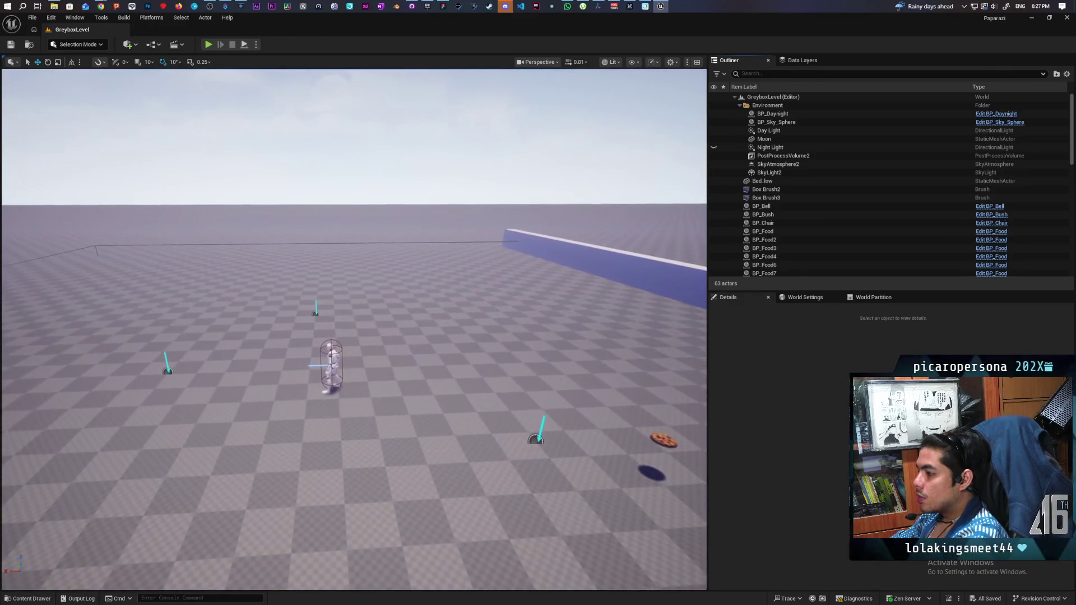
pyautogui.press('s')
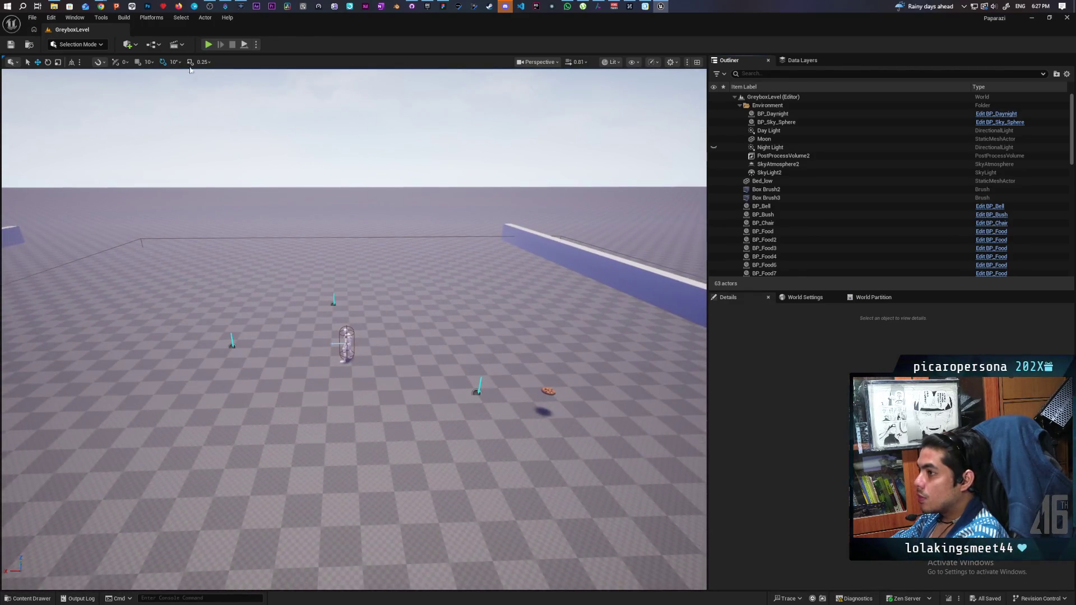
pyautogui.click(135, 44)
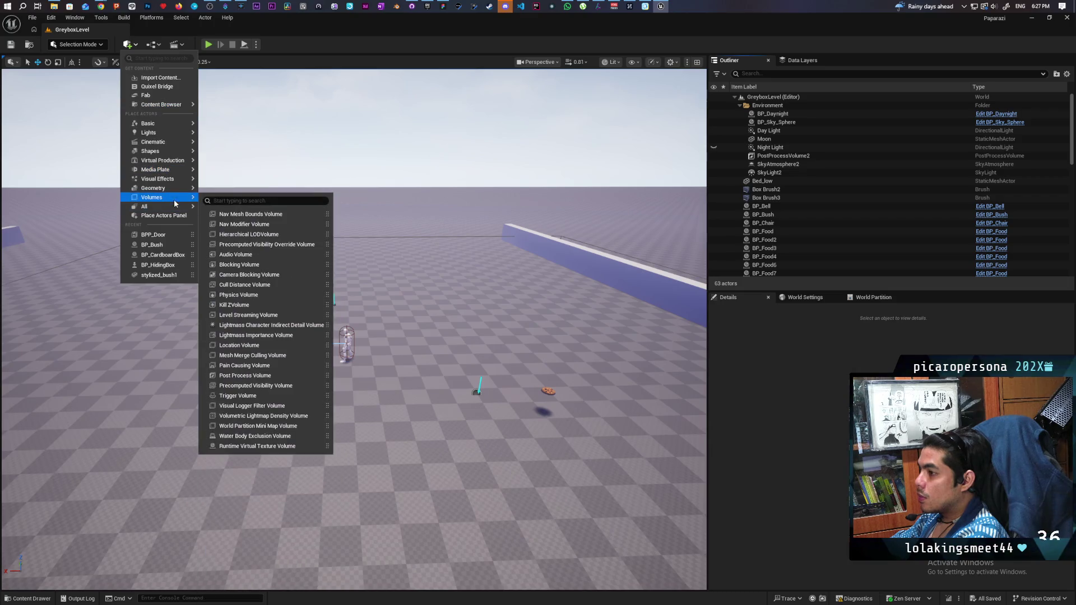
# Drag a Geometry Box brush onto the level floor and clear the Details filter.
pyautogui.moveTo(173, 191)
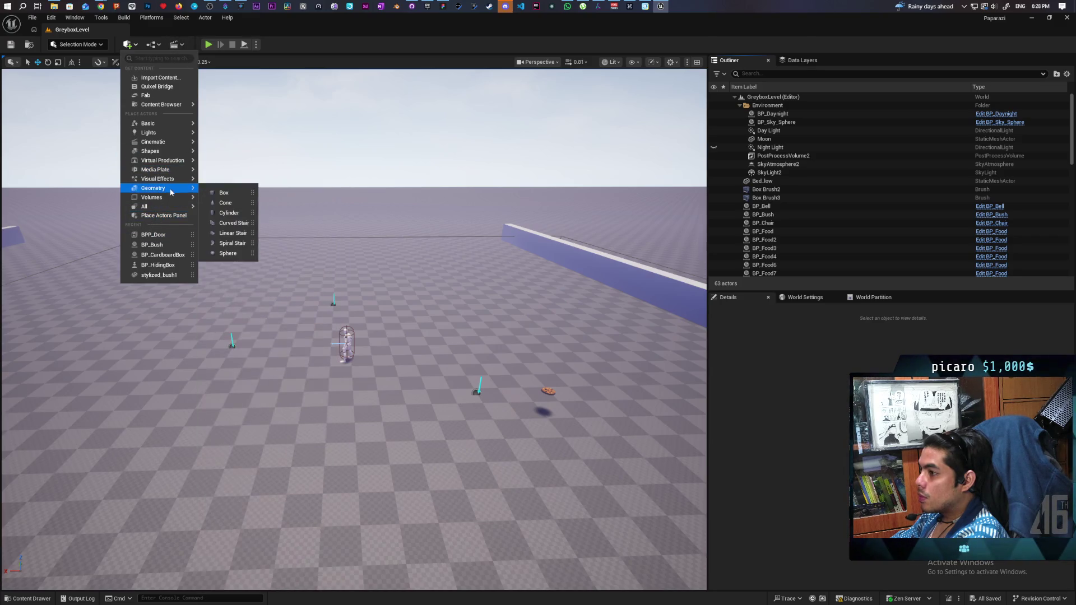
pyautogui.moveTo(227, 191)
pyautogui.mouseDown()
pyautogui.moveTo(293, 354)
pyautogui.moveTo(236, 392)
pyautogui.mouseUp()
pyautogui.click(717, 368)
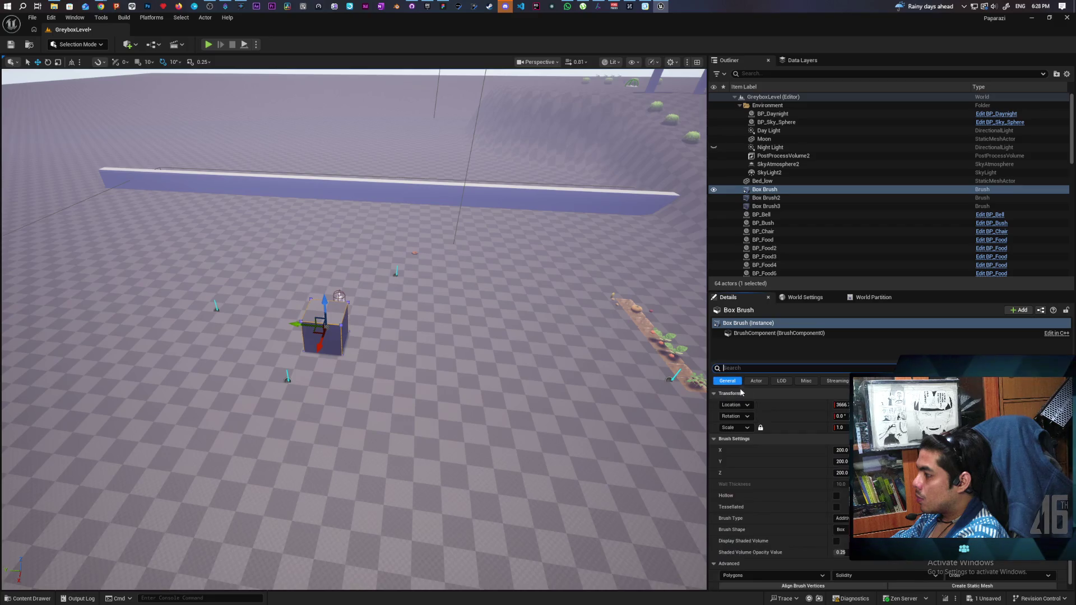
# Make the Box Brush hollow with a wall thickness of 100.
pyautogui.click(837, 496)
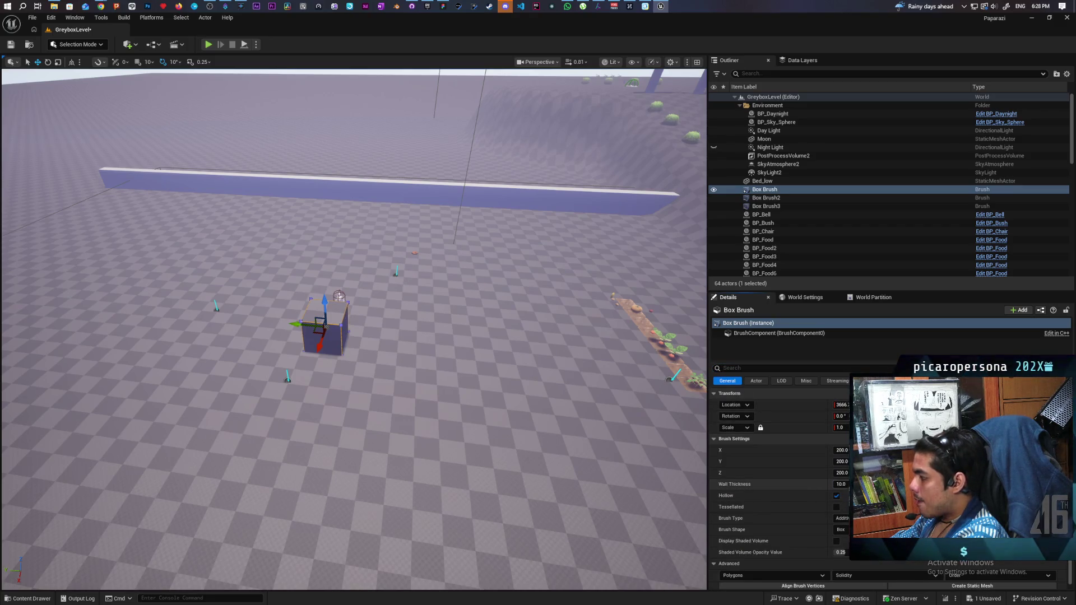
pyautogui.click(840, 484)
pyautogui.write('100')
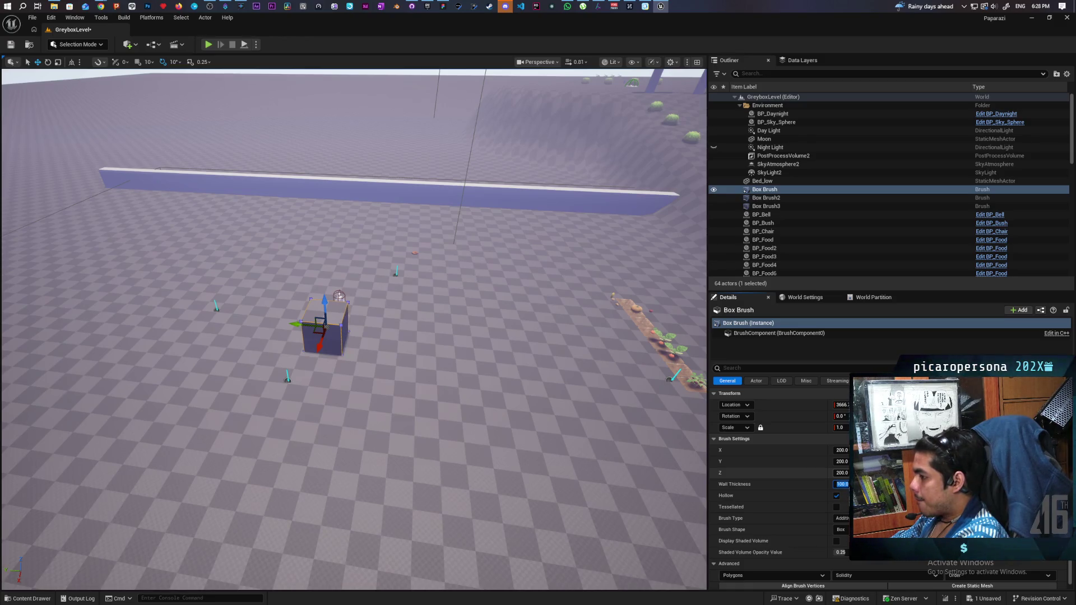
pyautogui.press('Return')
# Set the brush height Z to 300, rest it on the floor, and widen Y to 916.
pyautogui.scroll(3, 353, 331)
pyautogui.moveTo(353, 331)
pyautogui.mouseDown()
pyautogui.moveTo(339, 301)
pyautogui.moveTo(381, 377)
pyautogui.mouseUp()
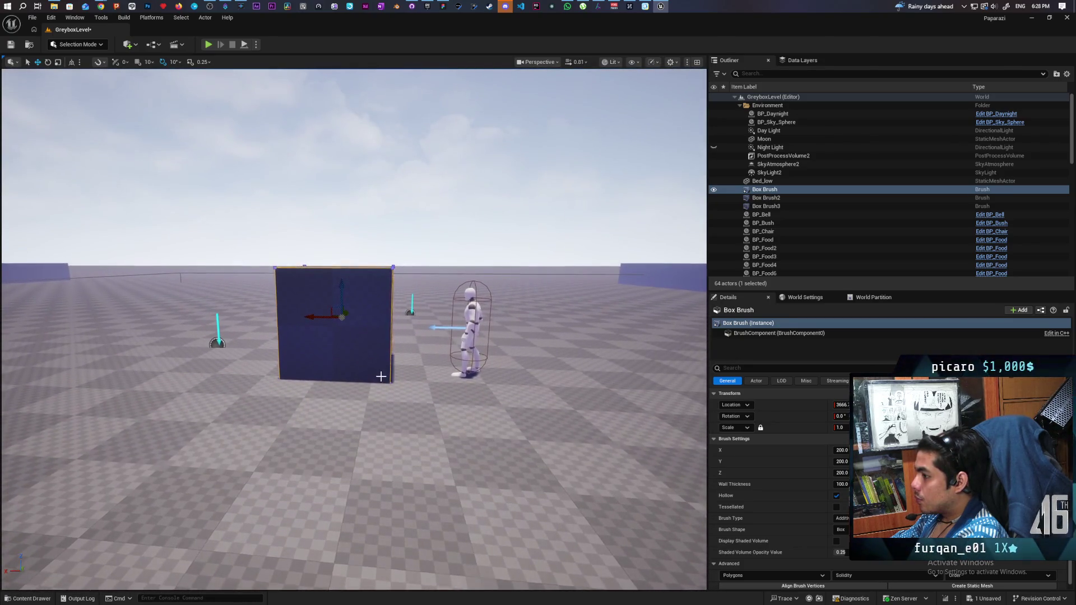
pyautogui.moveTo(341, 297); pyautogui.dragTo(342, 256)
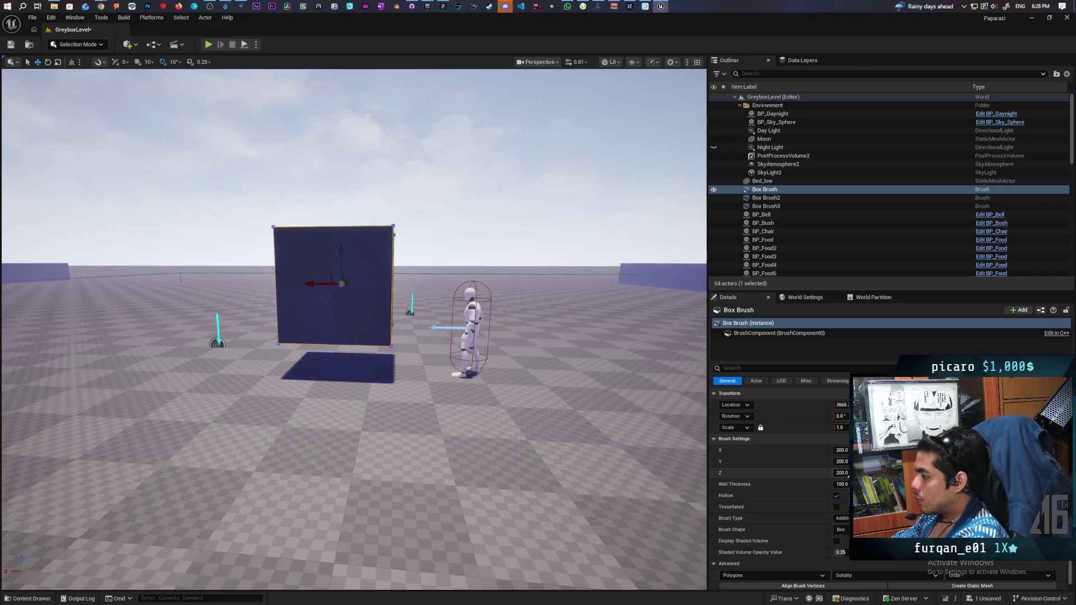
pyautogui.click(842, 473)
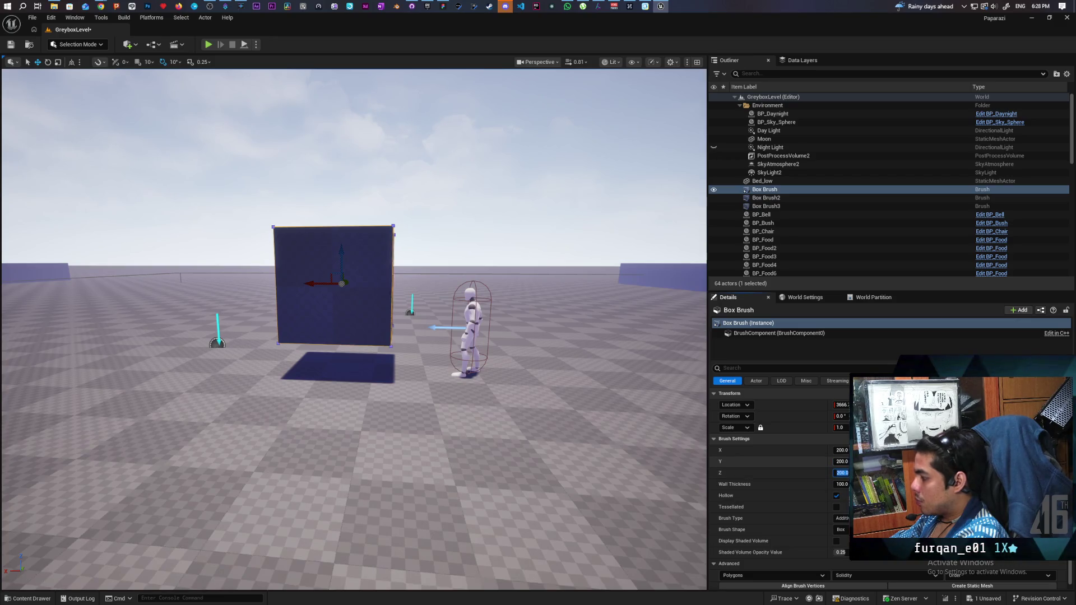
pyautogui.write('0')
pyautogui.press('Return')
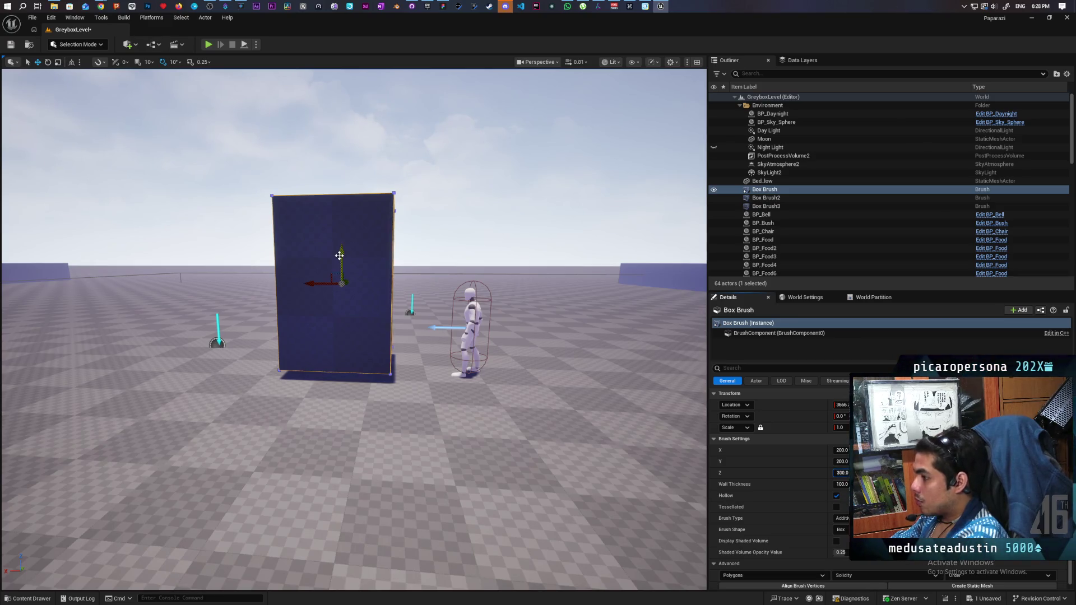
pyautogui.moveTo(339, 254)
pyautogui.mouseDown()
pyautogui.moveTo(339, 235)
pyautogui.moveTo(338, 254)
pyautogui.mouseUp()
pyautogui.moveTo(419, 390)
pyautogui.mouseDown()
pyautogui.moveTo(381, 392)
pyautogui.moveTo(381, 454)
pyautogui.moveTo(381, 437)
pyautogui.moveTo(348, 421)
pyautogui.moveTo(370, 421)
pyautogui.mouseUp()
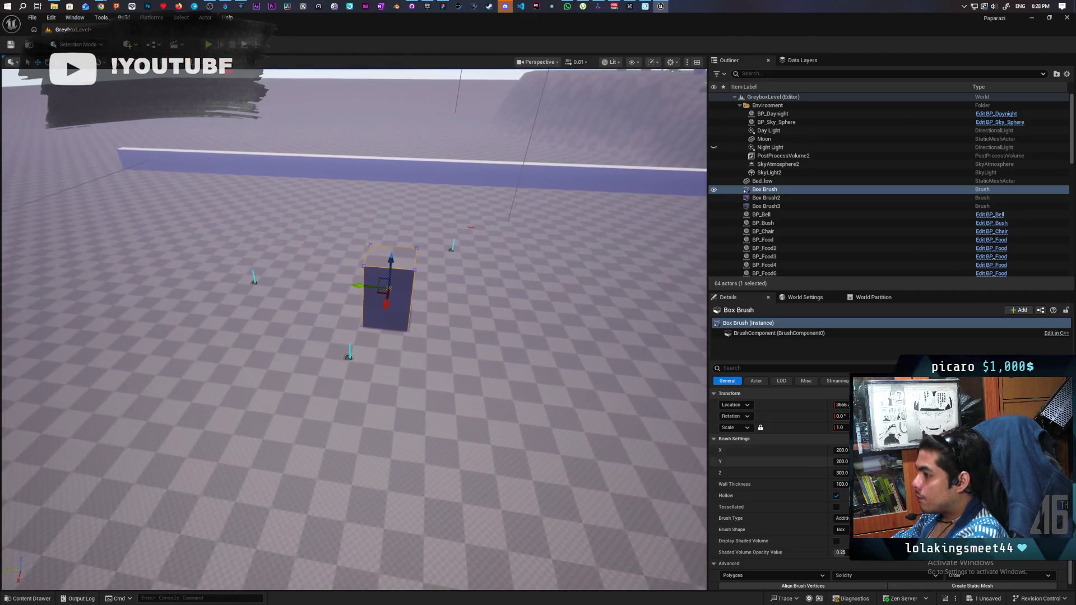
pyautogui.moveTo(842, 462)
pyautogui.mouseDown()
pyautogui.moveTo(930, 450)
pyautogui.moveTo(919, 450)
pyautogui.mouseUp()
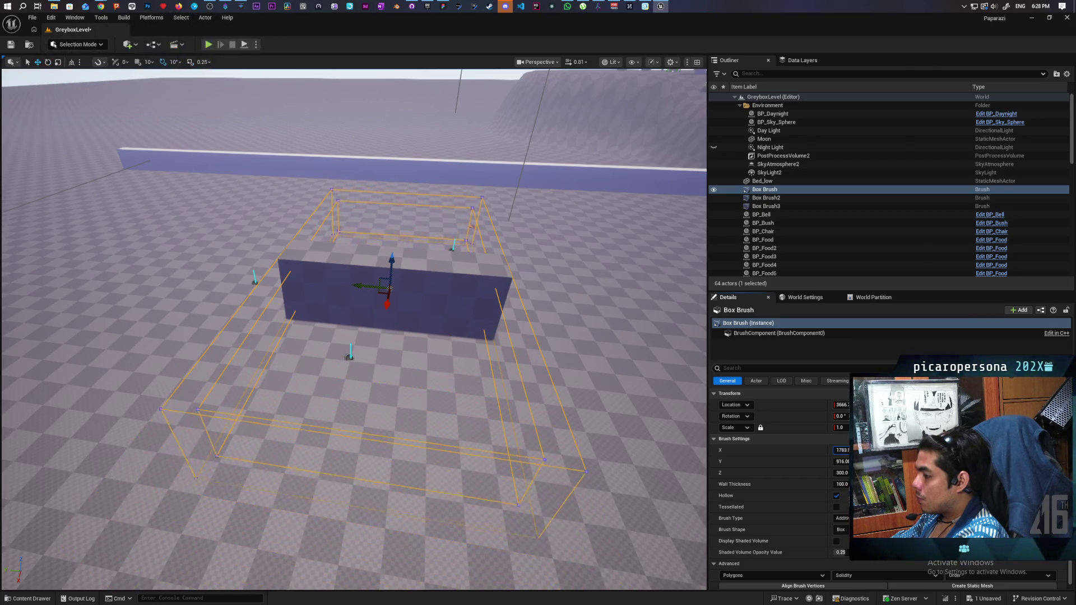
# Zoom and tilt the view to inspect the mannequin inside the hollow room.
pyautogui.scroll(5, 331, 267)
pyautogui.scroll(-5, 331, 267)
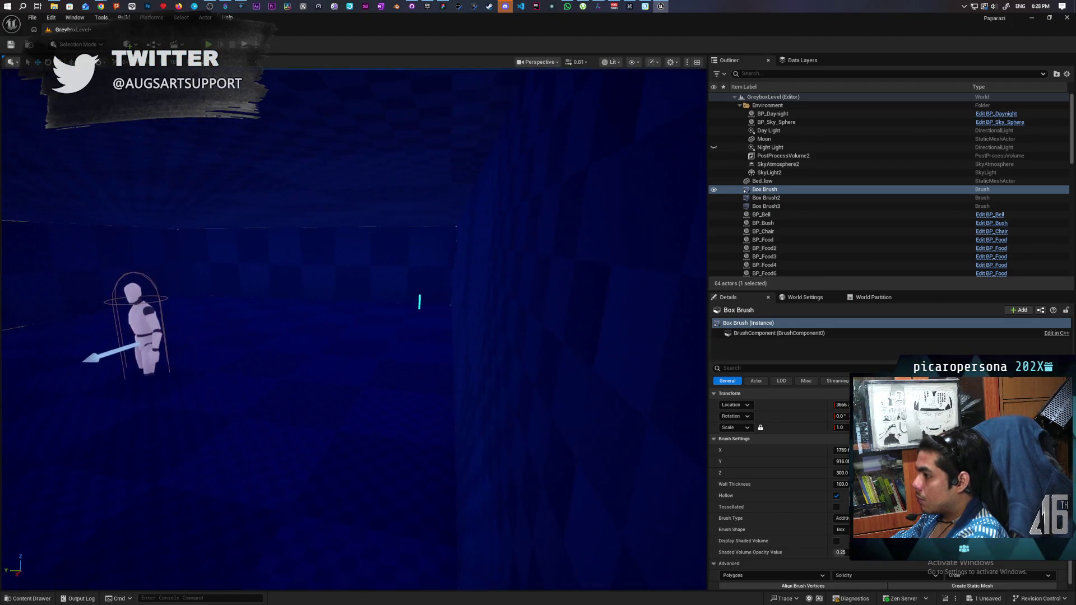
pyautogui.scroll(-3, 354, 329)
pyautogui.scroll(3, 354, 330)
pyautogui.scroll(5, 354, 330)
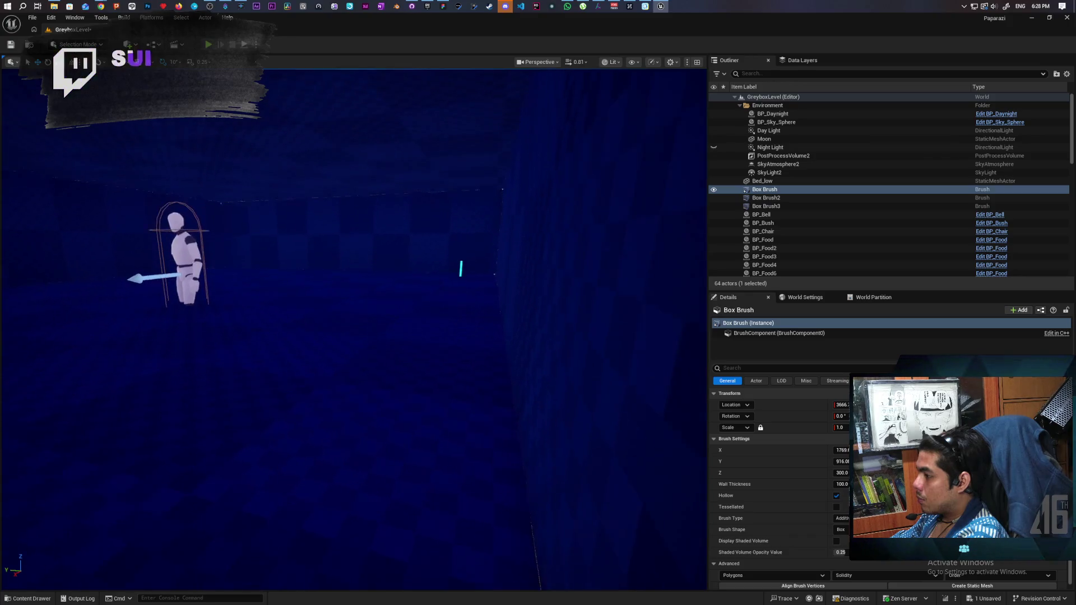
pyautogui.scroll(-5, 355, 329)
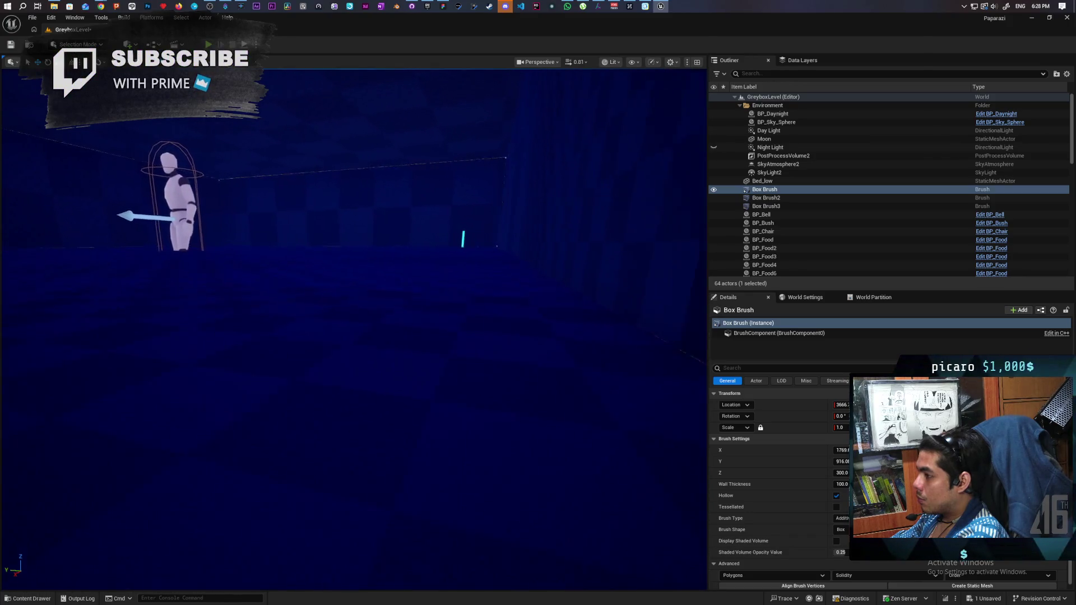
pyautogui.scroll(5, 354, 330)
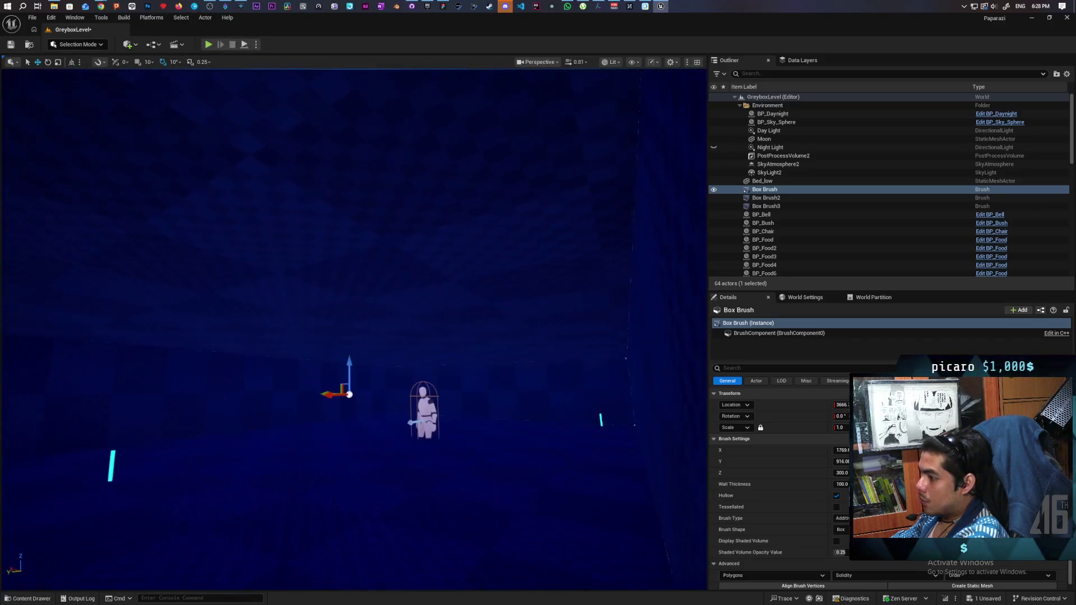
pyautogui.moveTo(354, 330)
pyautogui.mouseDown()
pyautogui.moveTo(328, 336)
pyautogui.moveTo(367, 344)
pyautogui.moveTo(359, 370)
pyautogui.mouseUp()
pyautogui.scroll(-5, 354, 330)
pyautogui.scroll(5, 354, 329)
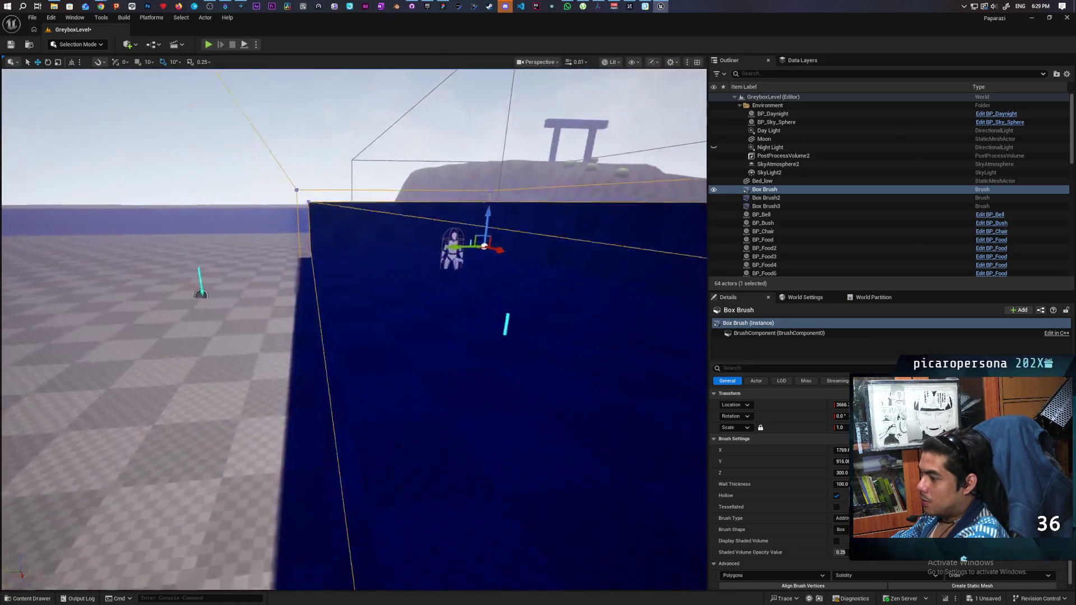
pyautogui.scroll(5, 354, 329)
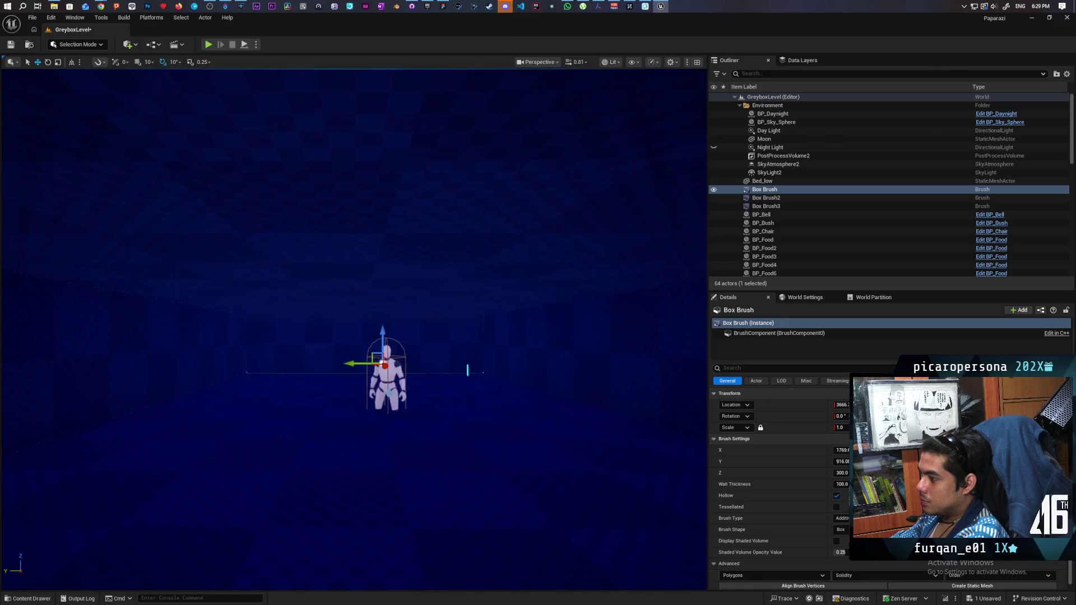
pyautogui.scroll(-3, 355, 330)
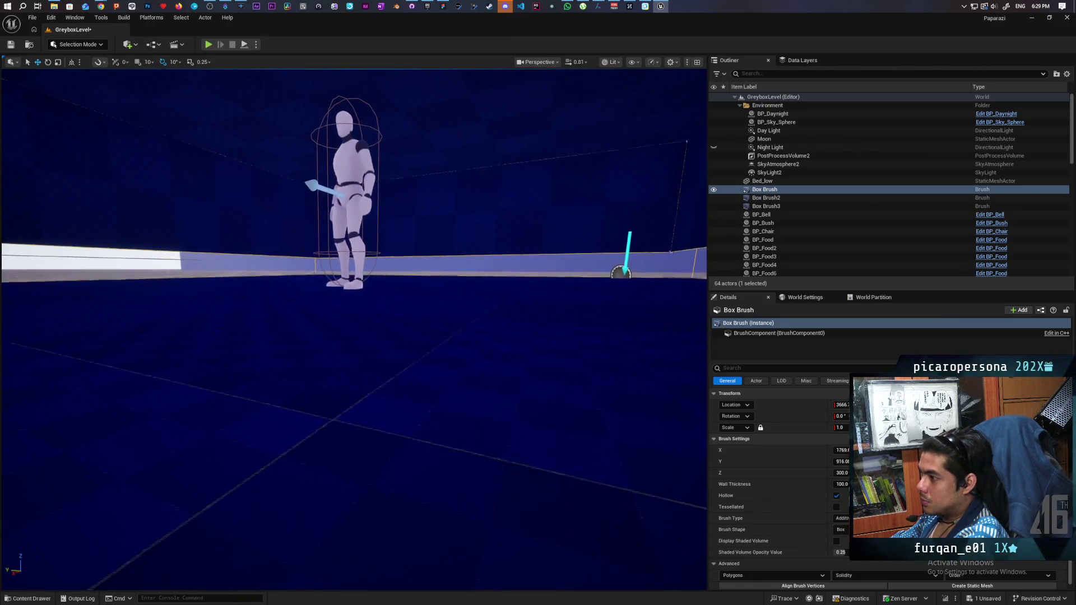
pyautogui.scroll(-8, 3, 96)
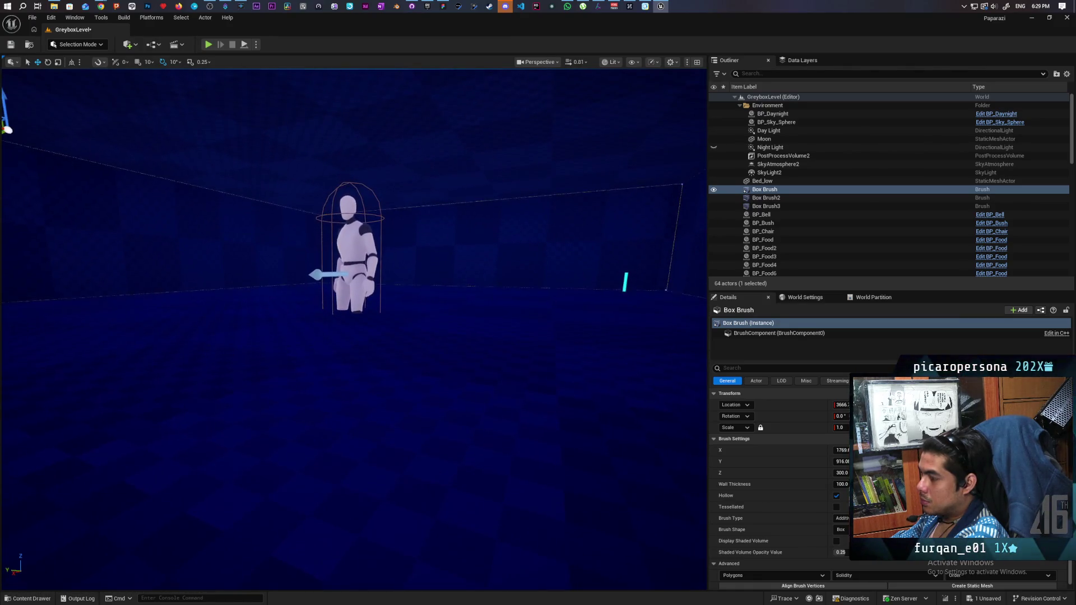
pyautogui.scroll(8, 504, 382)
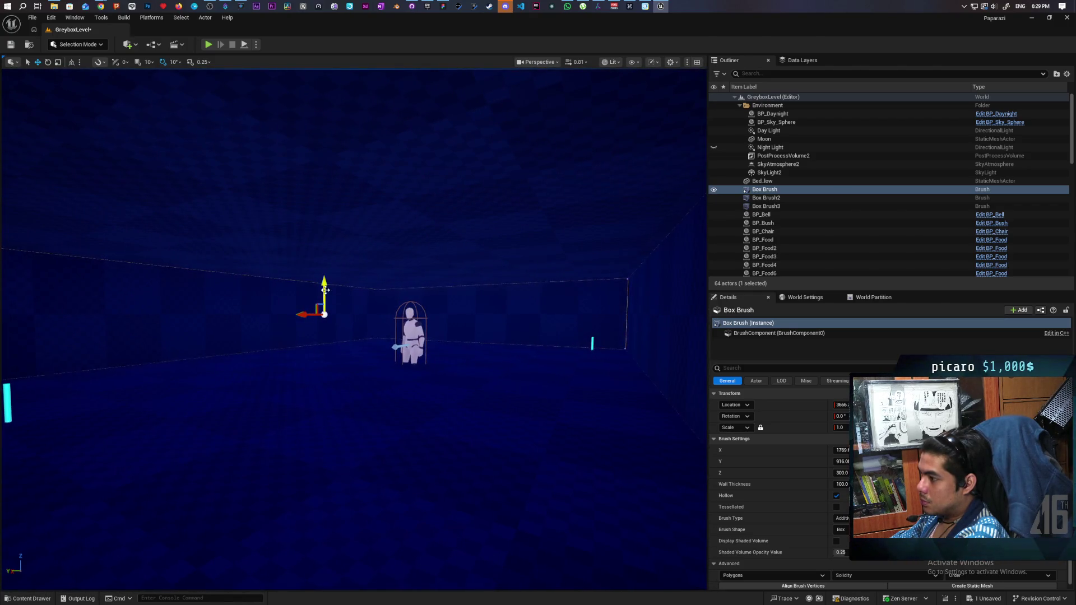
pyautogui.scroll(6, 324, 290)
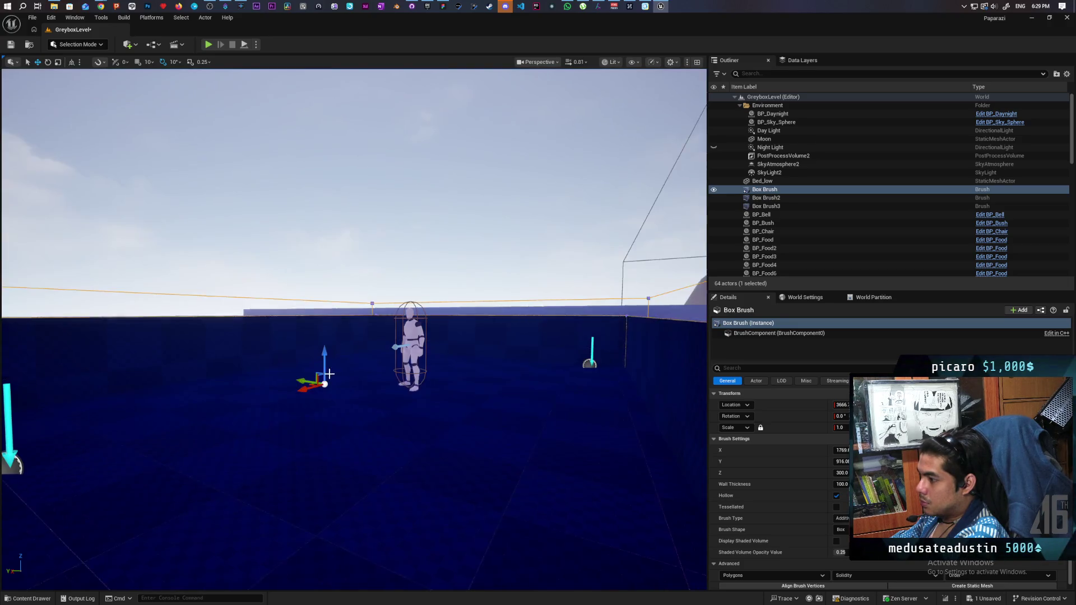
pyautogui.moveTo(333, 367); pyautogui.dragTo(333, 367)
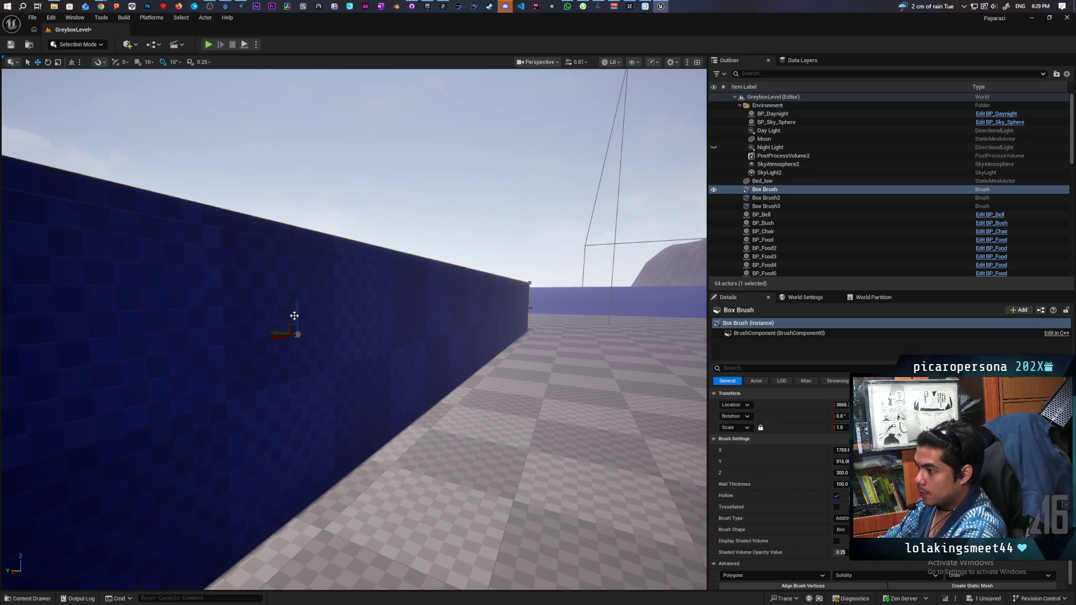
# Raise the box brush off the floor and enter a new height of 350.
pyautogui.moveTo(297, 313); pyautogui.dragTo(294, 224)
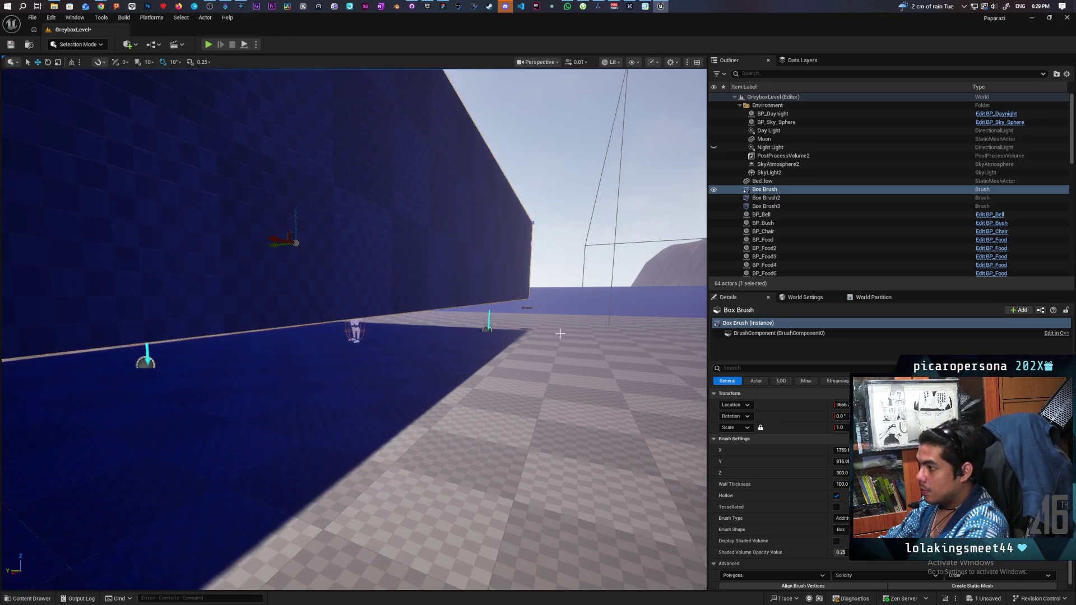
pyautogui.click(842, 473)
pyautogui.write('350')
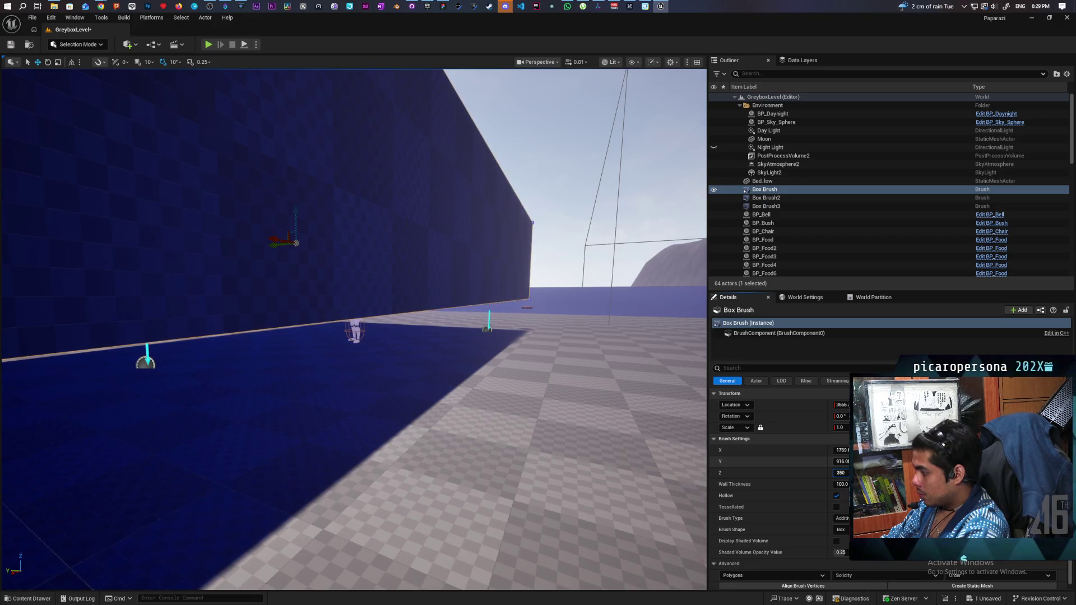
pyautogui.press('Return')
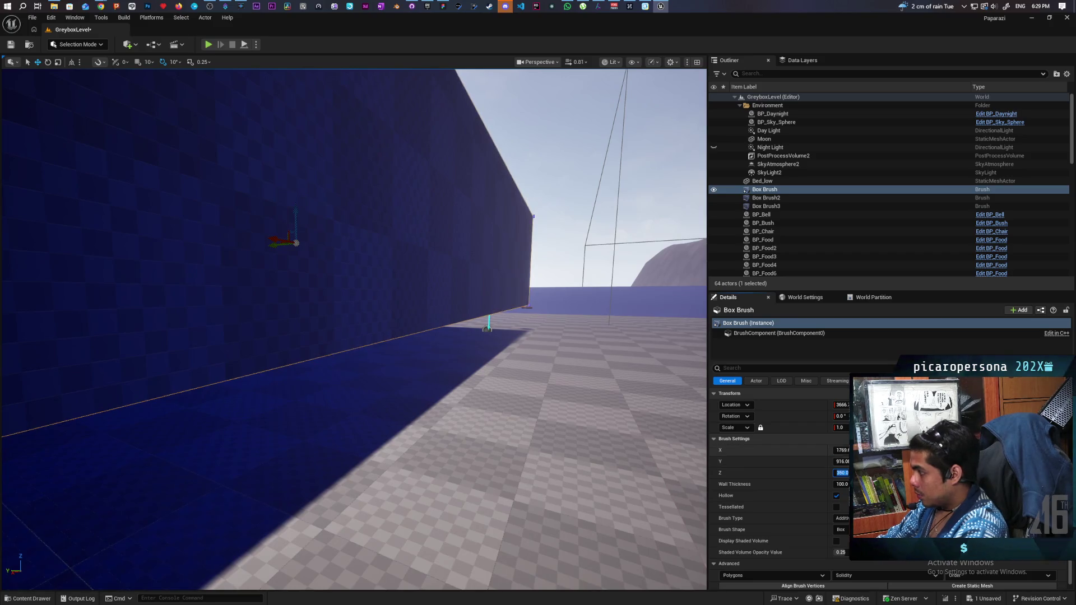
pyautogui.write('350')
# Apply the 350 height and snap the box brush down onto the floor.
pyautogui.press('Return')
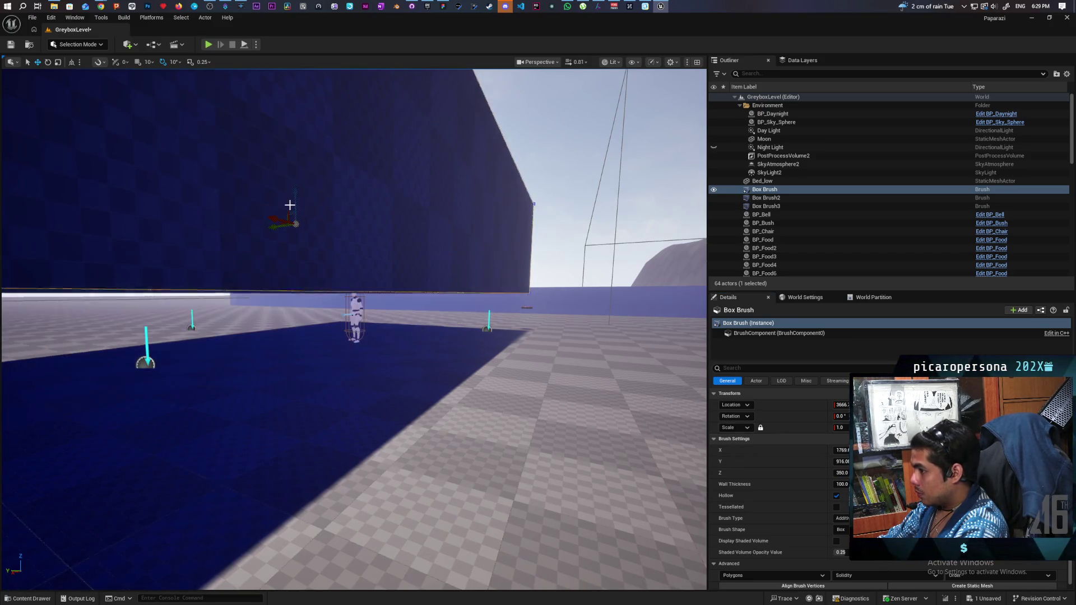
pyautogui.press('End')
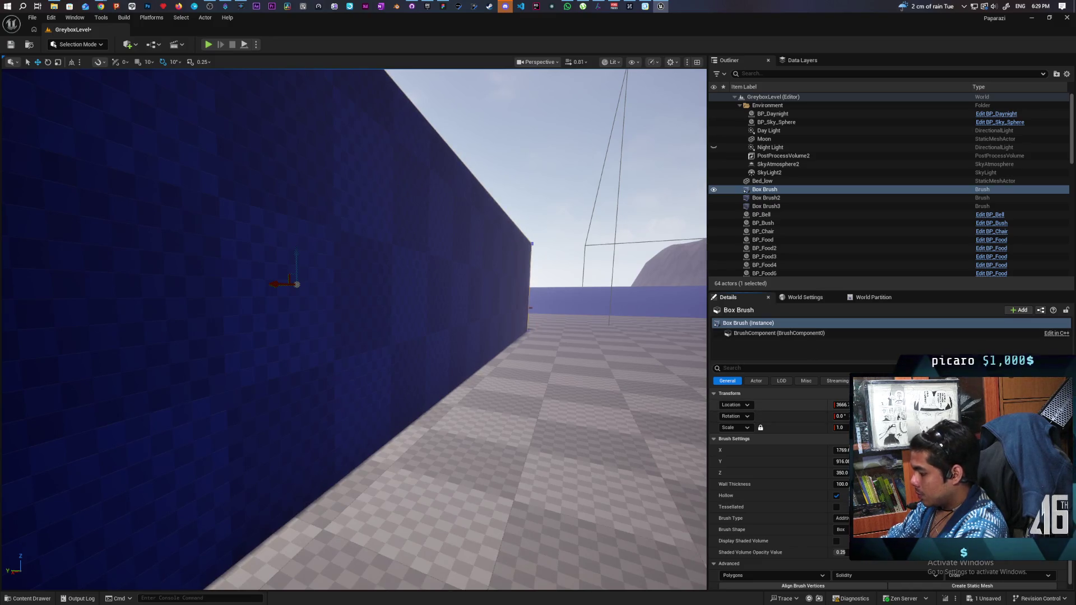
pyautogui.press('End')
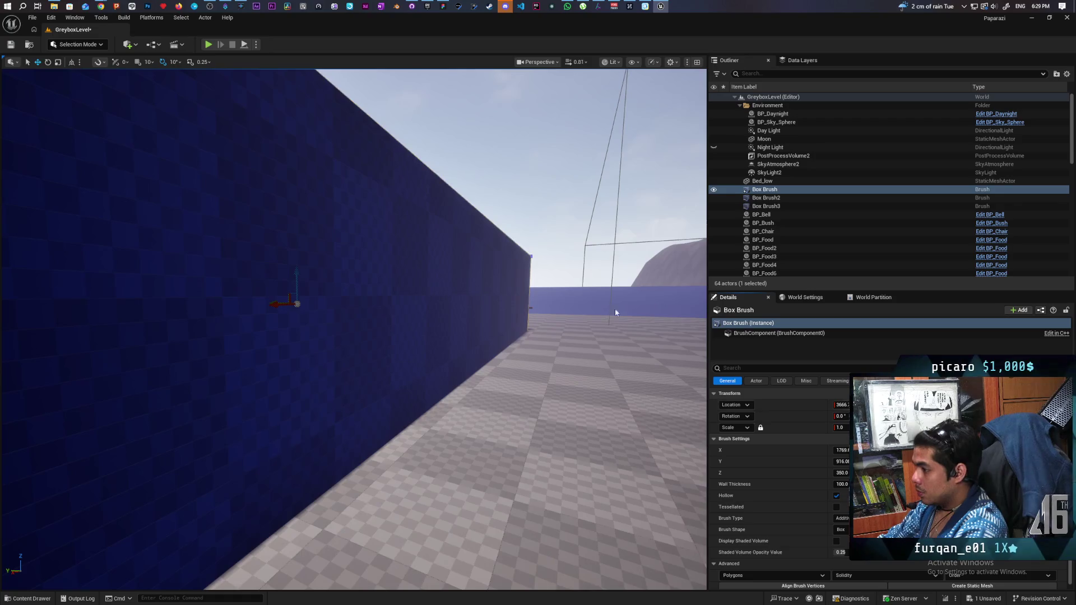
pyautogui.press('f')
# Fly around inside the room to check it, then save GreyboxLevel.
pyautogui.press('w')
pyautogui.press('w')
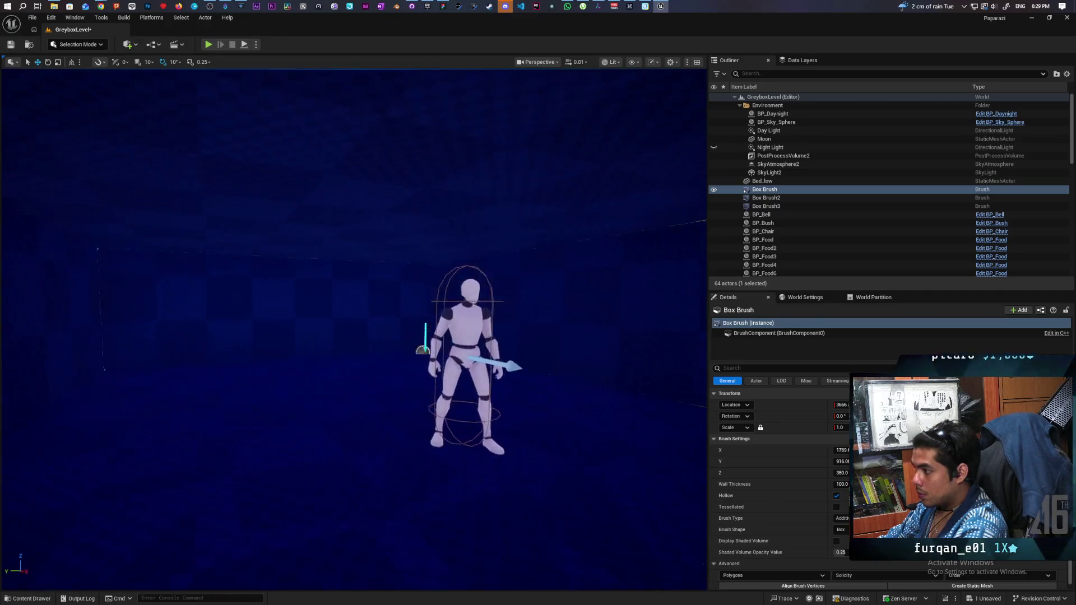
pyautogui.press('s')
pyautogui.press('s')
pyautogui.press('w')
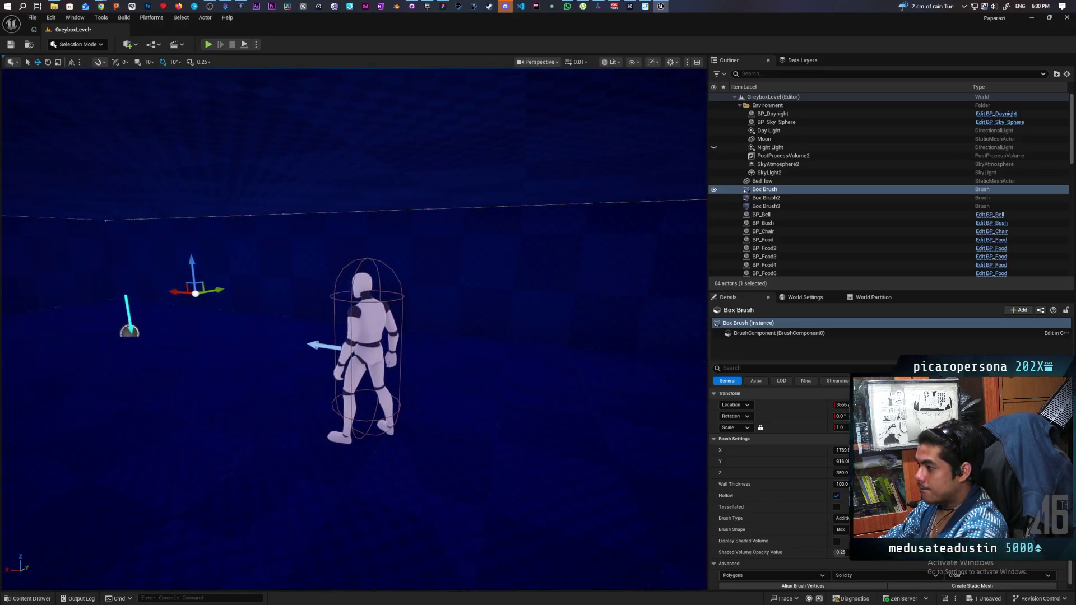
pyautogui.press('a')
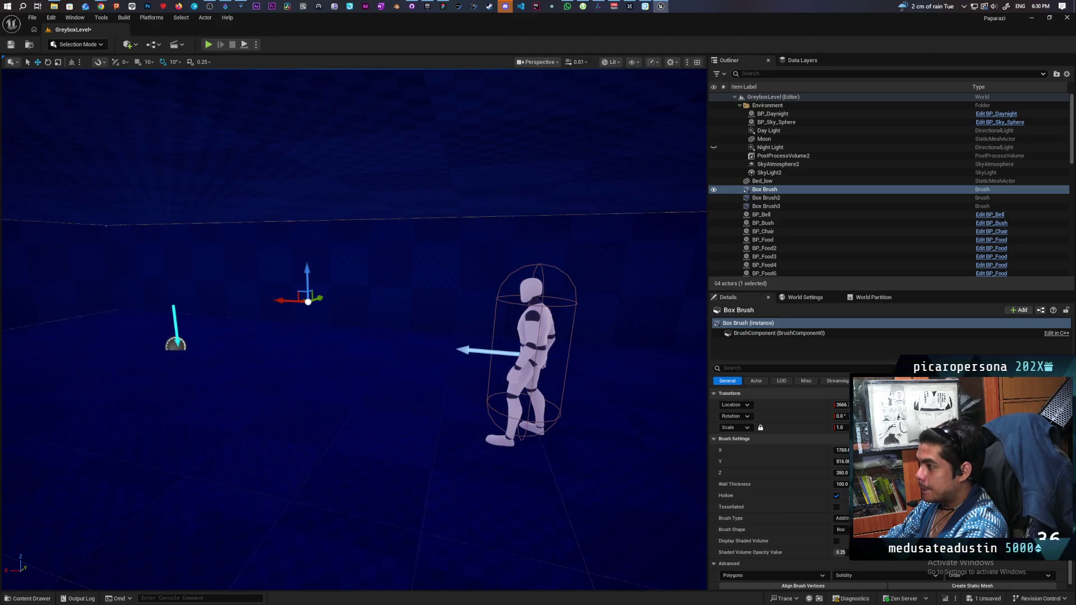
pyautogui.press('a')
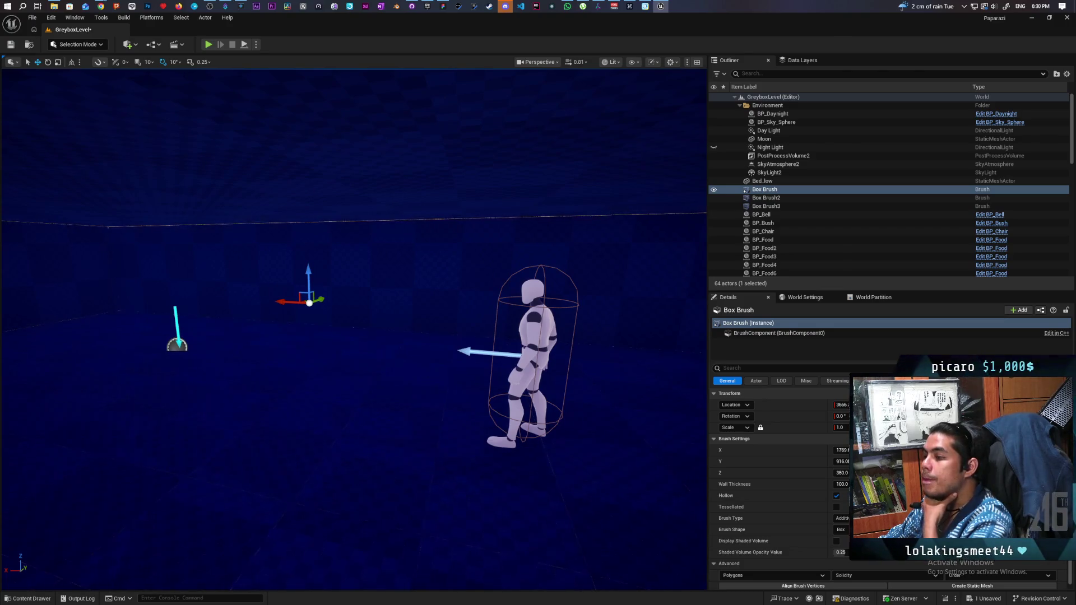
pyautogui.press('a')
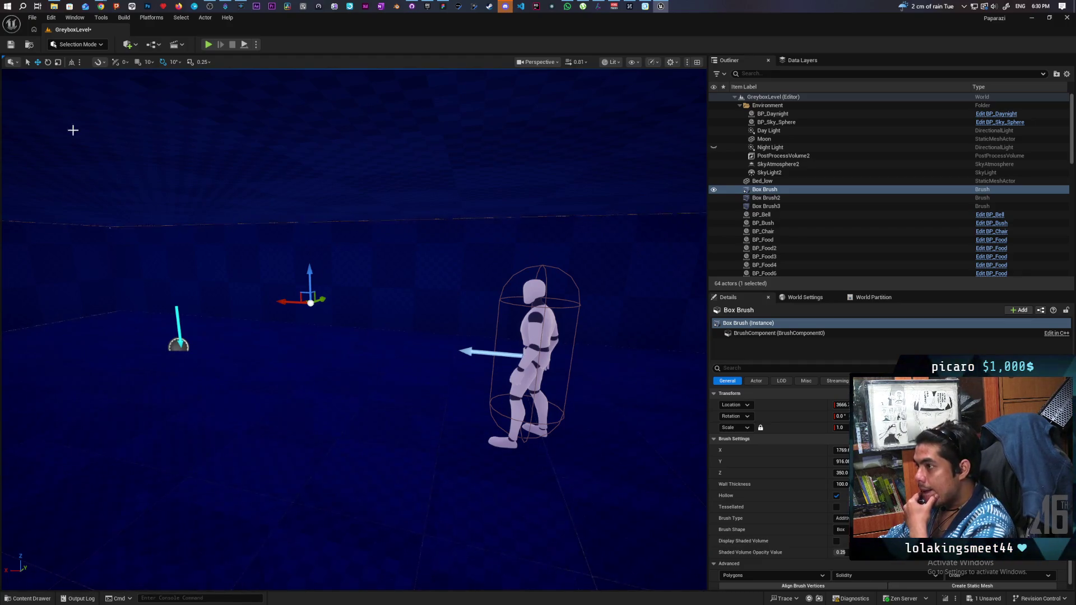
pyautogui.click(10, 45)
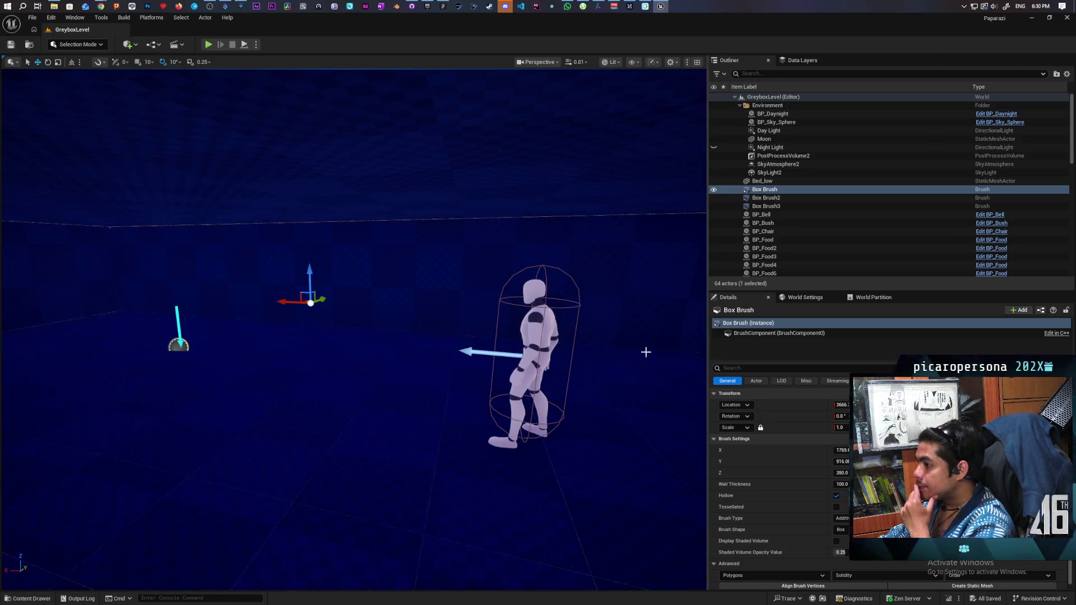
pyautogui.click(842, 473)
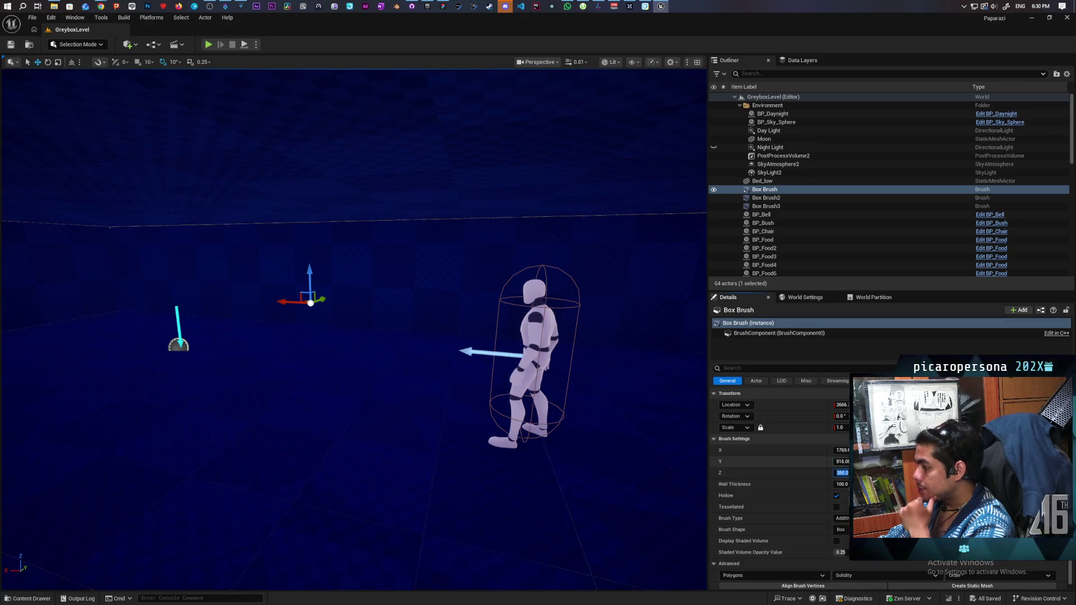
pyautogui.write('400')
pyautogui.press('Return')
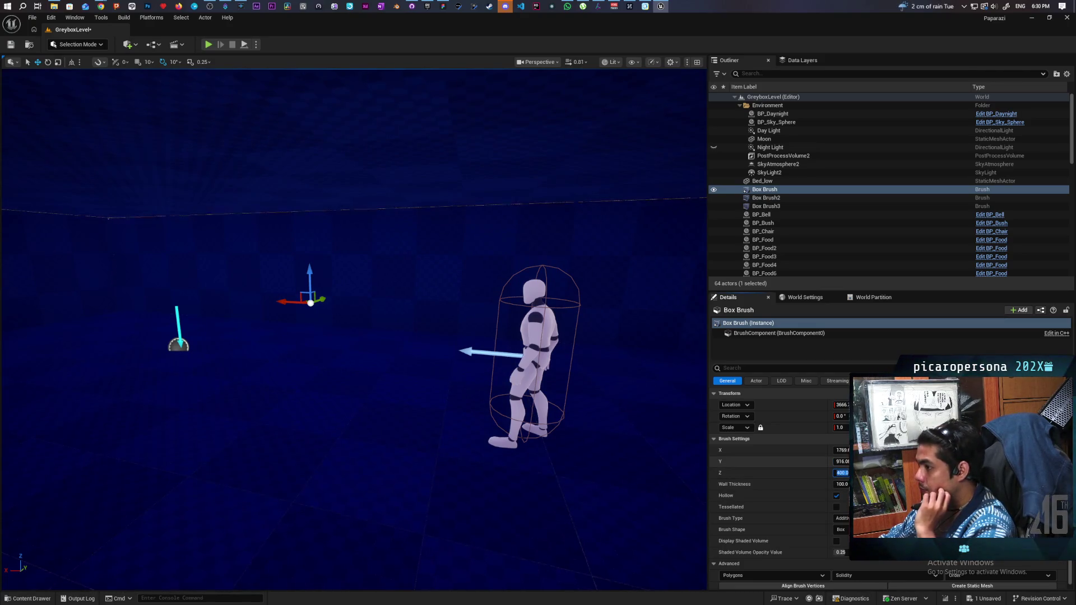
pyautogui.press('f')
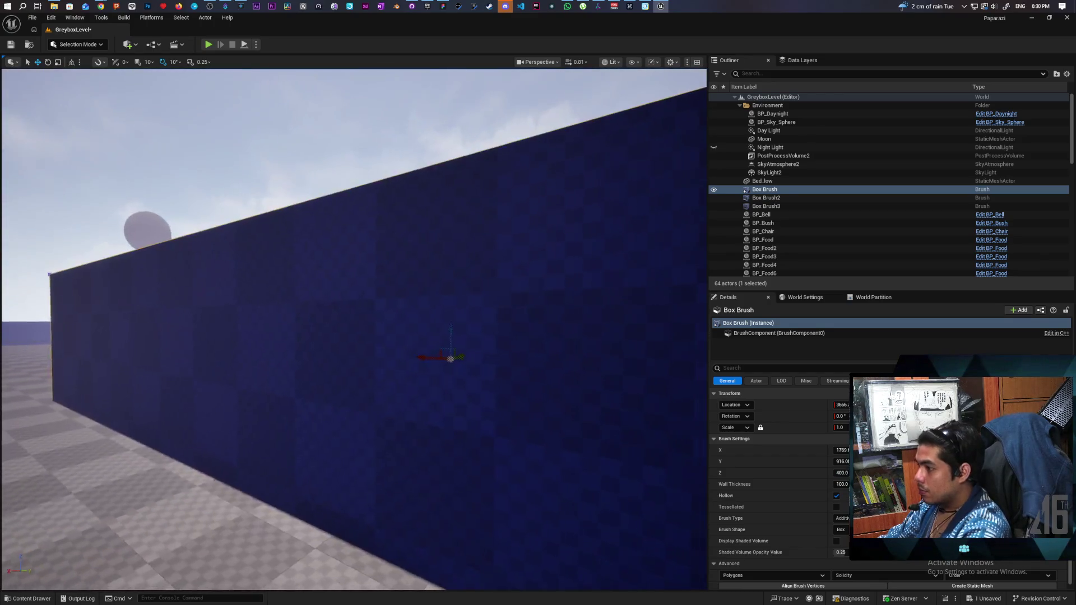
pyautogui.scroll(2, 446, 279)
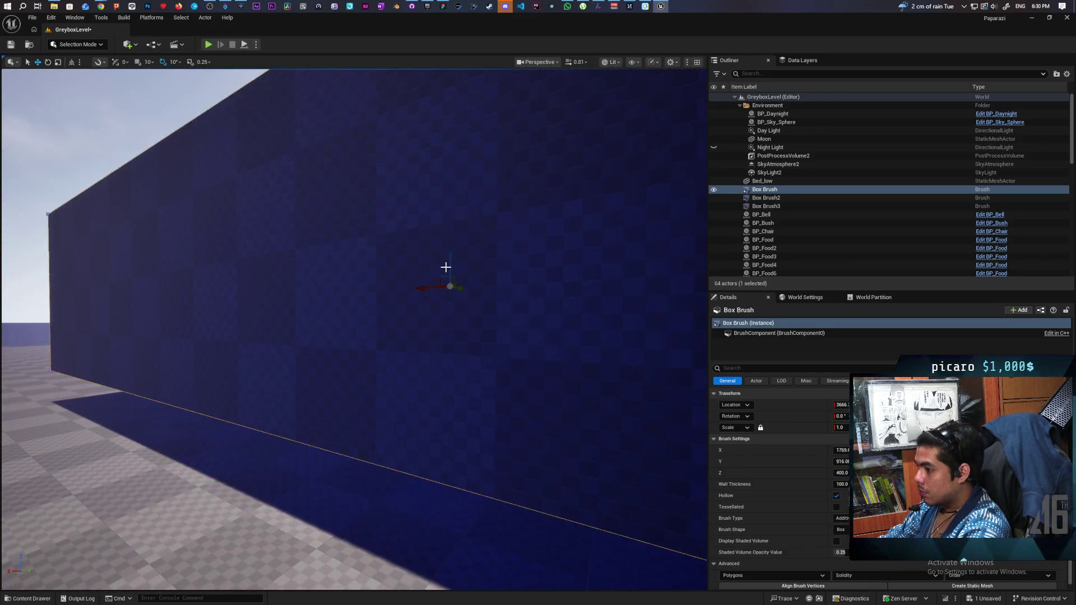
pyautogui.press('e')
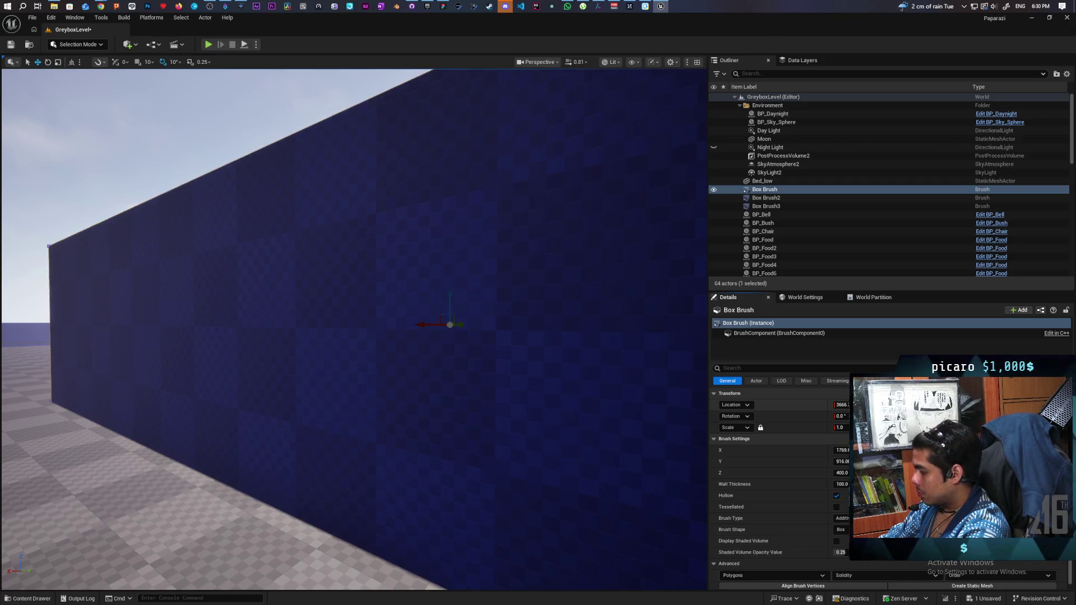
pyautogui.press('e')
pyautogui.scroll(3, 495, 448)
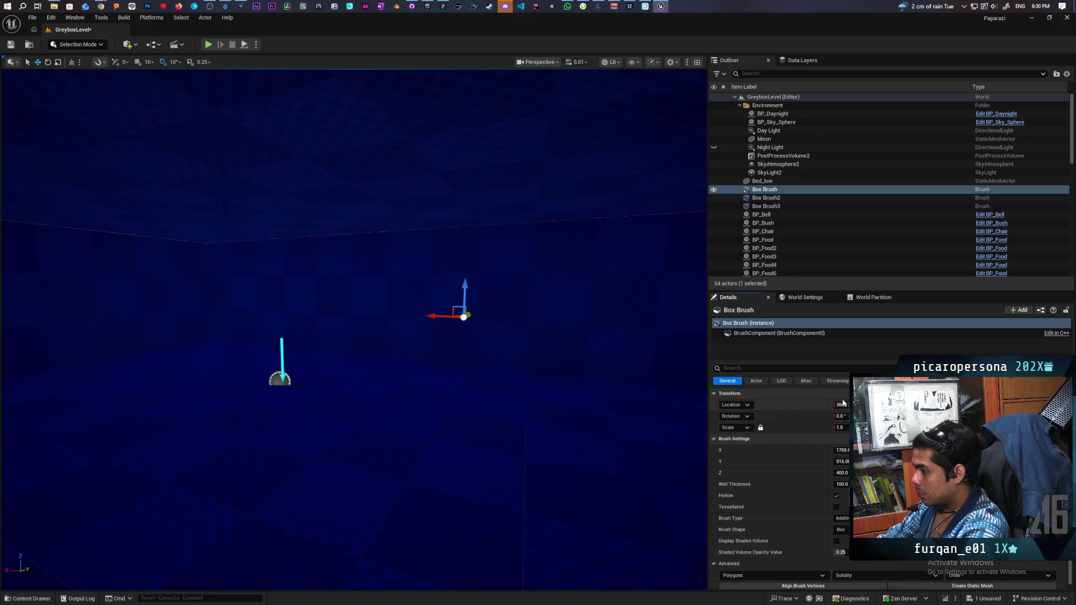
pyautogui.press('Right')
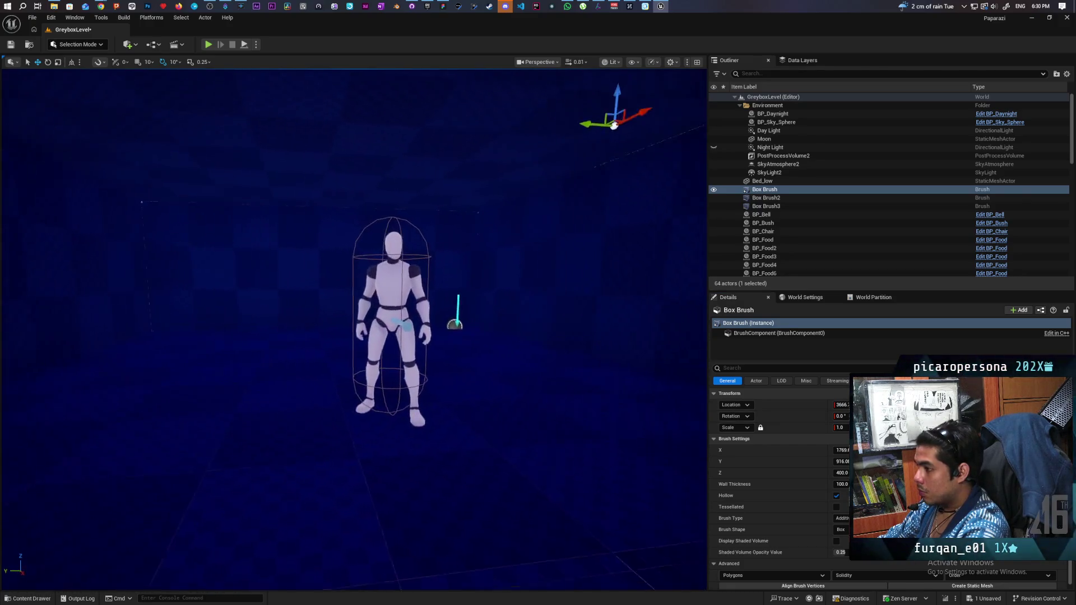
pyautogui.press('Down')
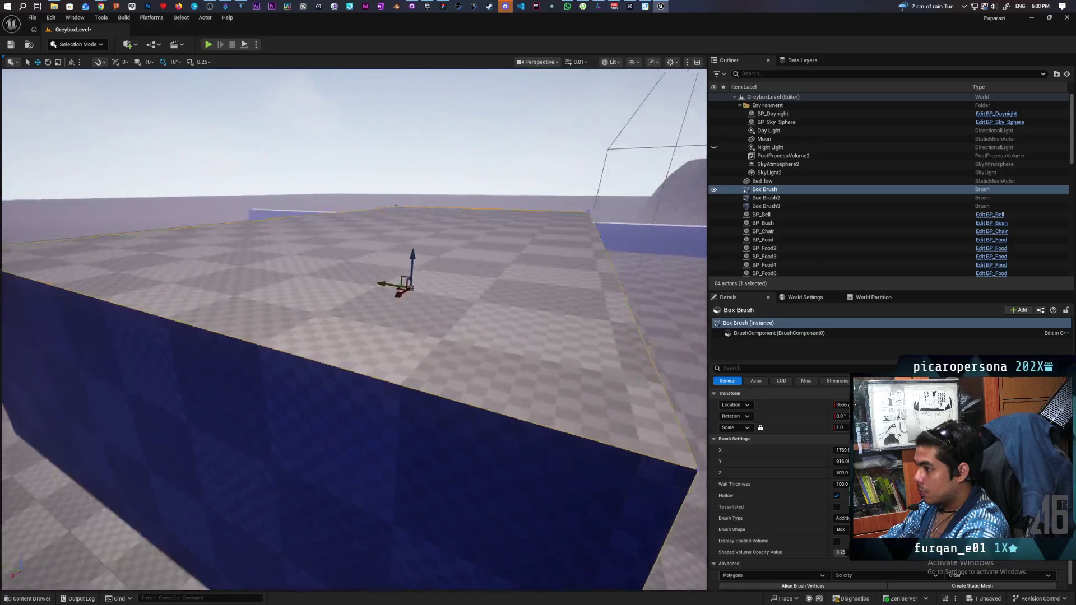
pyautogui.press('Down')
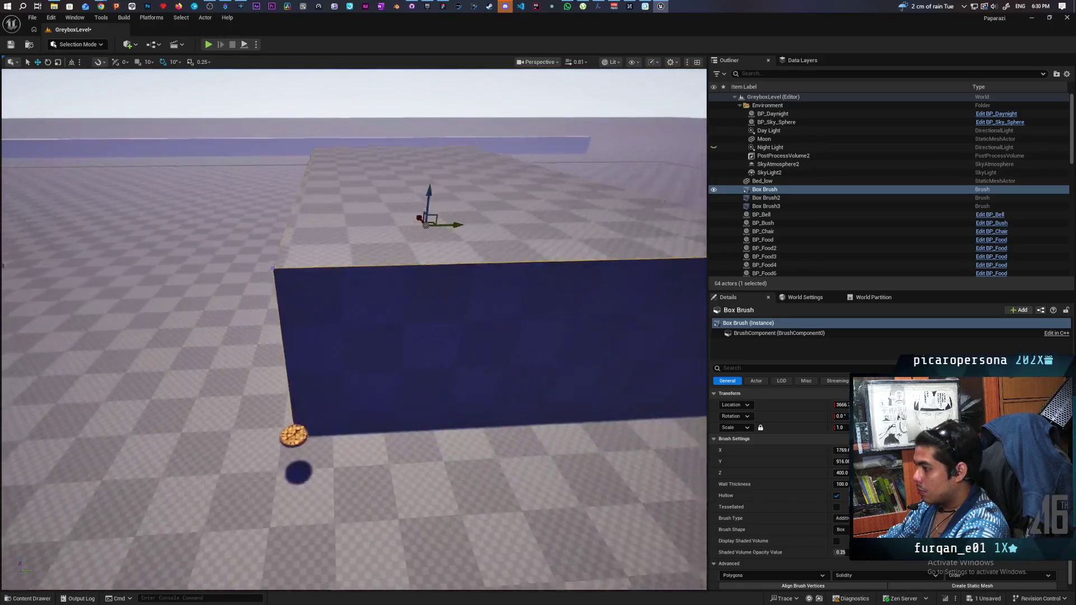
pyautogui.press('Down')
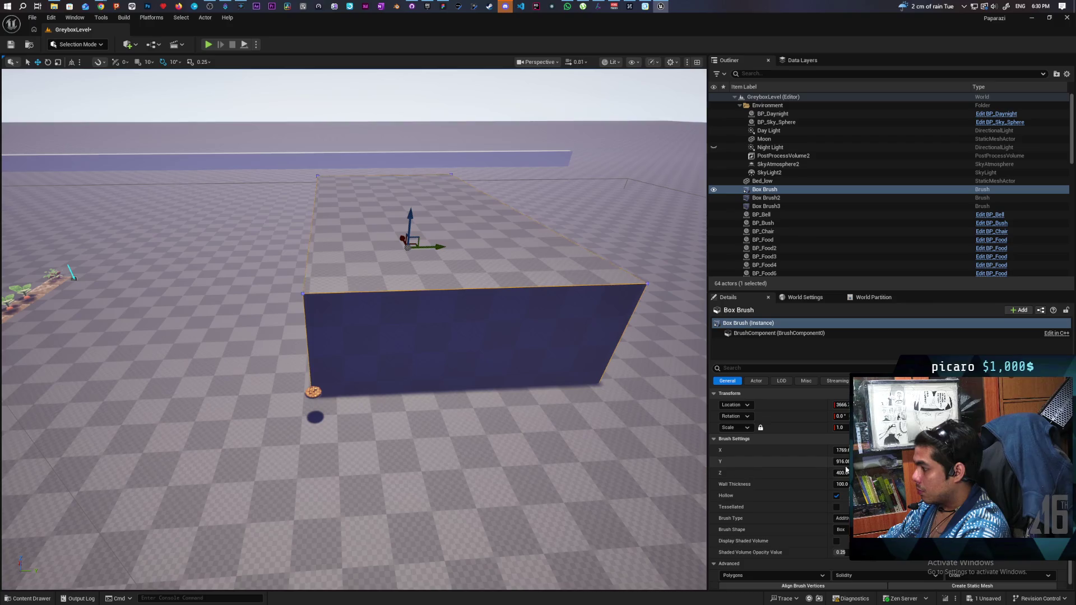
pyautogui.moveTo(841, 450); pyautogui.dragTo(847, 461)
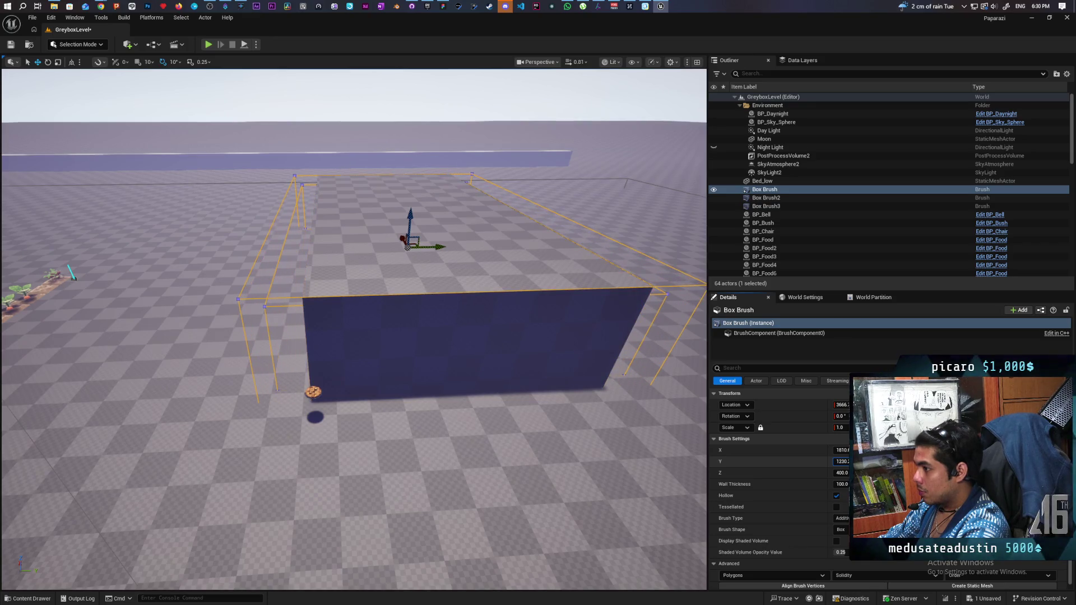
pyautogui.moveTo(353, 331)
pyautogui.mouseDown()
pyautogui.moveTo(353, 314)
pyautogui.moveTo(409, 313)
pyautogui.moveTo(518, 280)
pyautogui.moveTo(518, 269)
pyautogui.moveTo(468, 250)
pyautogui.mouseUp()
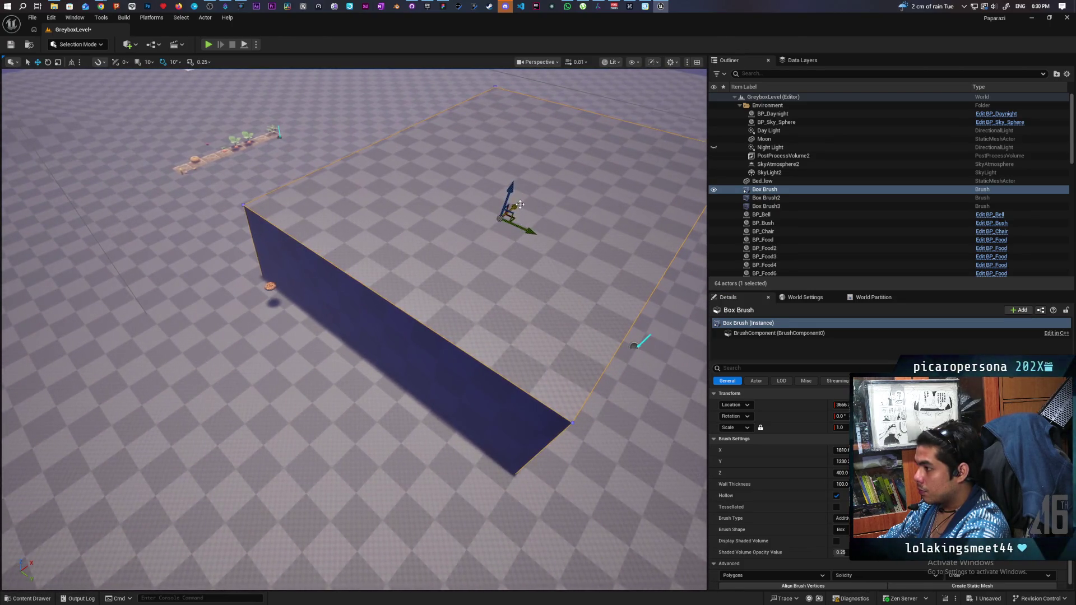
pyautogui.moveTo(403, 295)
pyautogui.mouseDown()
pyautogui.moveTo(392, 267)
pyautogui.moveTo(348, 324)
pyautogui.mouseUp()
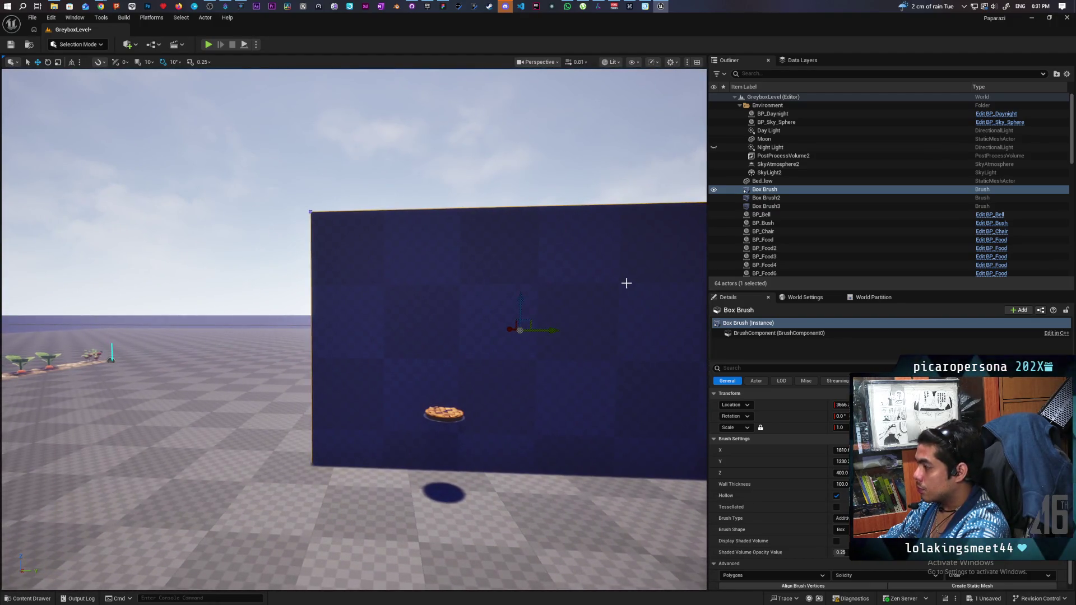
# Select and frame Box Brush2, keeping its Brush Type set to Subtractive.
pyautogui.click(769, 197)
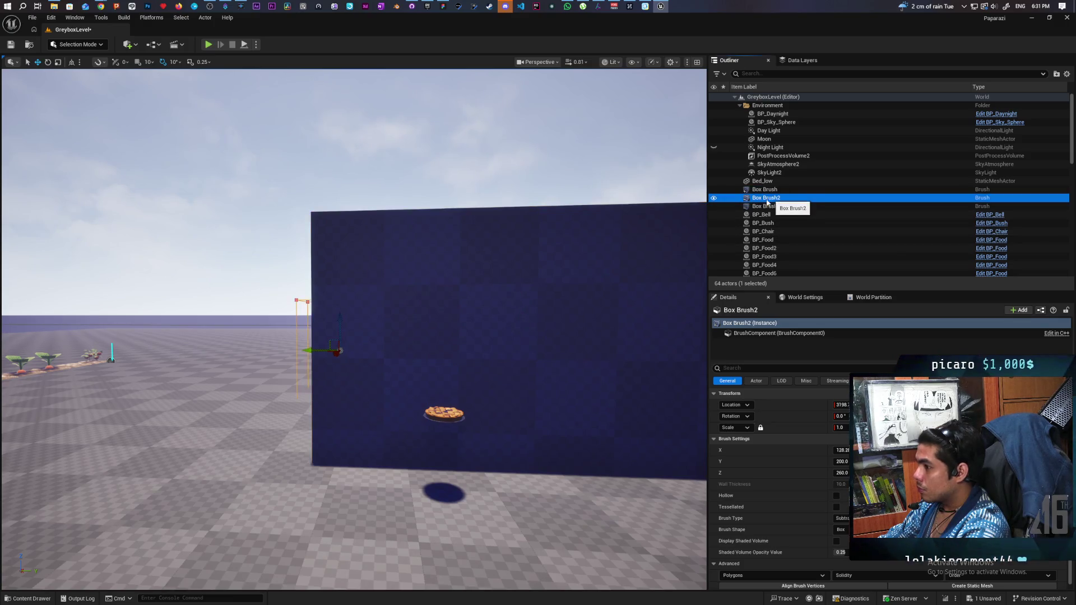
pyautogui.doubleClick(769, 198)
pyautogui.moveTo(330, 400); pyautogui.dragTo(331, 399)
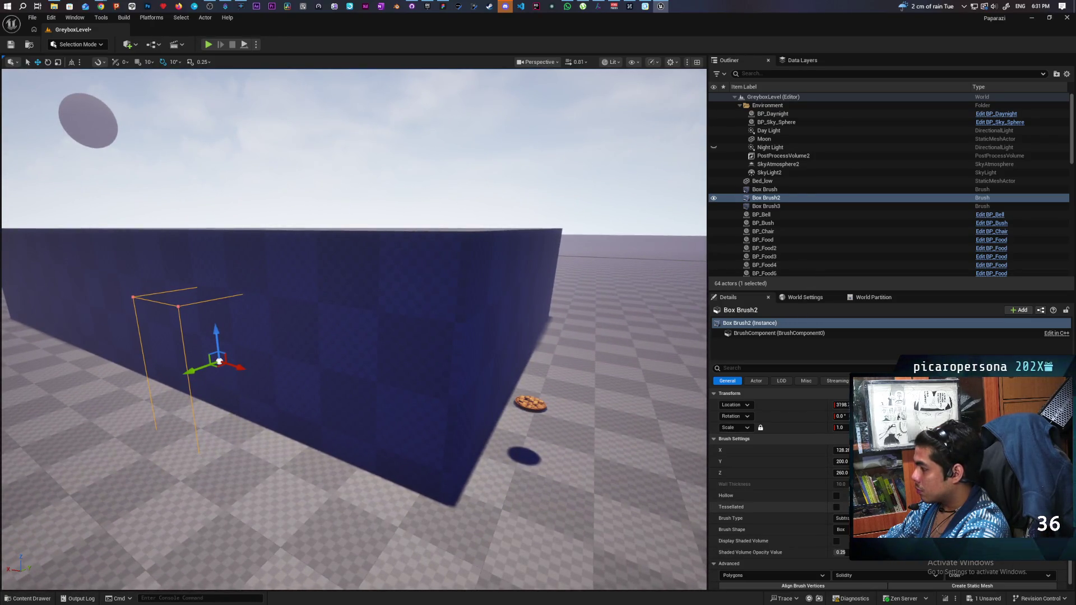
pyautogui.click(842, 527)
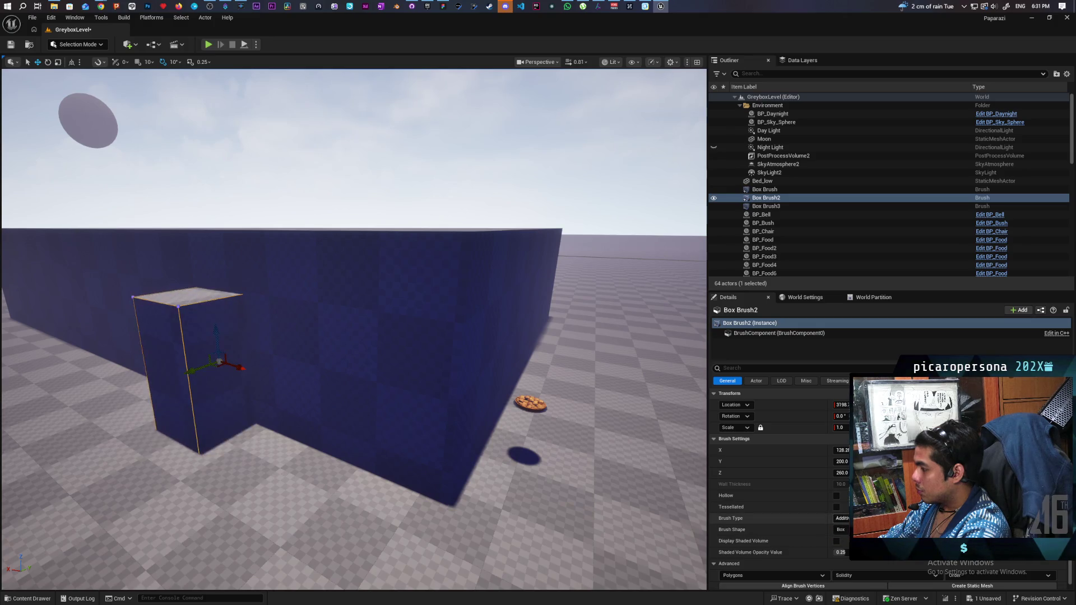
pyautogui.click(842, 534)
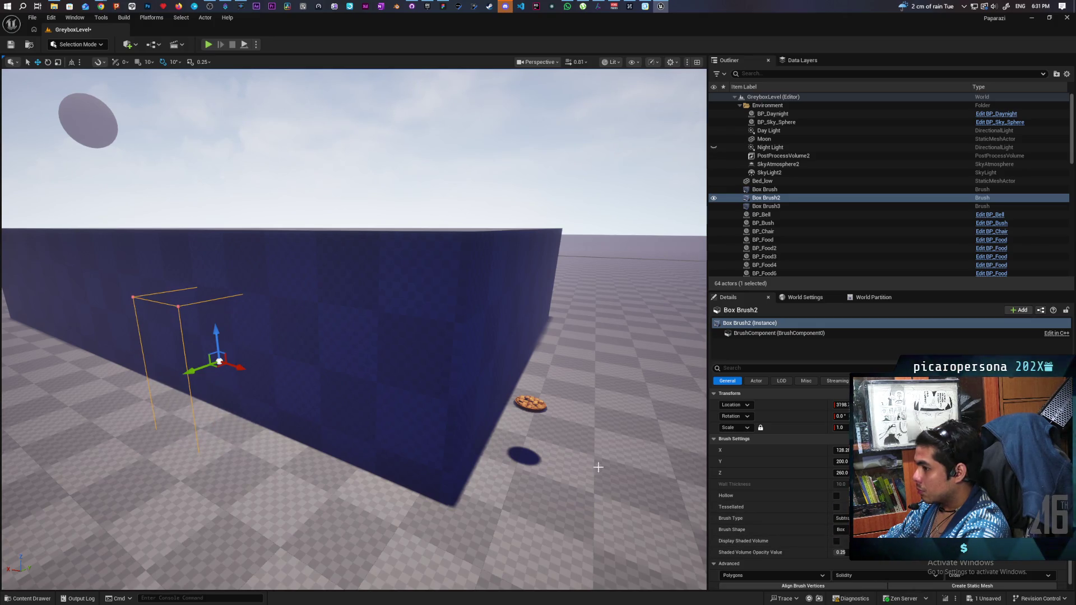
pyautogui.press('w')
pyautogui.press('w')
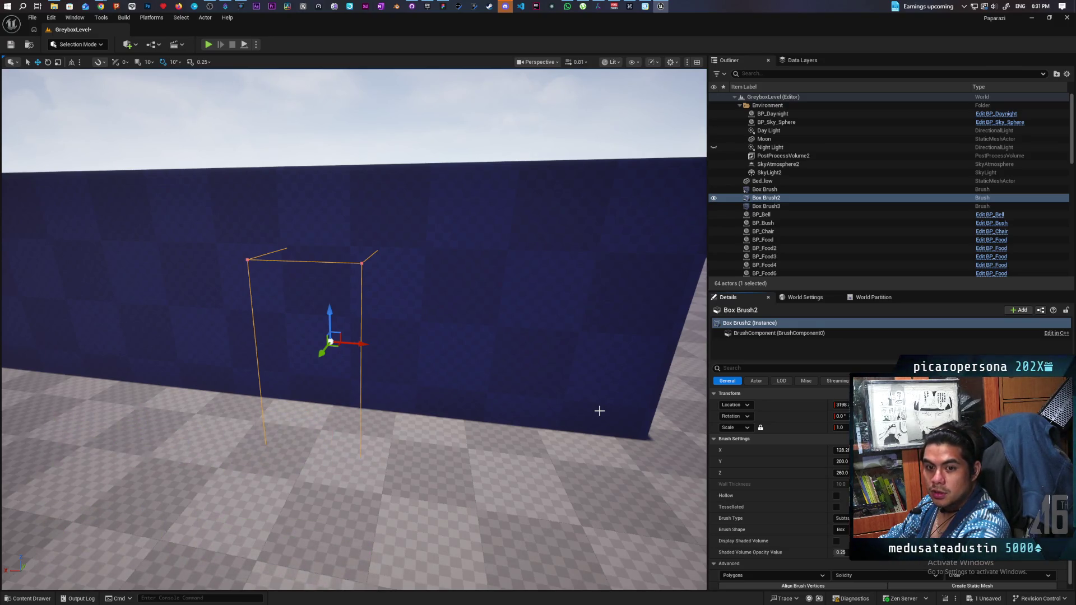
pyautogui.moveTo(359, 331)
pyautogui.mouseDown()
pyautogui.moveTo(2, 346)
pyautogui.moveTo(2, 274)
pyautogui.moveTo(3, 311)
pyautogui.mouseUp()
# Select the large Box Brush room and undo its last move with Ctrl+Z.
pyautogui.click(773, 189)
pyautogui.click(768, 197)
pyautogui.click(767, 206)
pyautogui.doubleClick(764, 189)
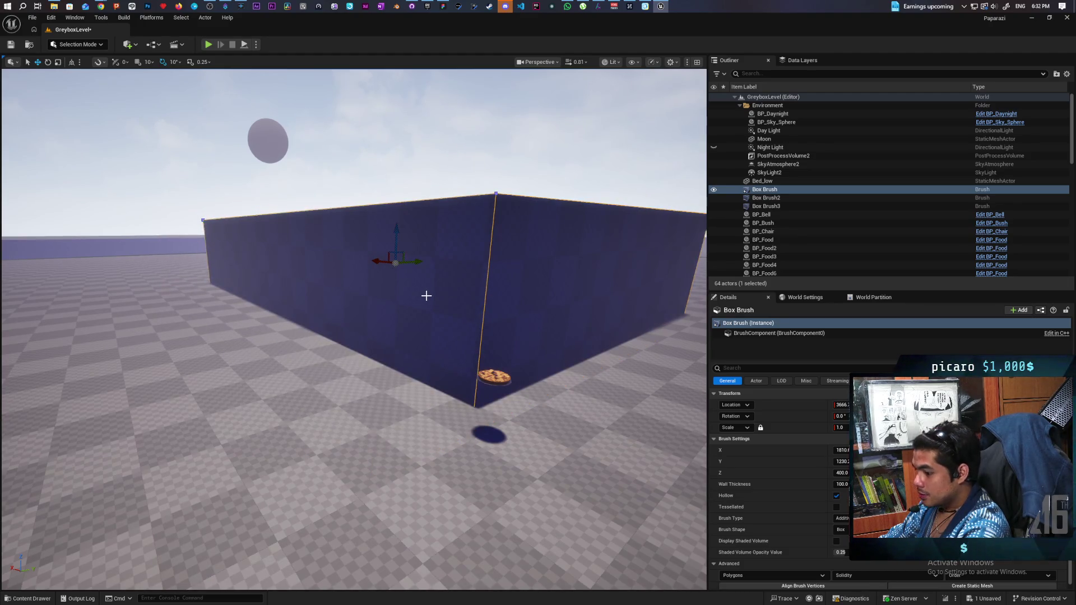
pyautogui.hotkey('ctrl', 'z')
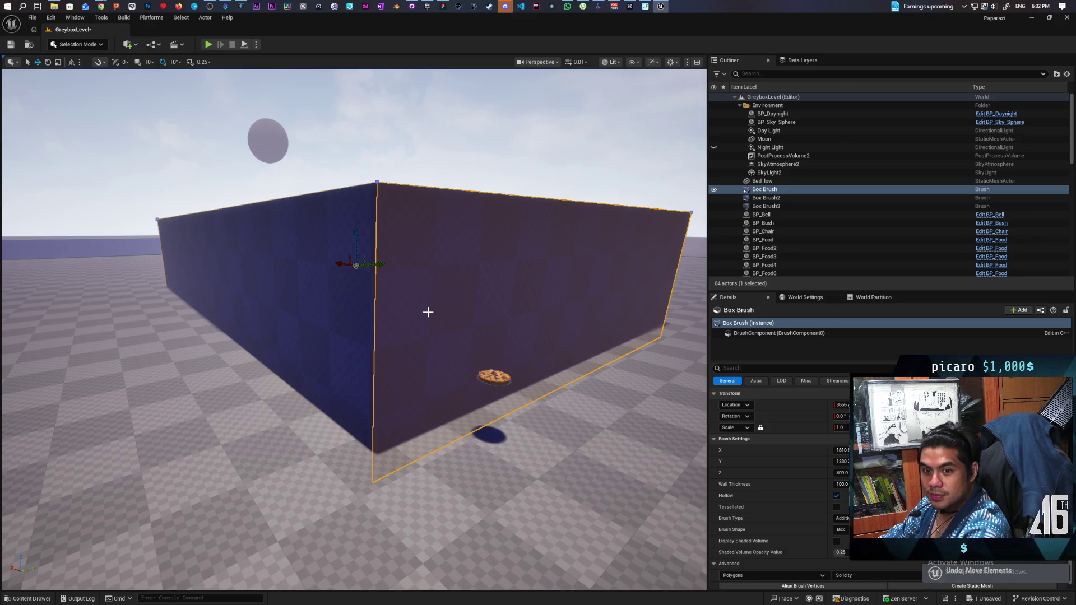
pyautogui.moveTo(368, 332)
pyautogui.mouseDown()
pyautogui.moveTo(353, 348)
pyautogui.moveTo(370, 342)
pyautogui.moveTo(364, 314)
pyautogui.moveTo(270, 241)
pyautogui.moveTo(267, 274)
pyautogui.moveTo(291, 263)
pyautogui.moveTo(291, 314)
pyautogui.mouseUp()
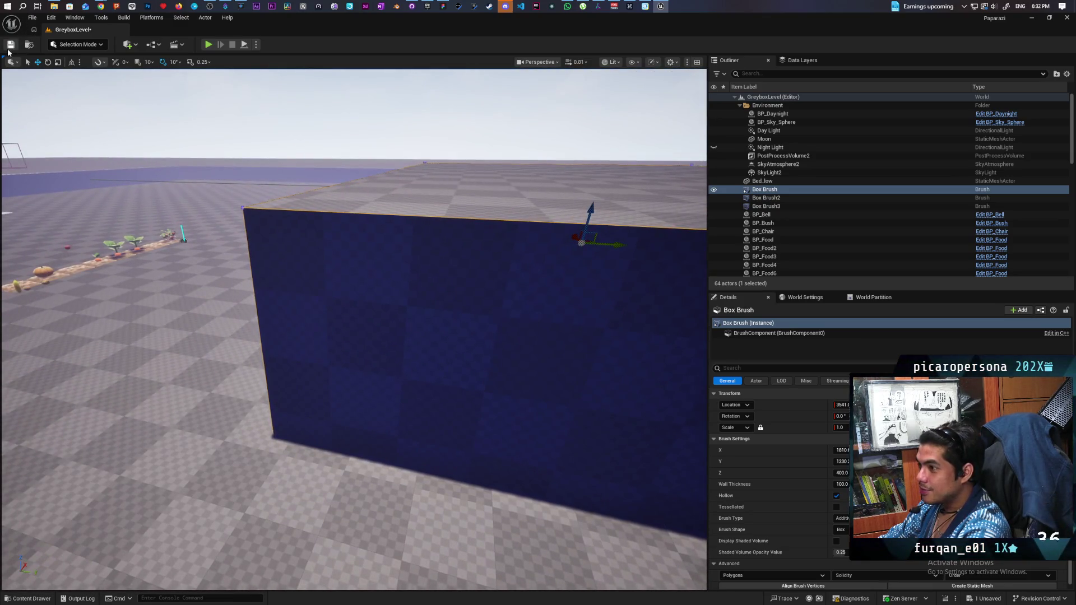
# Save the level and start Play-in-Editor with Alt+P in a smaller window.
pyautogui.click(9, 46)
pyautogui.hotkey('alt', 'p')
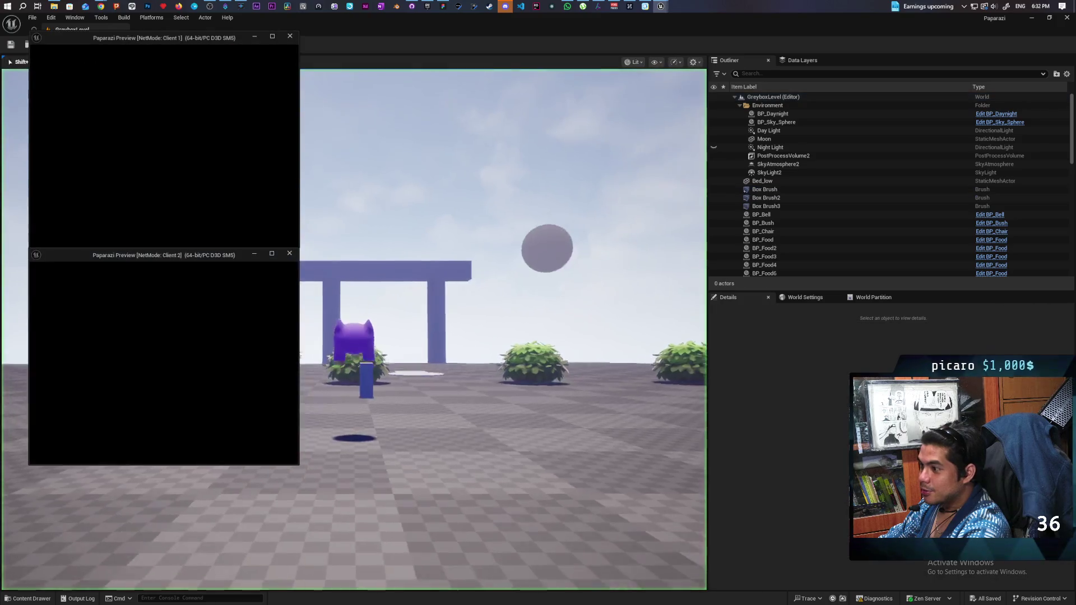
pyautogui.moveTo(383, 17)
pyautogui.mouseDown()
pyautogui.moveTo(459, 75)
pyautogui.moveTo(670, 57)
pyautogui.mouseUp()
# Walk the purple character through the bushes and past the blue pillar.
pyautogui.press('w')
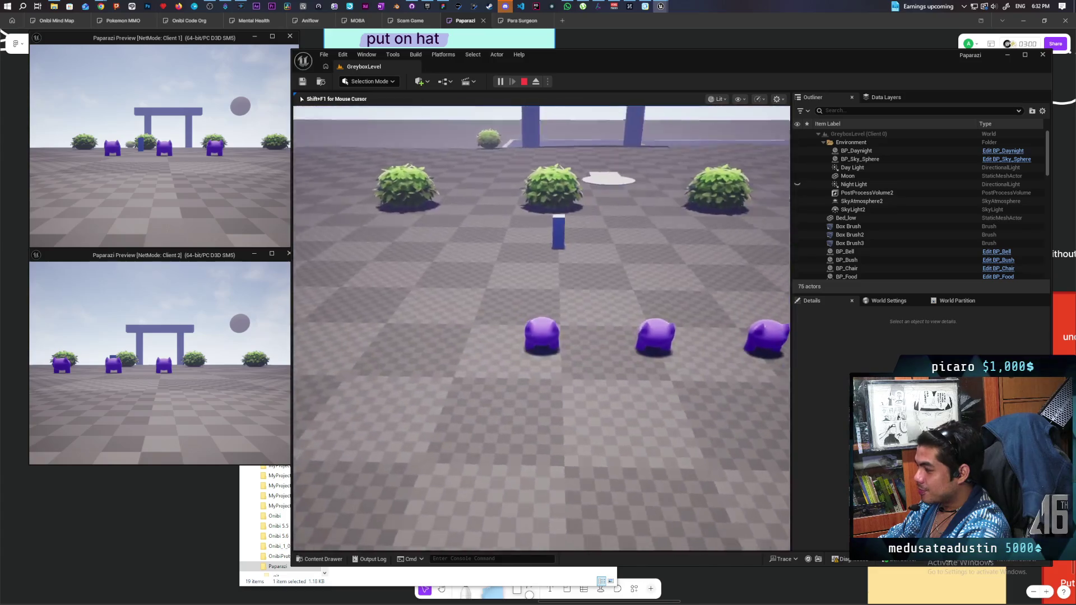
pyautogui.press('w')
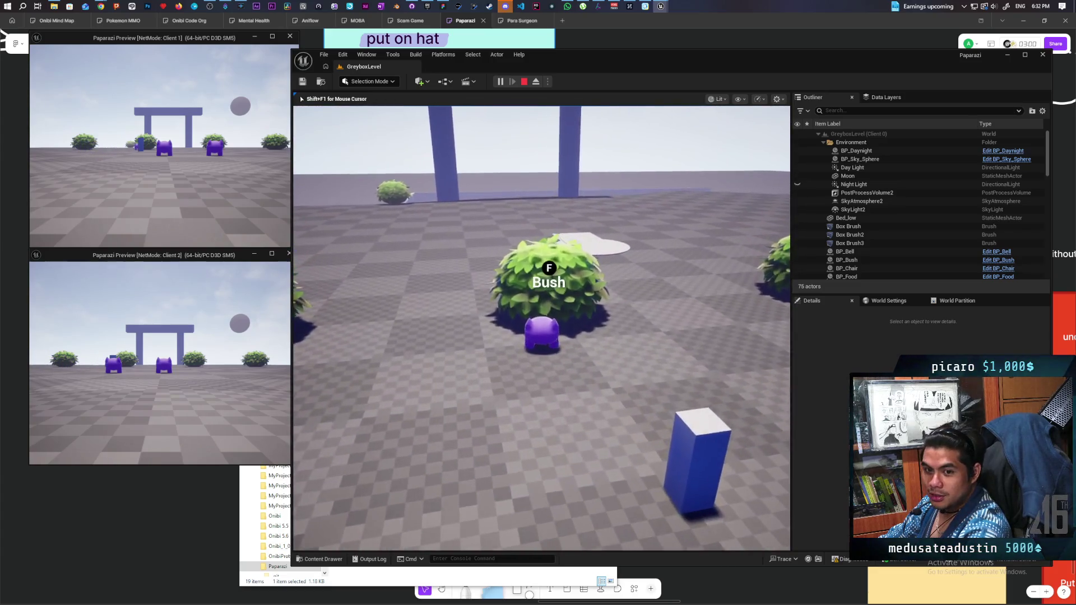
pyautogui.press('w')
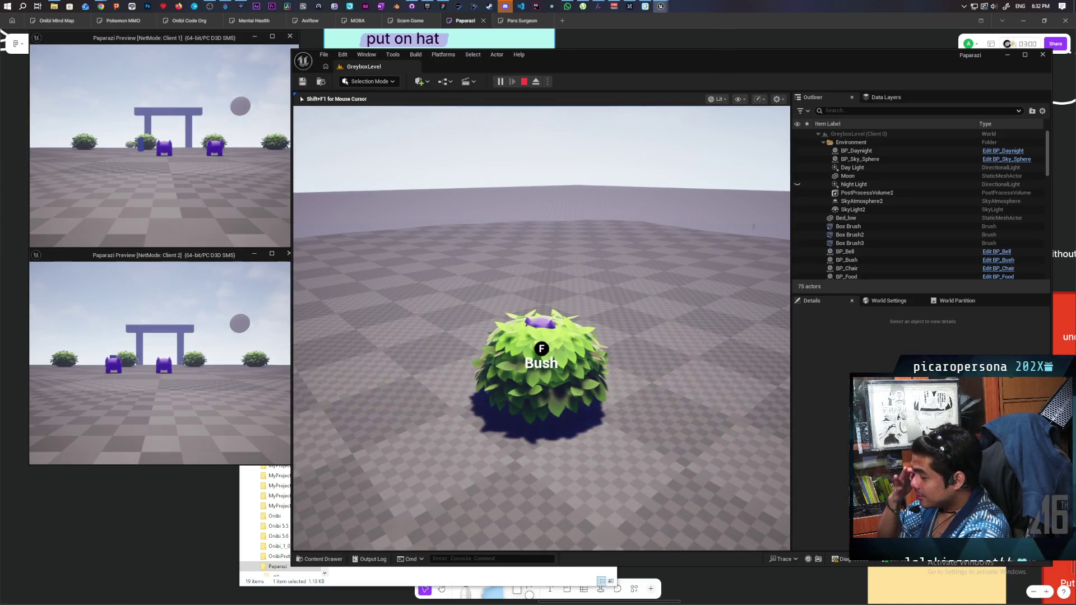
pyautogui.press('w')
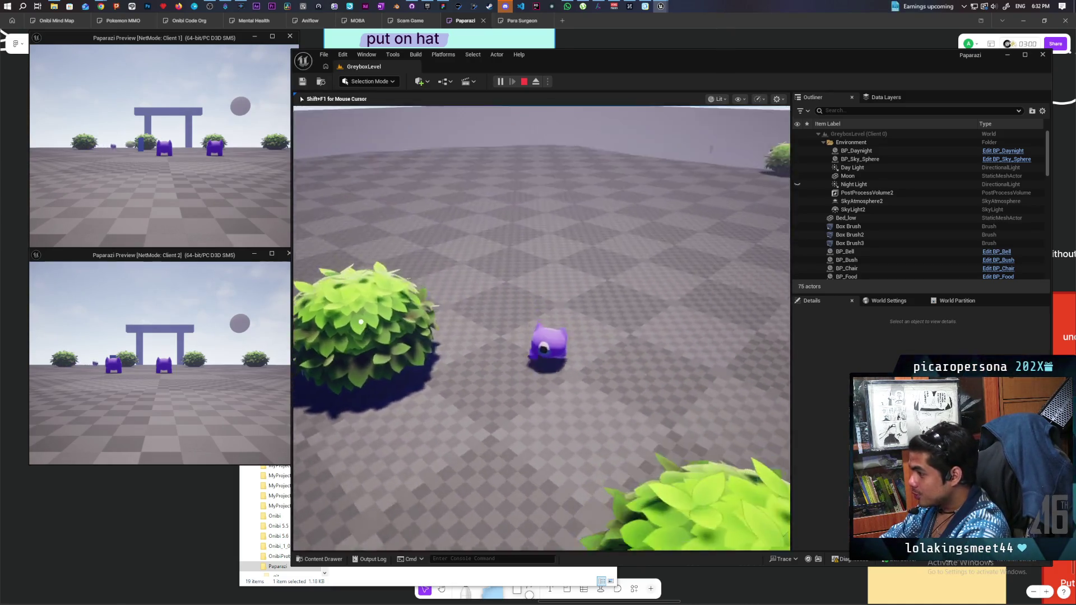
pyautogui.press('f')
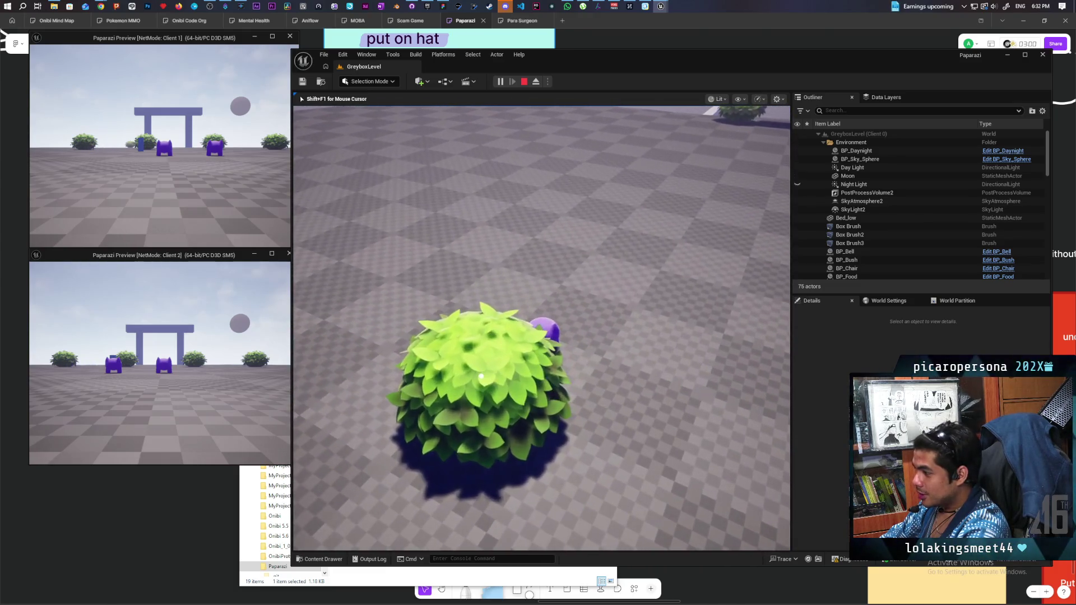
pyautogui.press('f')
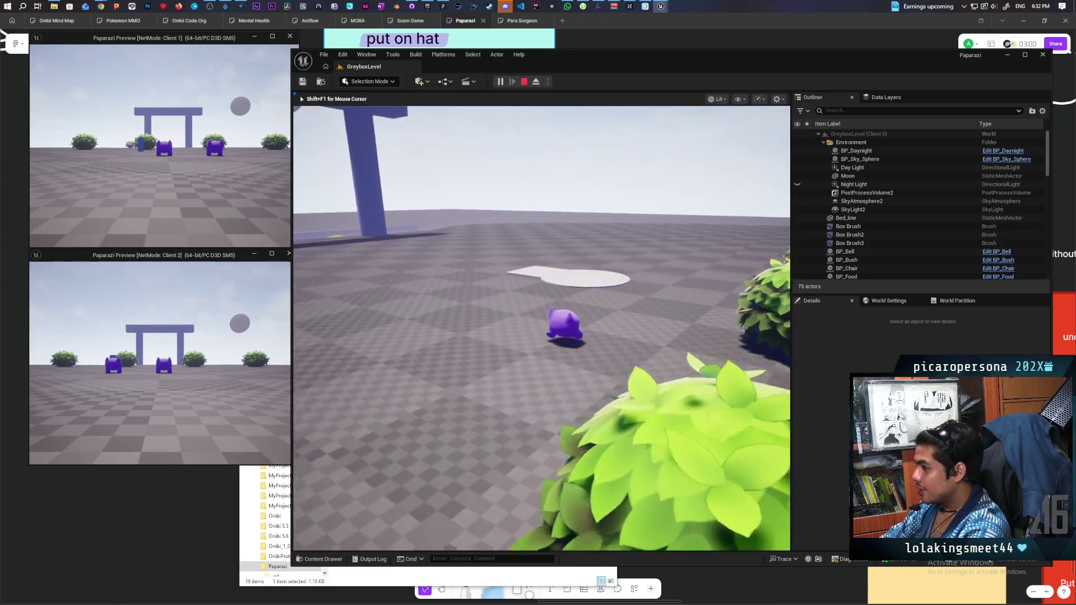
pyautogui.press('w')
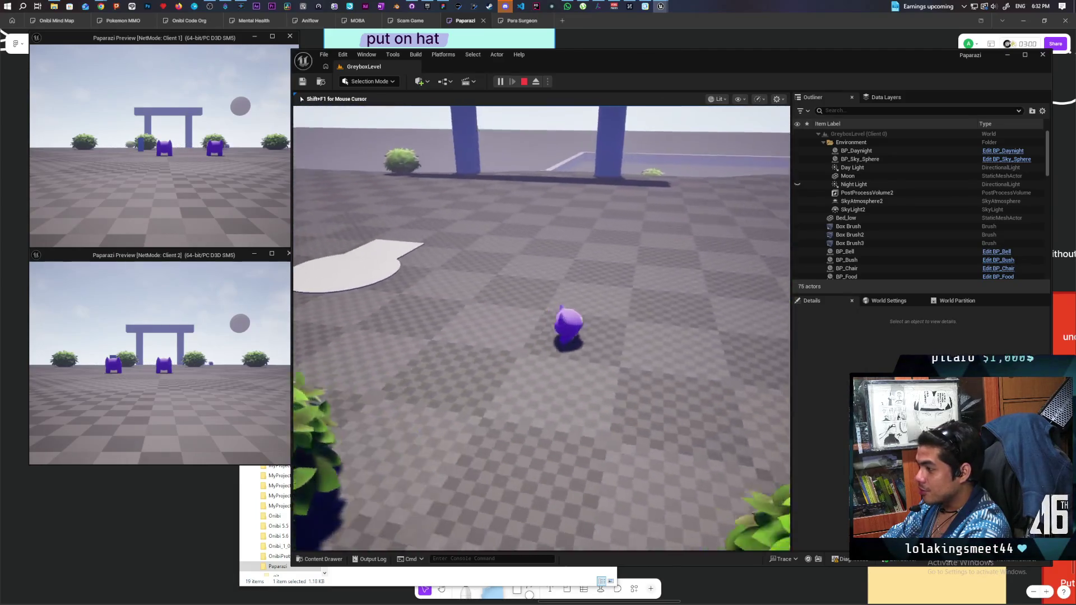
pyautogui.press('w')
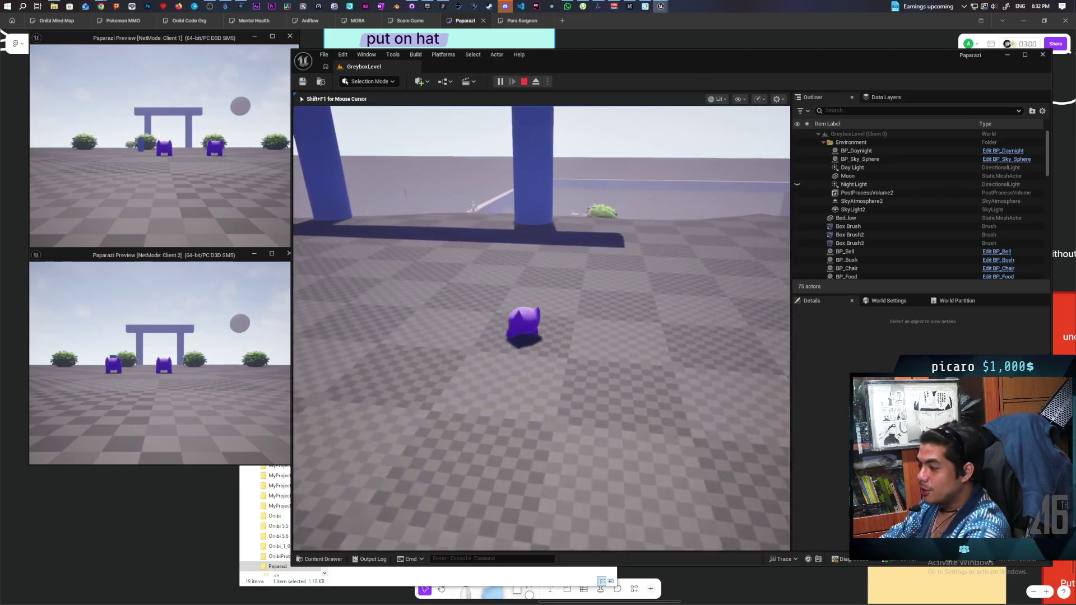
pyautogui.press('w')
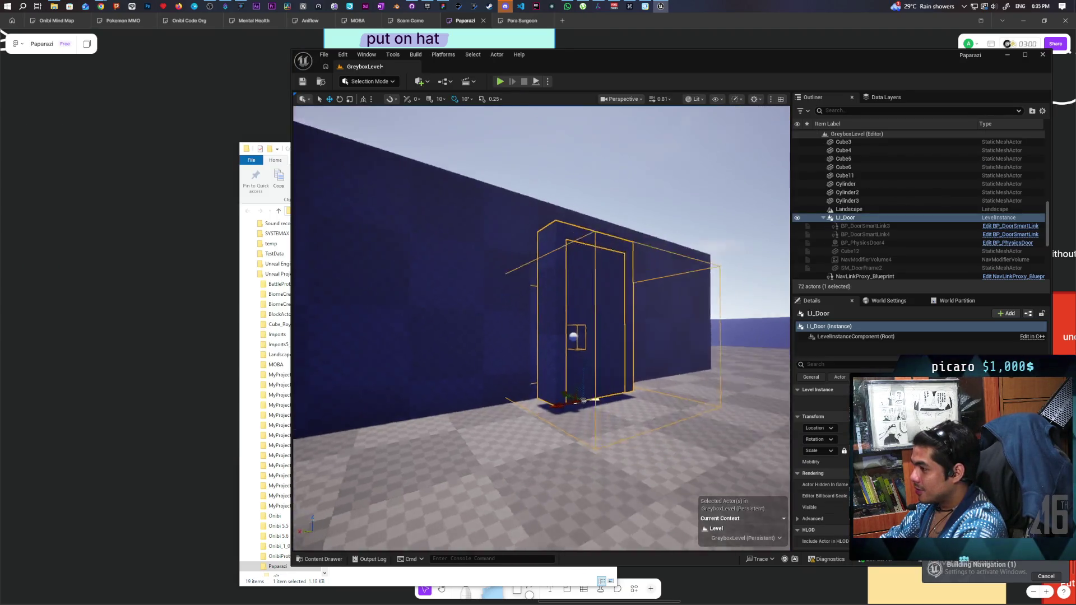
# Frame the view on LI_Door for a close side view of the door.
pyautogui.press('f')
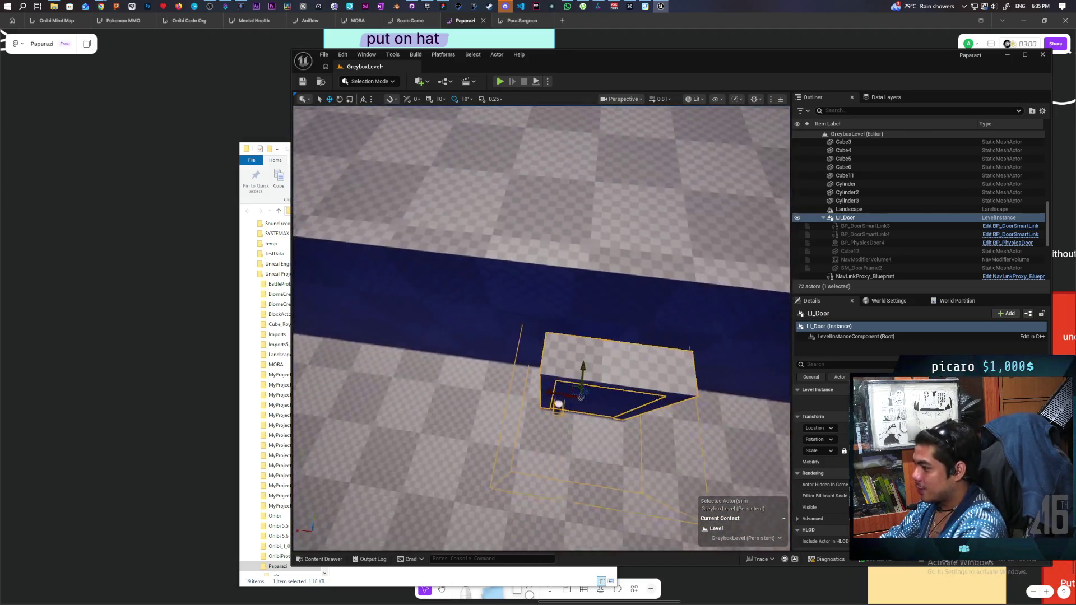
pyautogui.scroll(5, 541, 328)
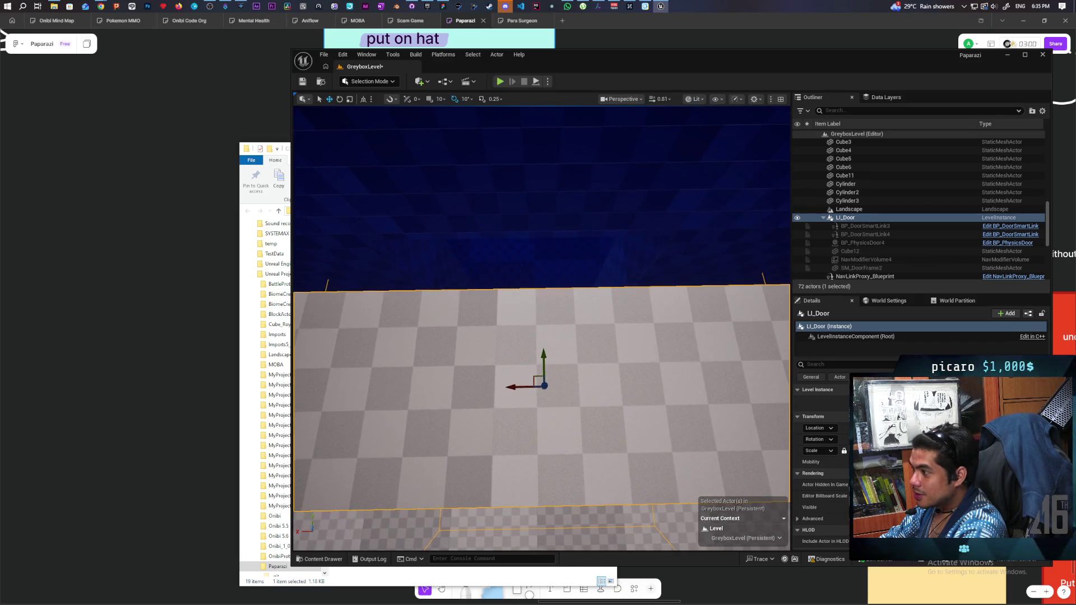
pyautogui.press('f')
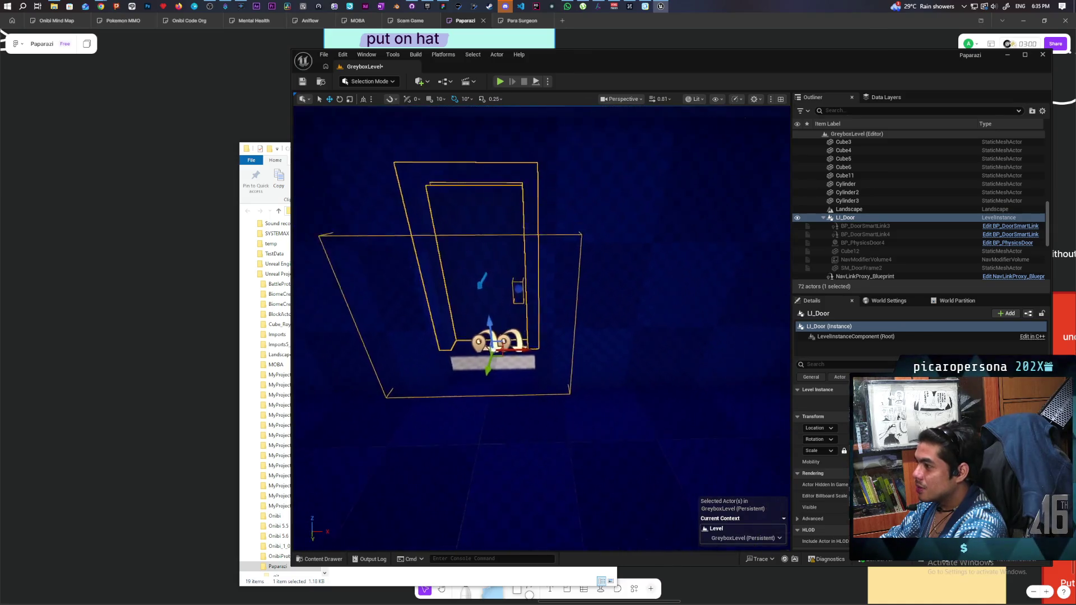
pyautogui.press('f')
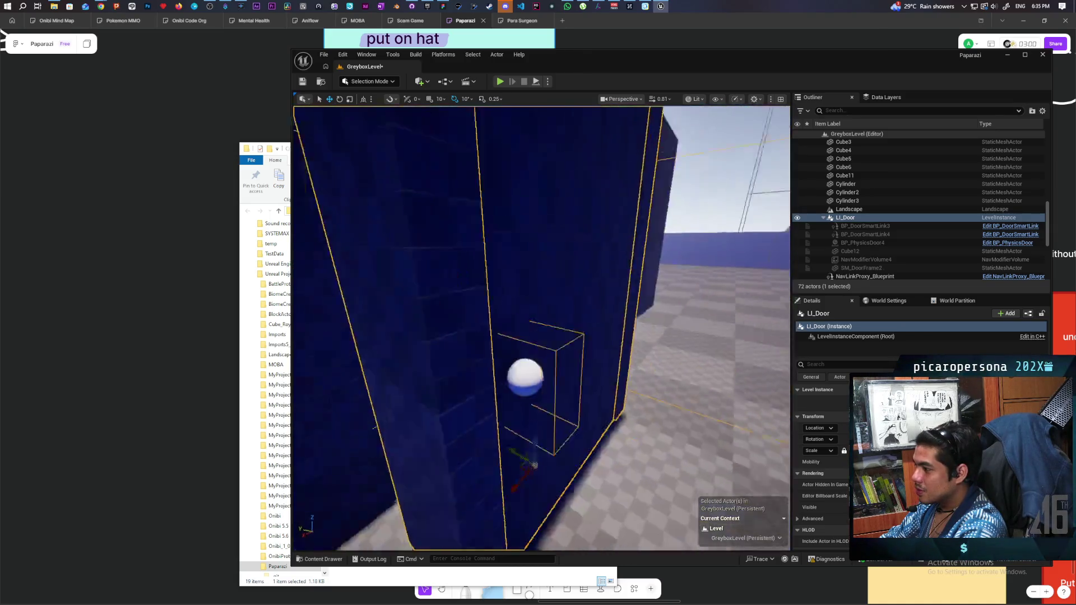
pyautogui.scroll(2, 541, 328)
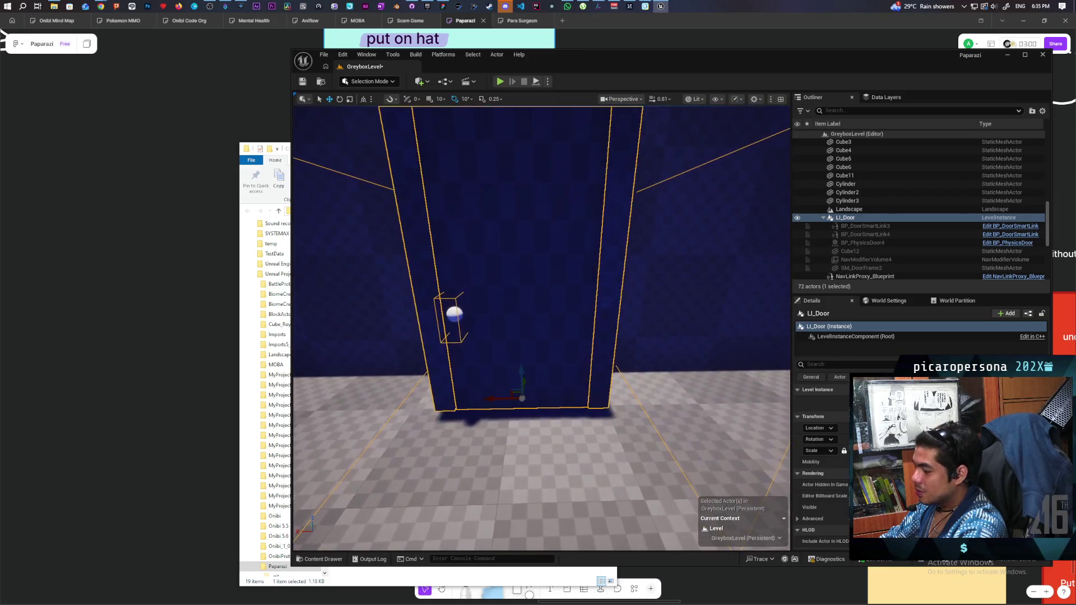
pyautogui.scroll(-1, 520, 375)
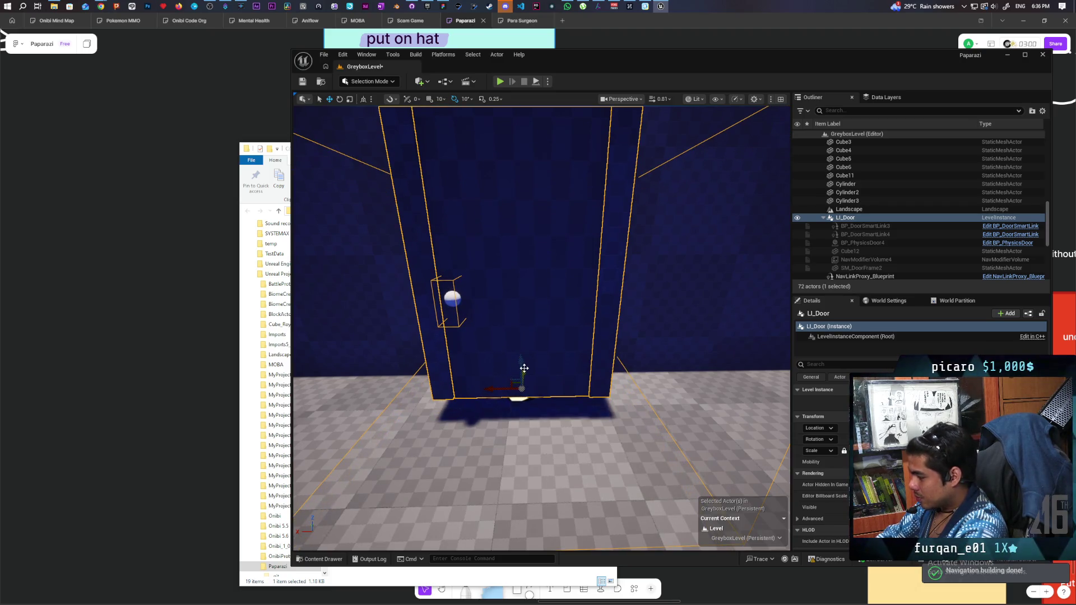
pyautogui.scroll(-3, 524, 368)
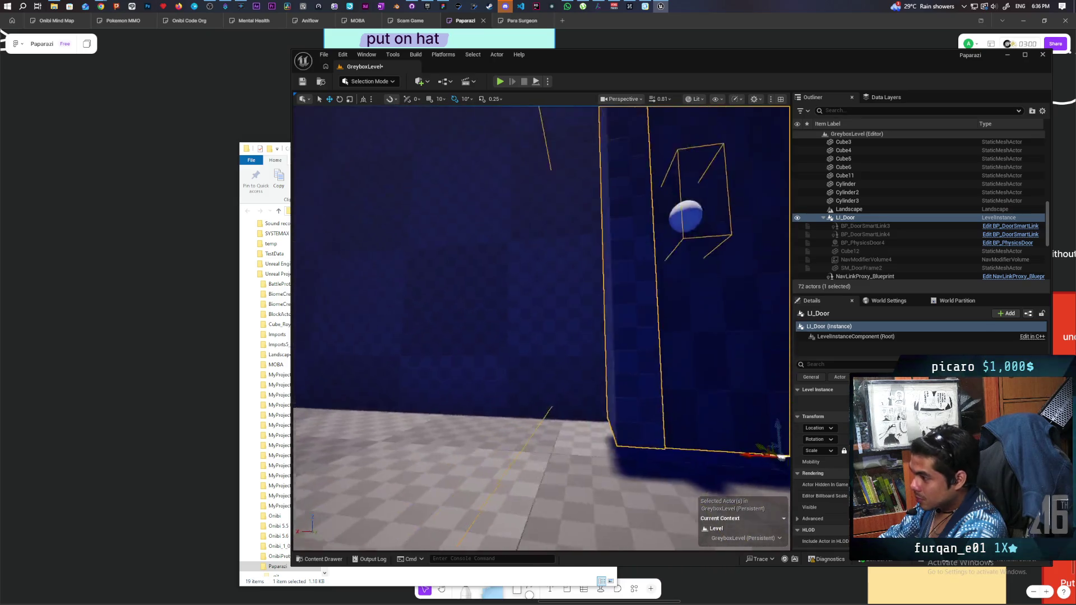
pyautogui.press('f')
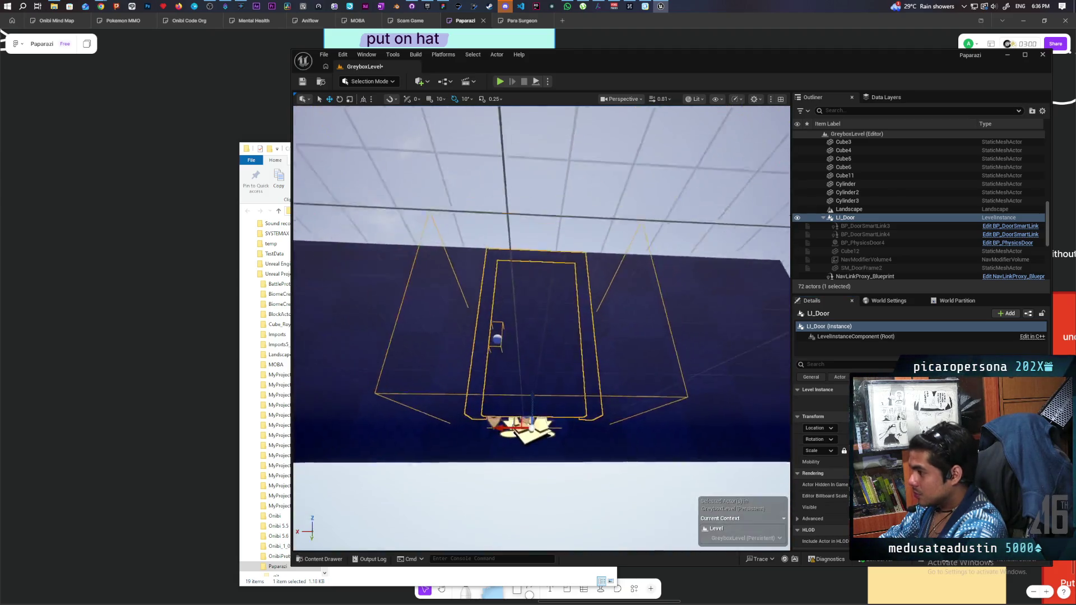
pyautogui.moveTo(513, 370); pyautogui.dragTo(513, 370)
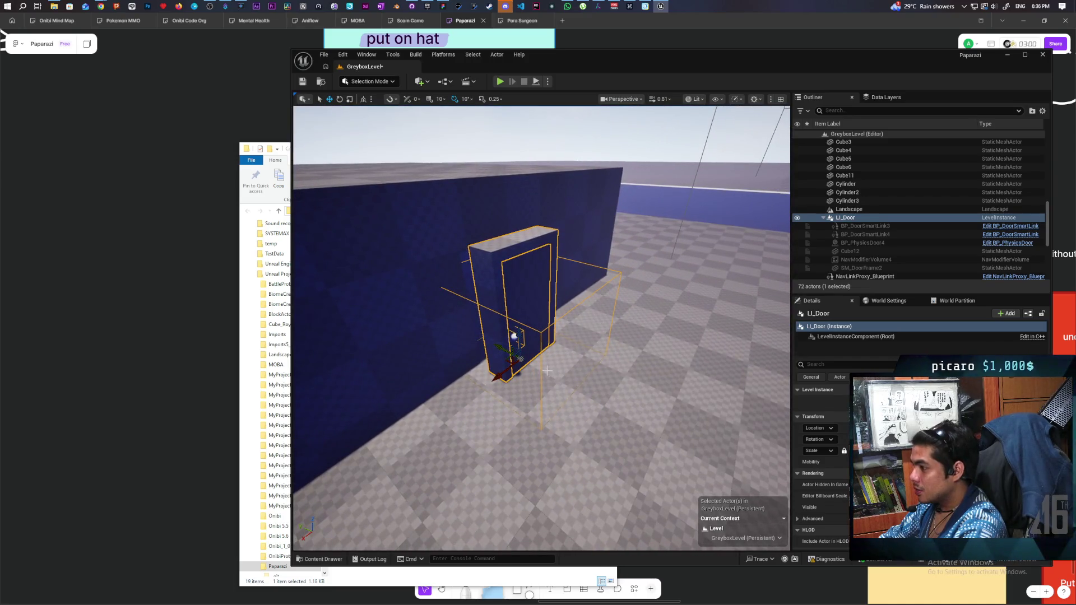
# Shift LI_Door to line up with the room's blue wall.
pyautogui.moveTo(501, 346); pyautogui.dragTo(489, 334)
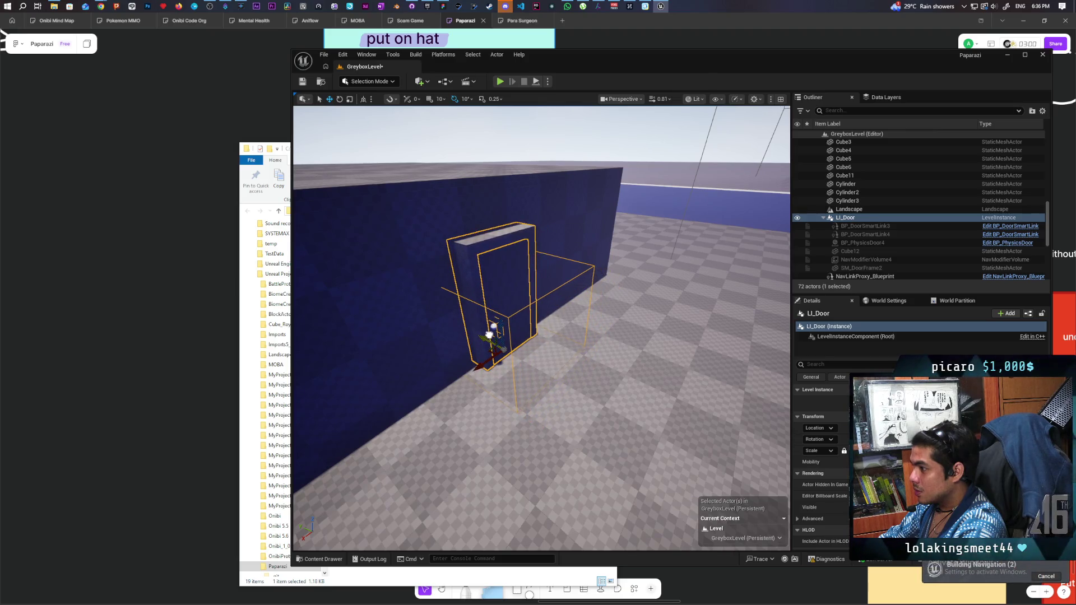
pyautogui.moveTo(442, 364)
pyautogui.mouseDown()
pyautogui.moveTo(619, 475)
pyautogui.moveTo(586, 462)
pyautogui.mouseUp()
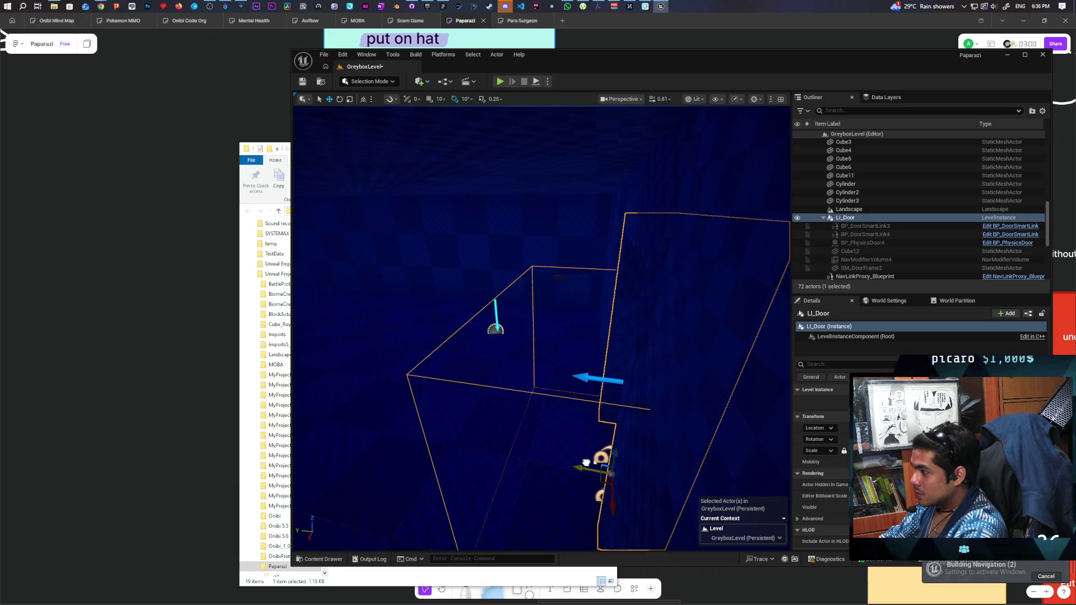
pyautogui.press('f')
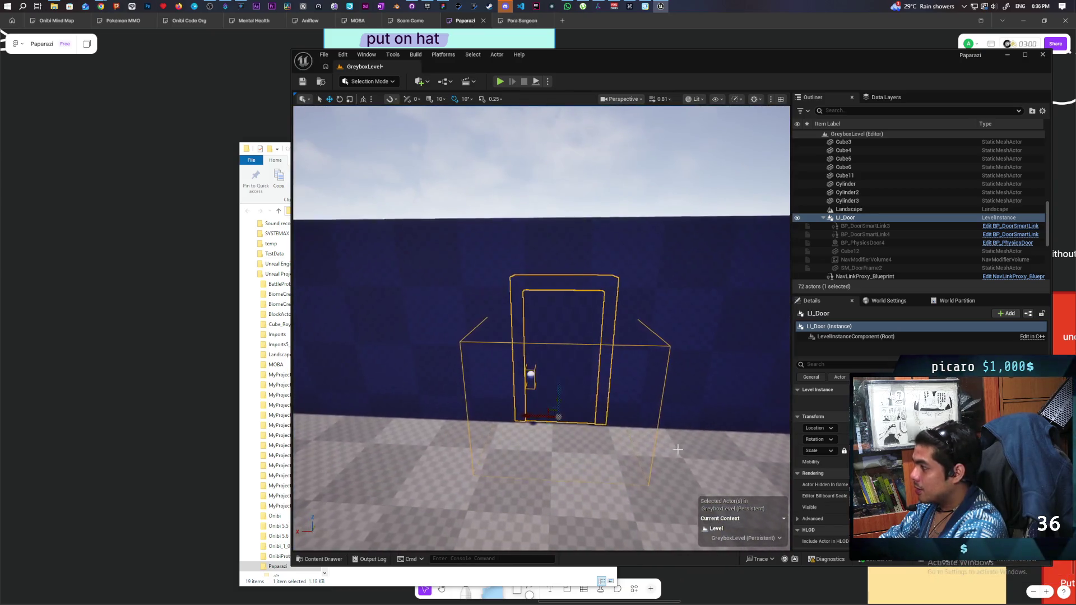
pyautogui.click(675, 336)
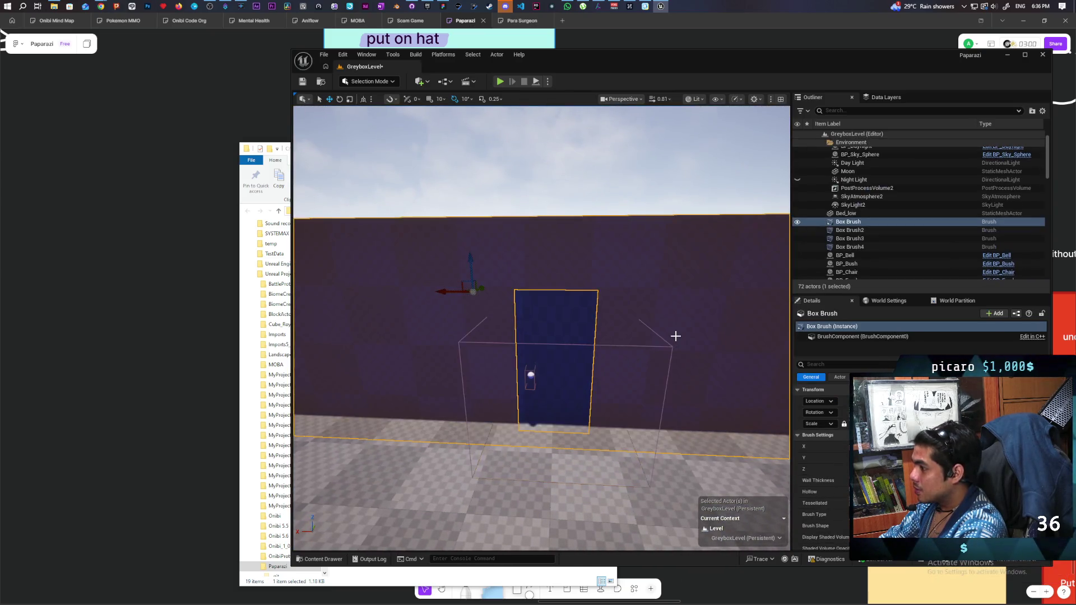
pyautogui.click(855, 247)
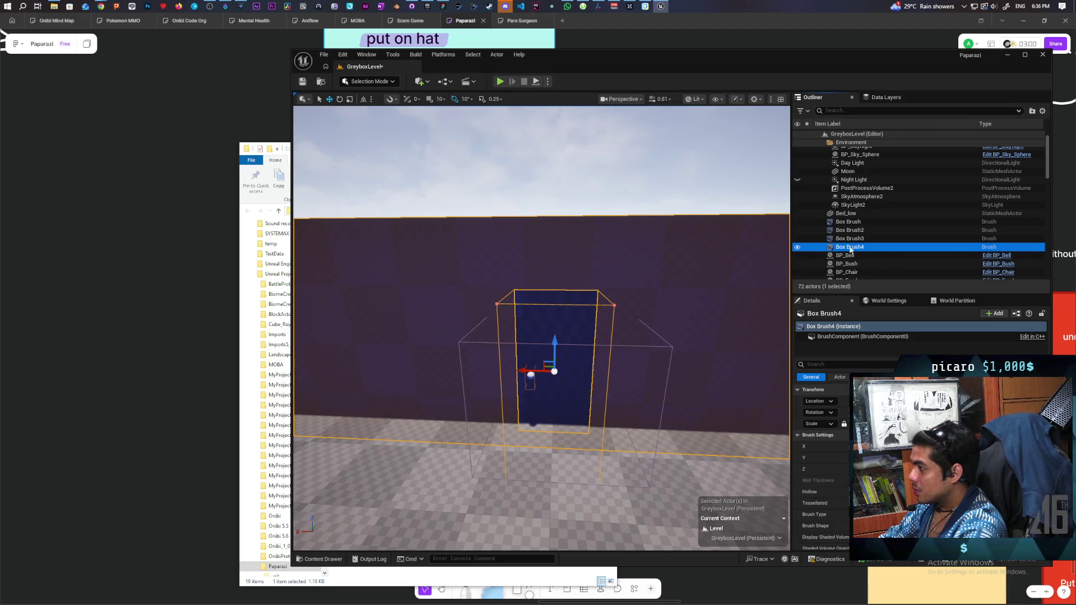
pyautogui.press('f')
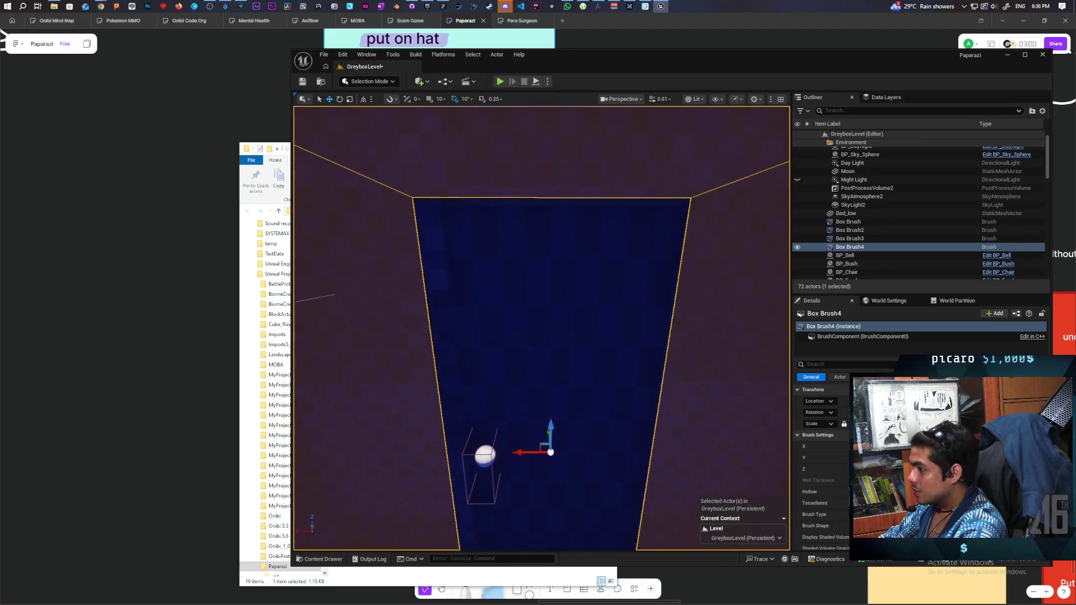
pyautogui.scroll(-10, 690, 321)
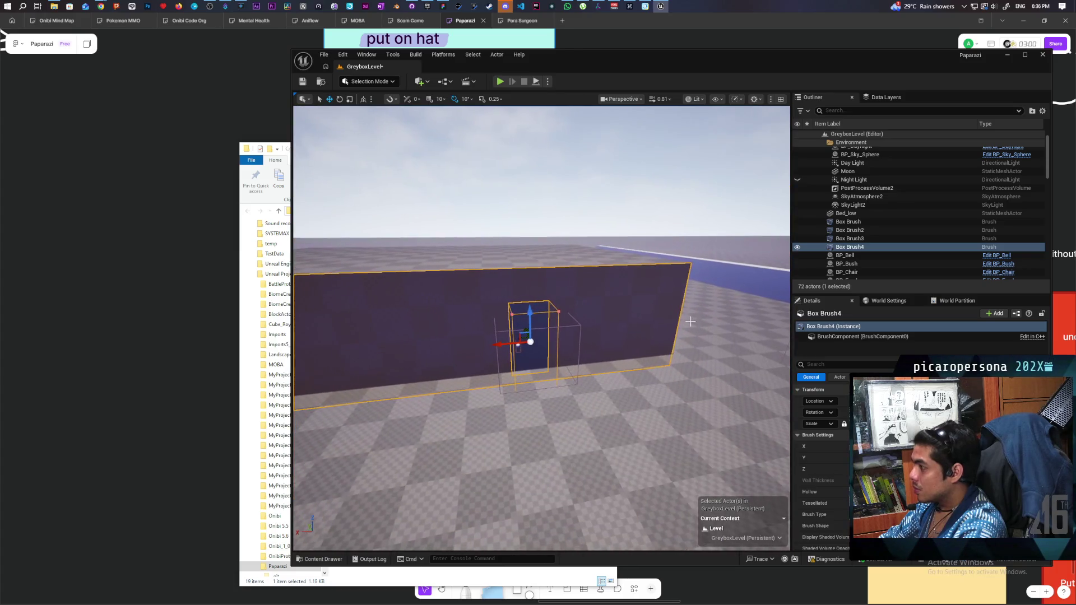
pyautogui.click(855, 247)
pyautogui.click(581, 158)
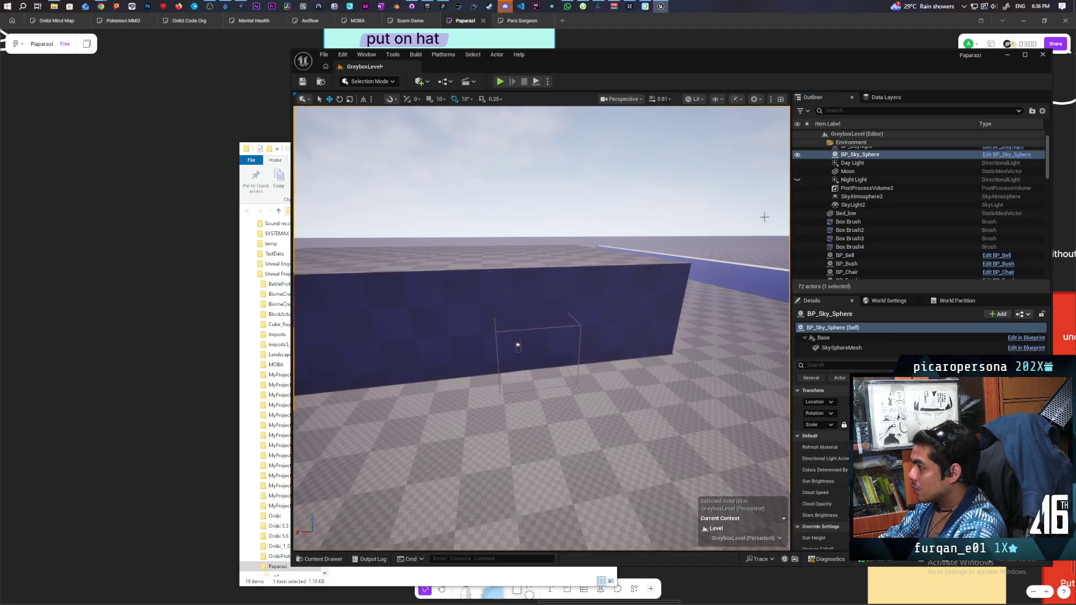
pyautogui.click(850, 247)
pyautogui.scroll(1, 542, 328)
pyautogui.scroll(6, 519, 353)
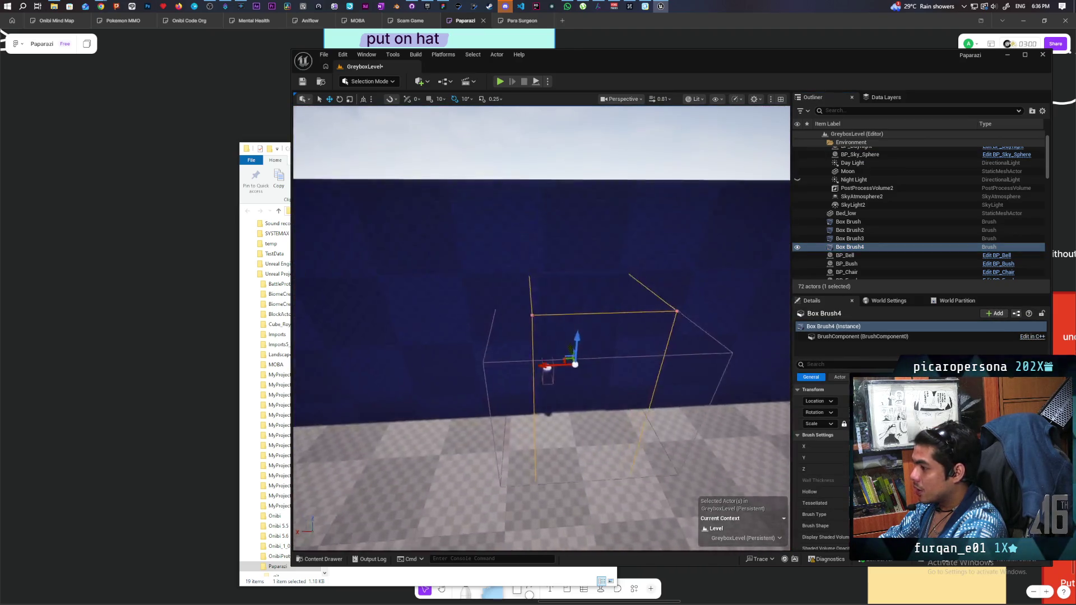
pyautogui.scroll(-5, 704, 430)
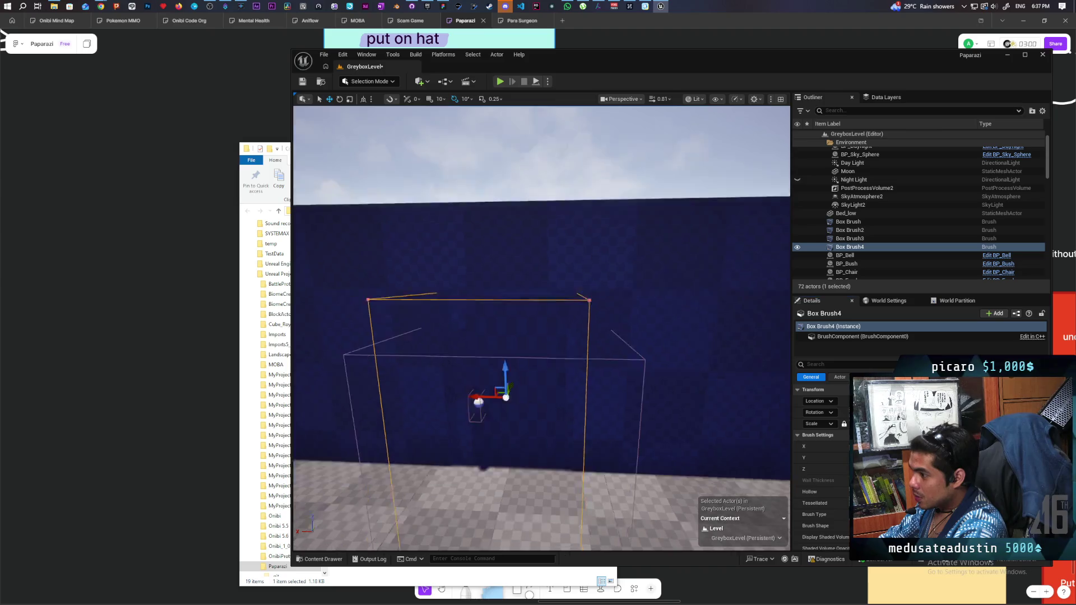
pyautogui.scroll(6, 542, 328)
pyautogui.scroll(-5, 541, 328)
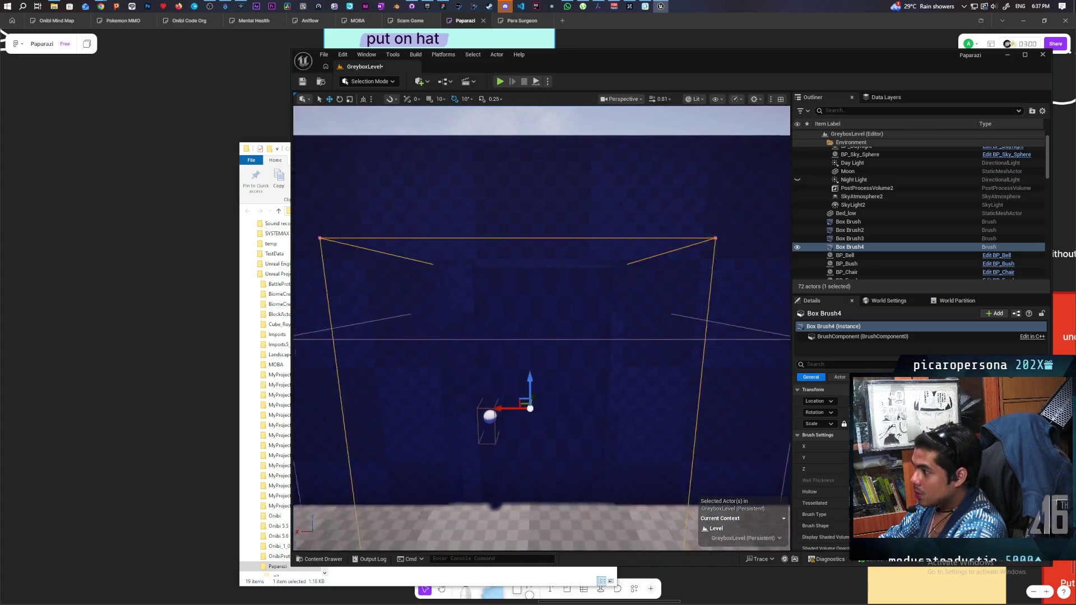
pyautogui.scroll(8, 541, 328)
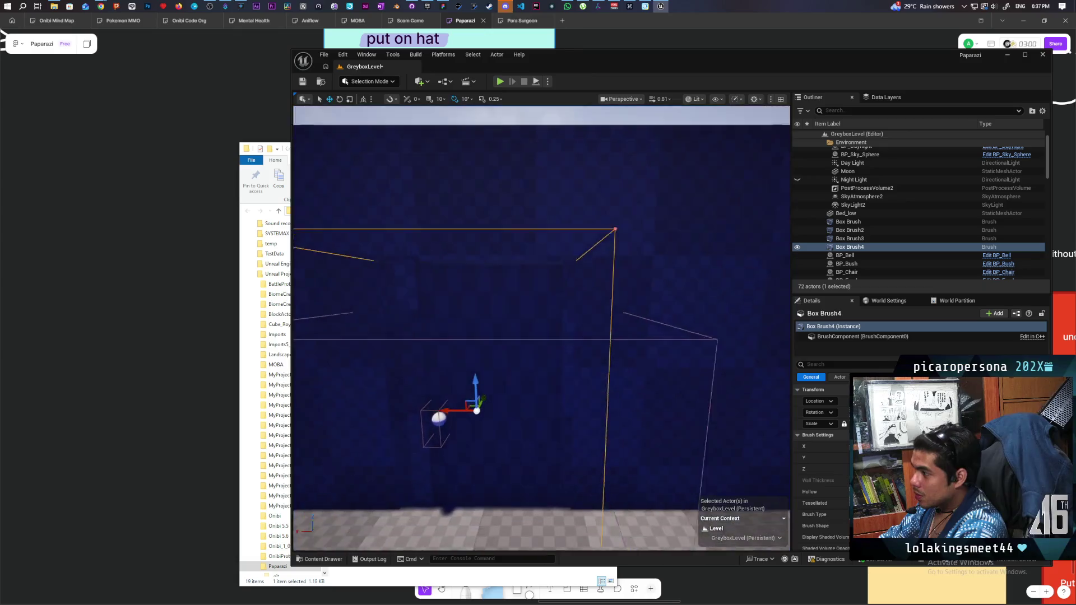
pyautogui.scroll(-3, 541, 328)
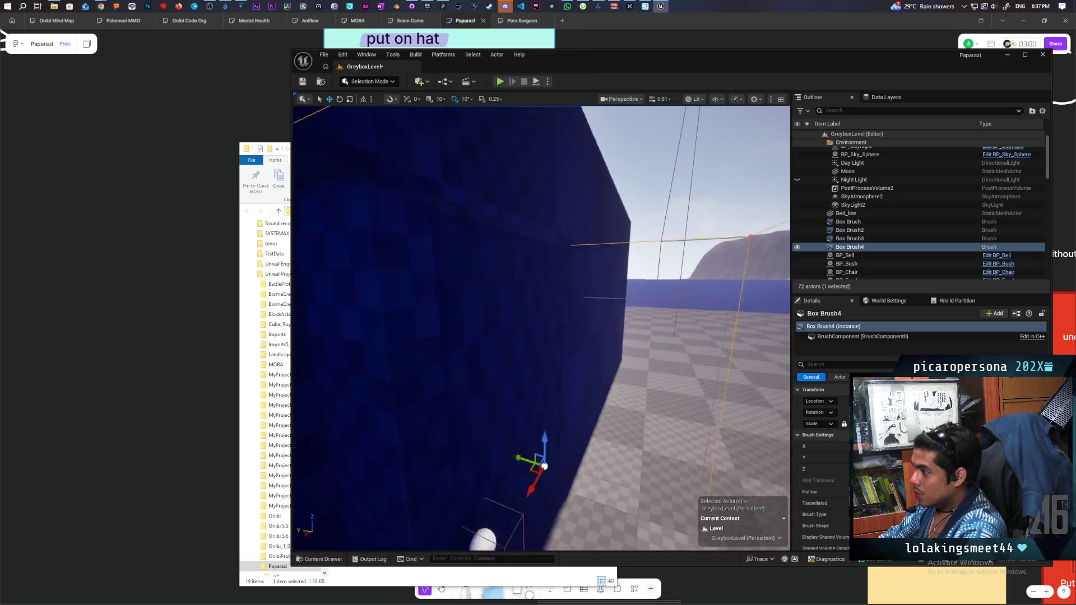
pyautogui.scroll(3, 541, 329)
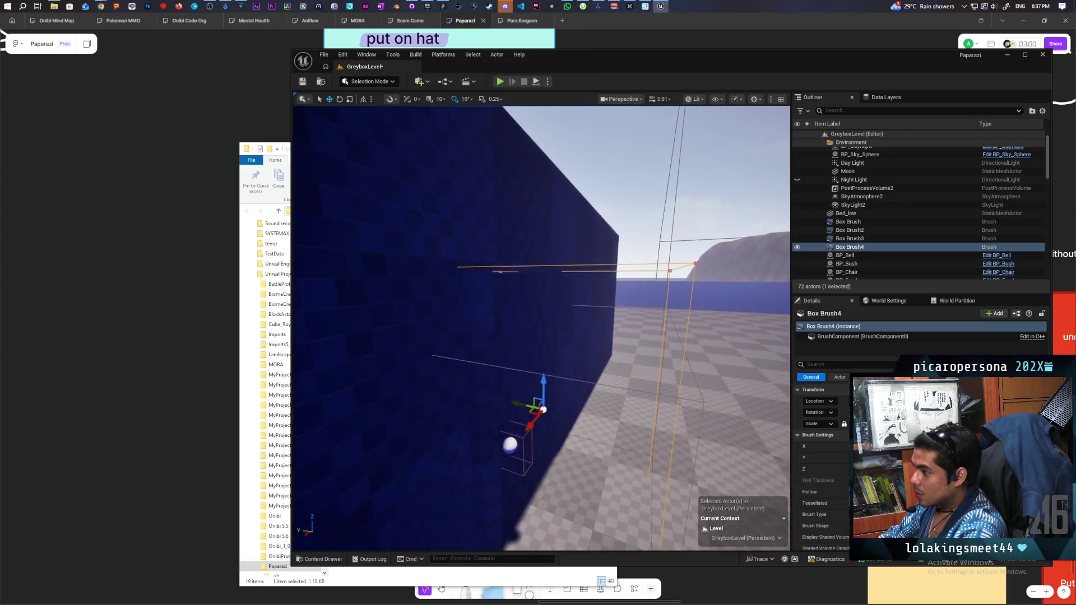
pyautogui.scroll(5, 541, 328)
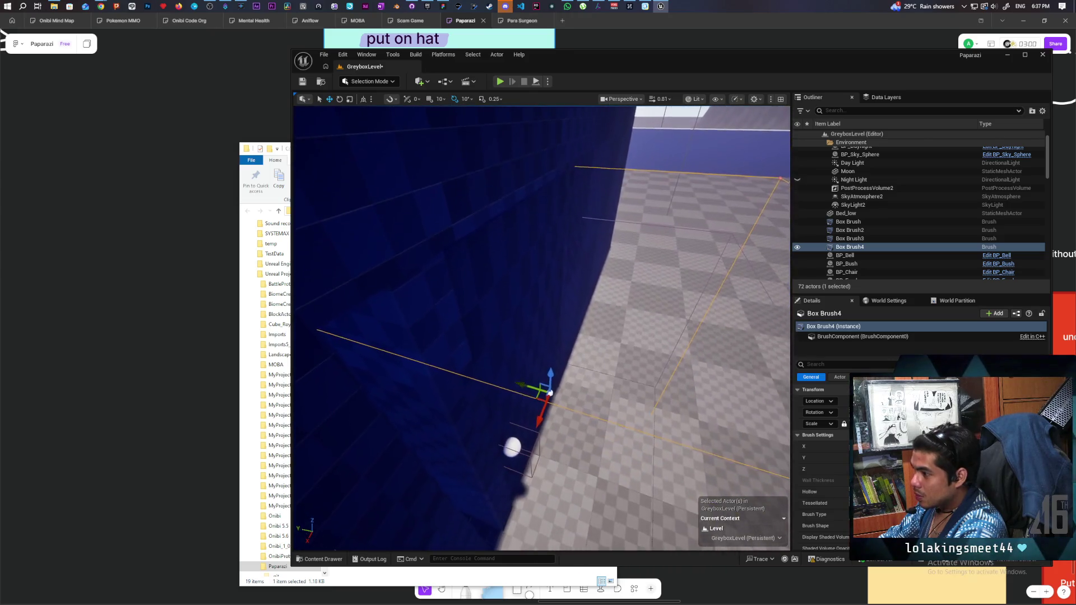
pyautogui.scroll(-3, 541, 328)
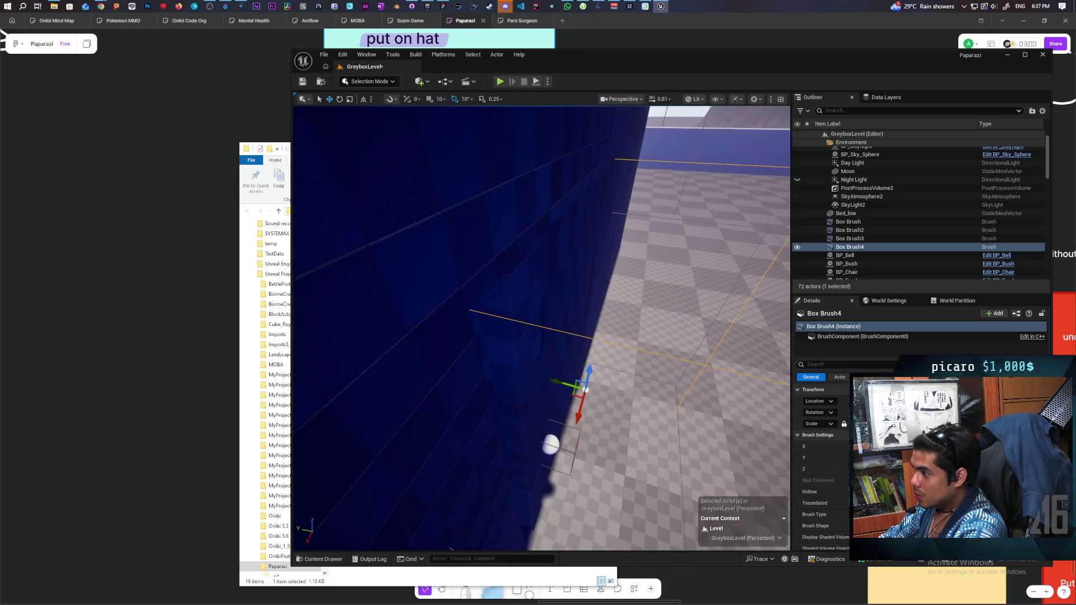
pyautogui.scroll(-3, 541, 328)
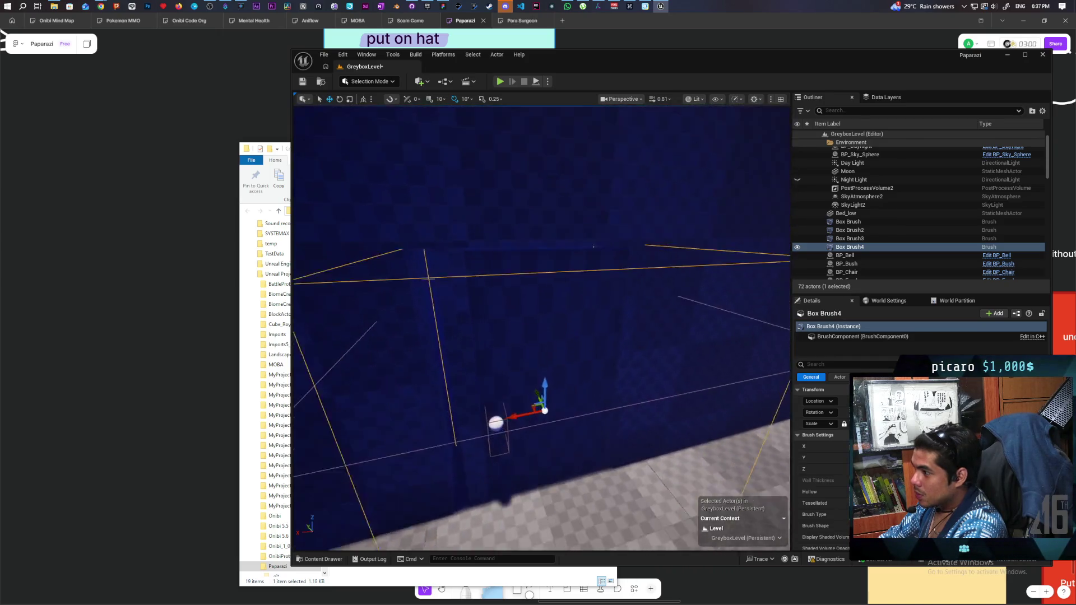
pyautogui.scroll(4, 541, 328)
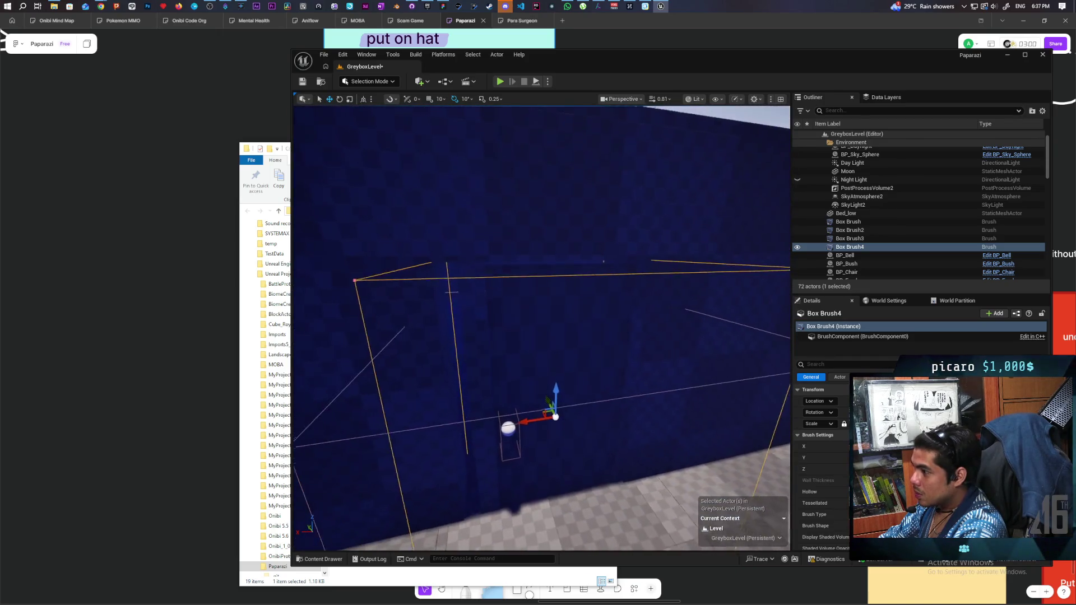
pyautogui.scroll(-3, 541, 328)
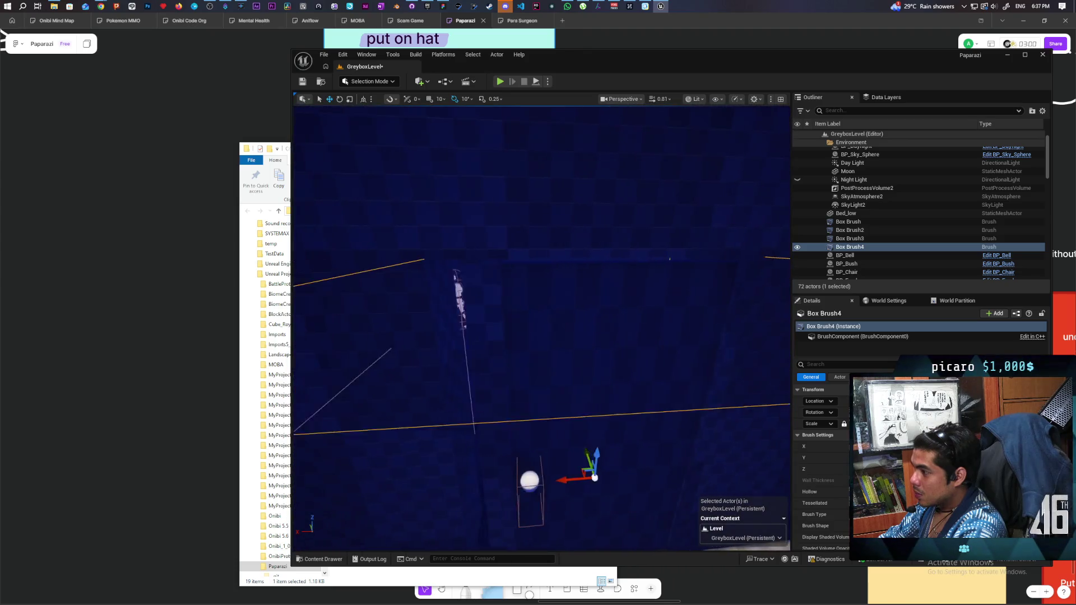
pyautogui.click(520, 321)
# Select Box Brush4 and slide it along X to line up with the door.
pyautogui.scroll(3, 533, 324)
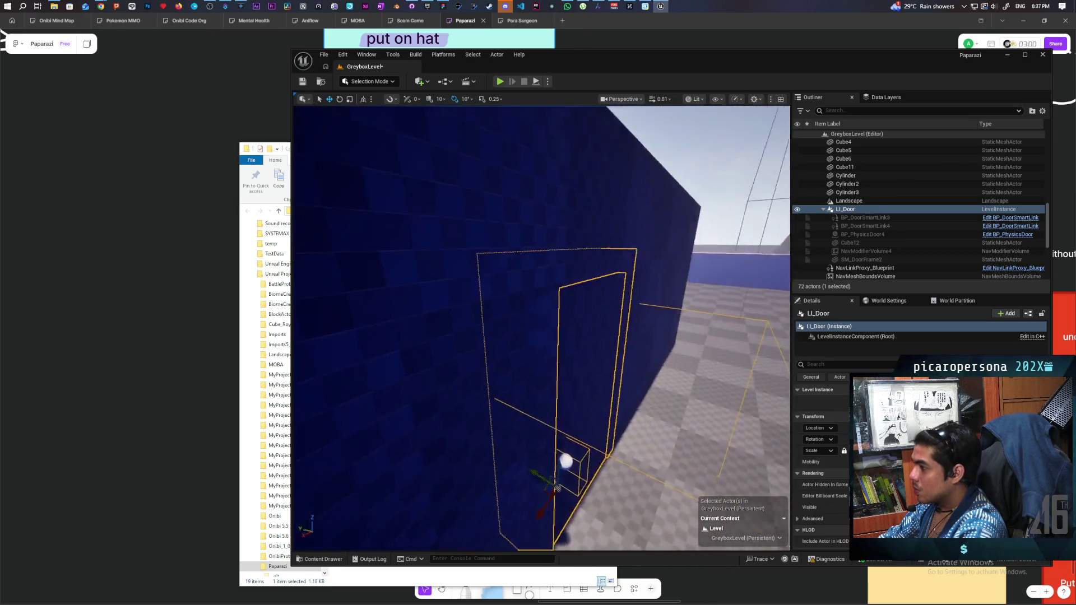
pyautogui.scroll(-3, 541, 328)
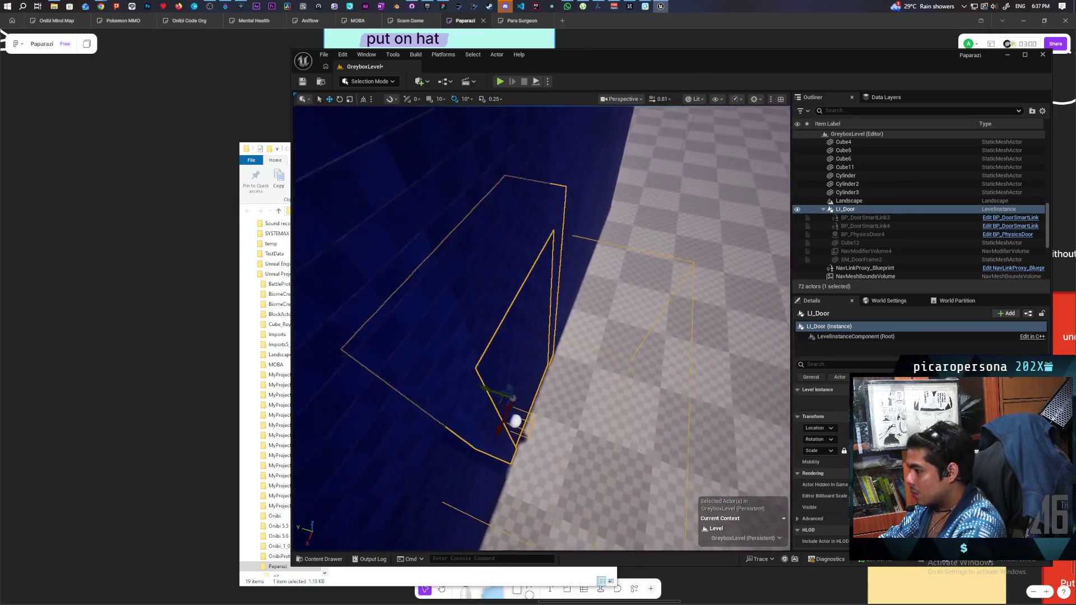
pyautogui.scroll(1, 542, 328)
pyautogui.moveTo(577, 387); pyautogui.dragTo(585, 388)
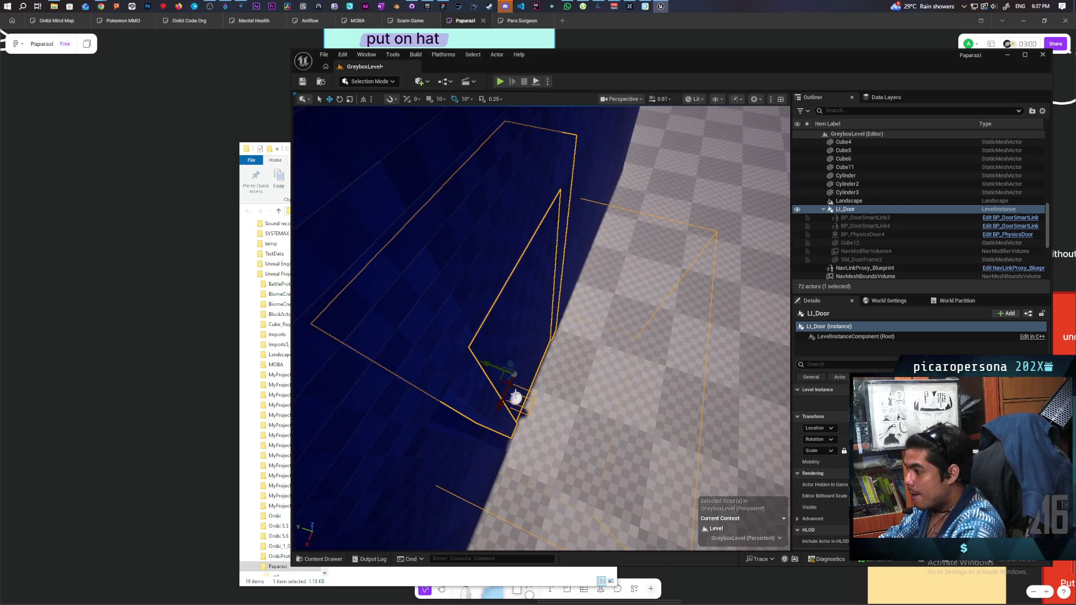
pyautogui.moveTo(494, 366); pyautogui.dragTo(544, 535)
pyautogui.moveTo(547, 483); pyautogui.dragTo(609, 367)
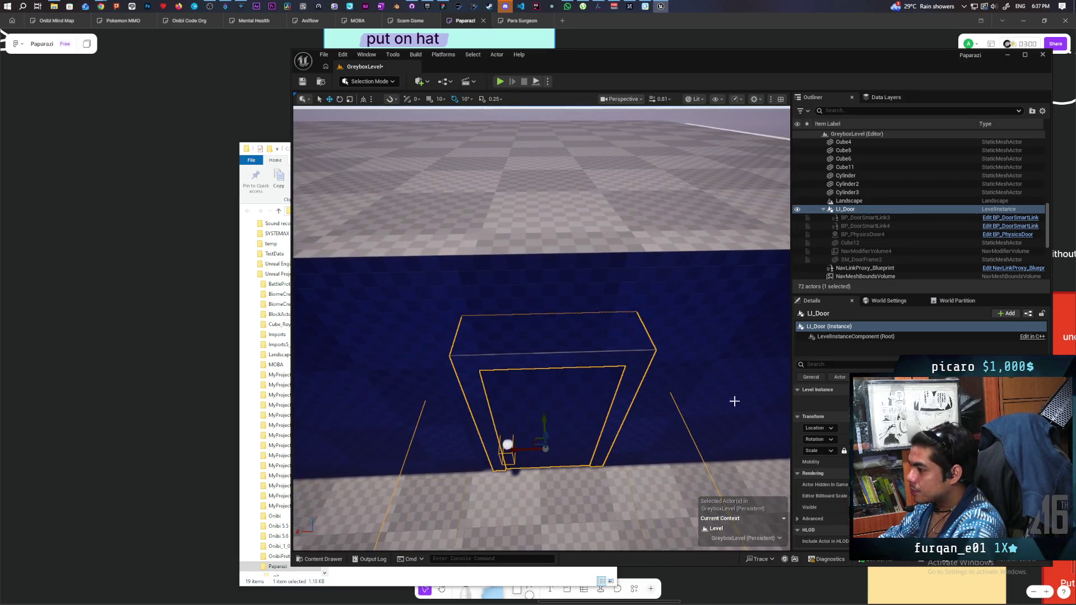
pyautogui.click(764, 288)
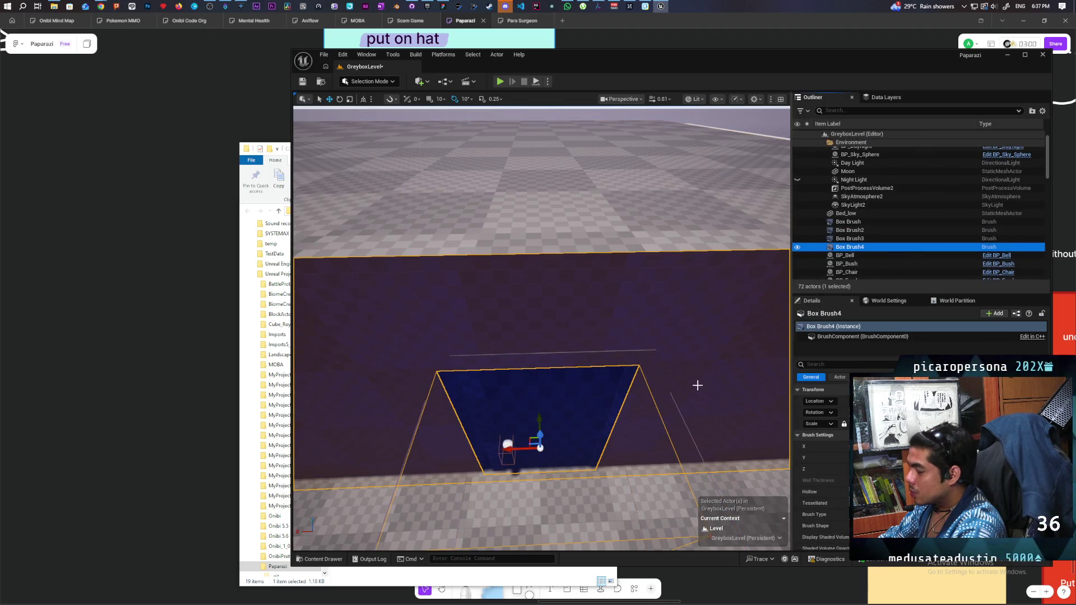
pyautogui.moveTo(668, 172); pyautogui.dragTo(639, 120)
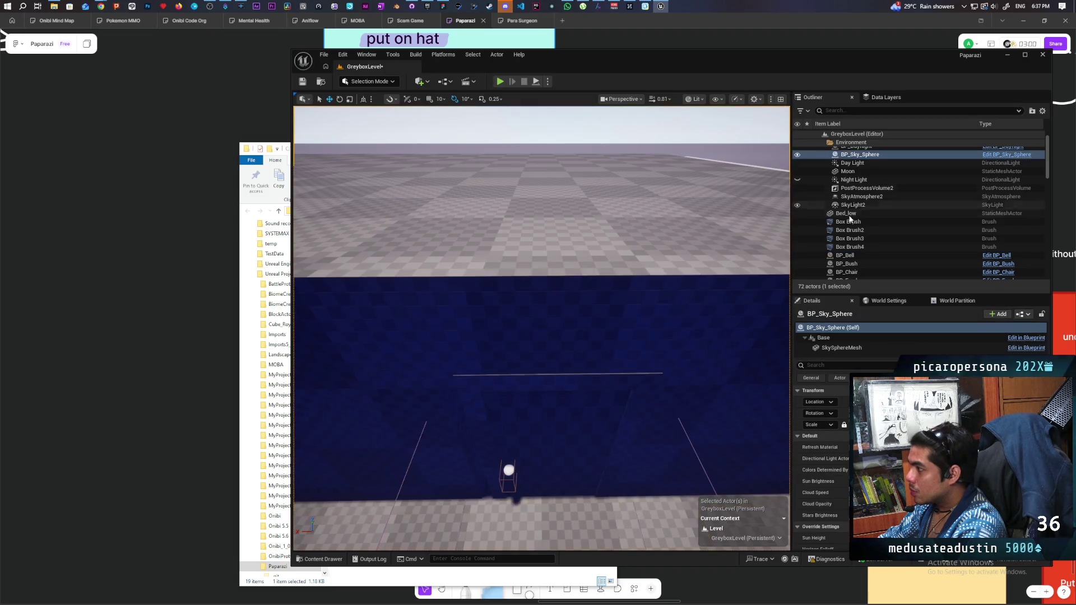
pyautogui.moveTo(560, 337)
pyautogui.mouseDown()
pyautogui.moveTo(560, 313)
pyautogui.moveTo(560, 333)
pyautogui.mouseUp()
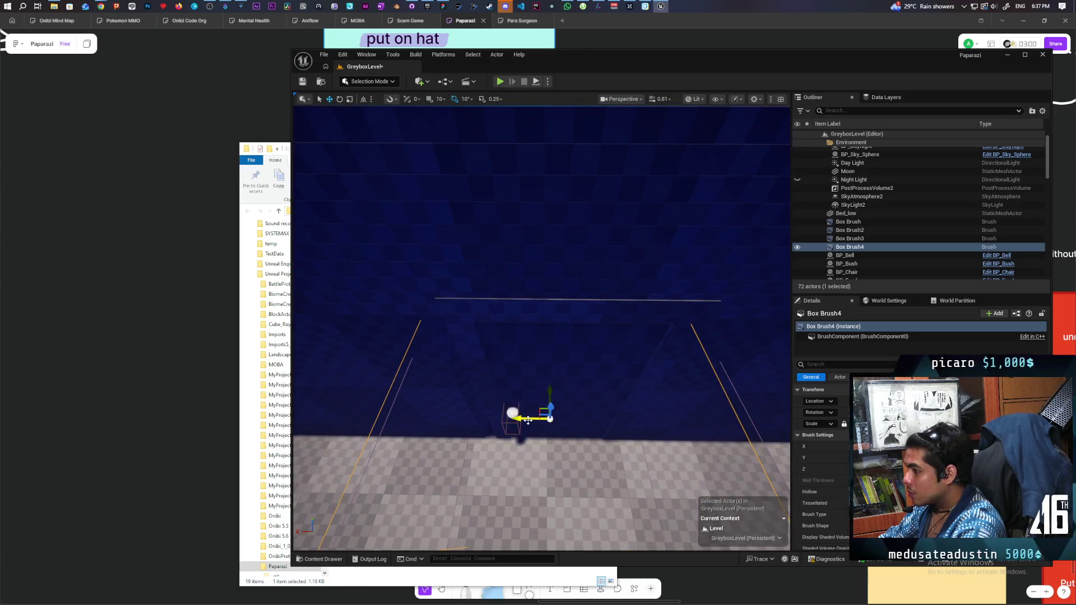
pyautogui.moveTo(528, 421); pyautogui.dragTo(541, 422)
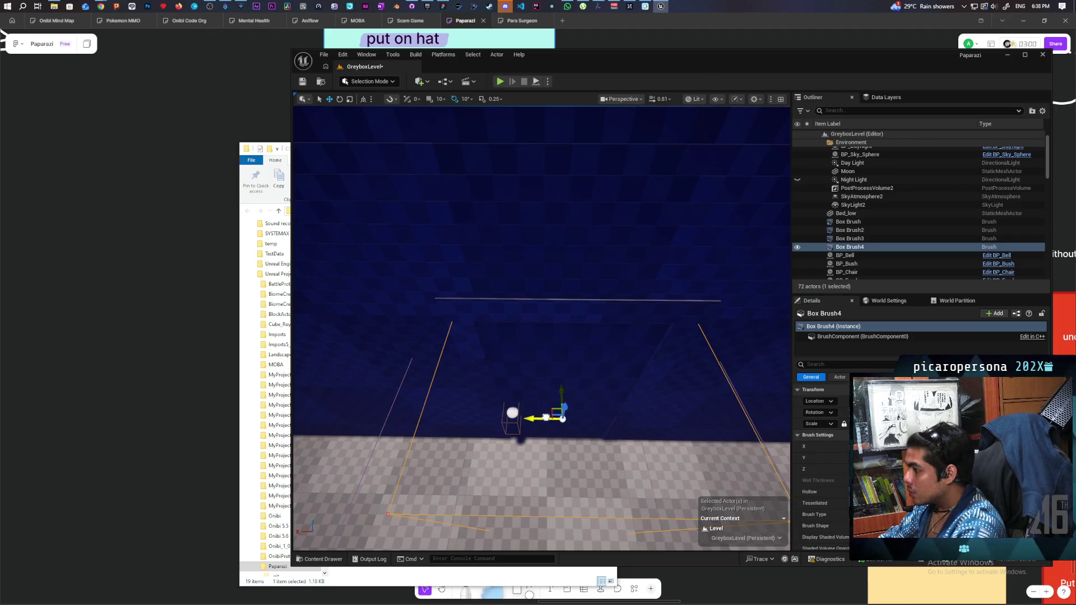
# Compare against LI_Door, then reselect Box Brush4 and raise it slightly along Z.
pyautogui.click(577, 299)
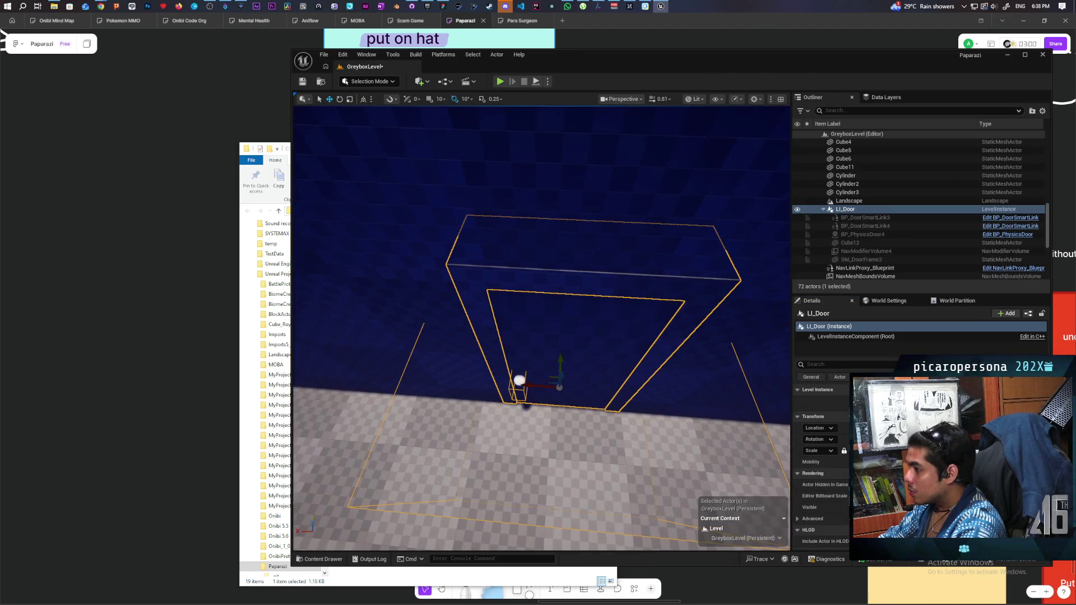
pyautogui.click(693, 212)
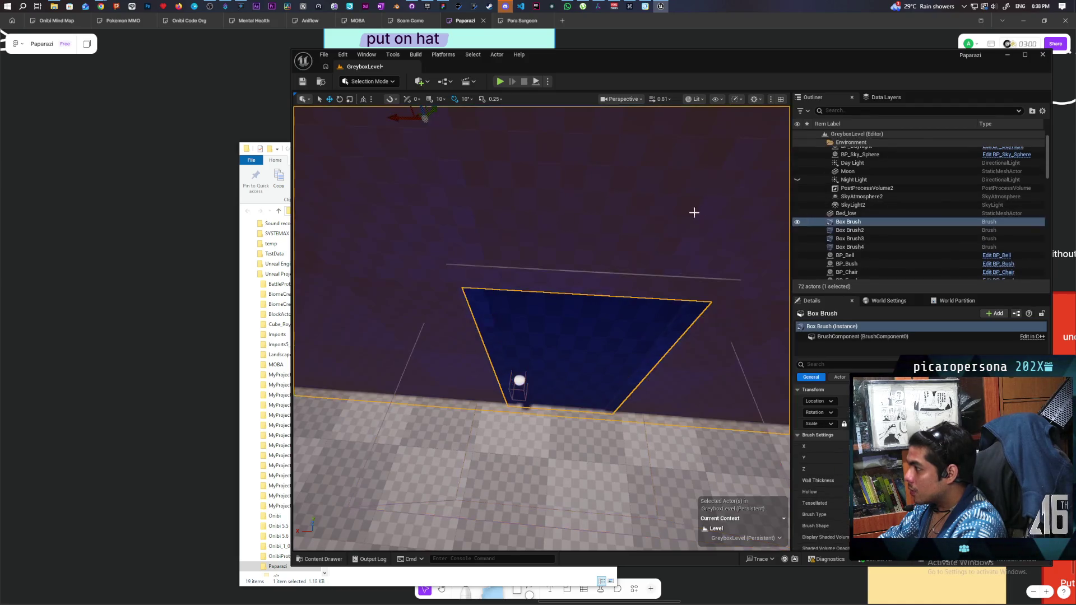
pyautogui.click(848, 247)
pyautogui.doubleClick(848, 251)
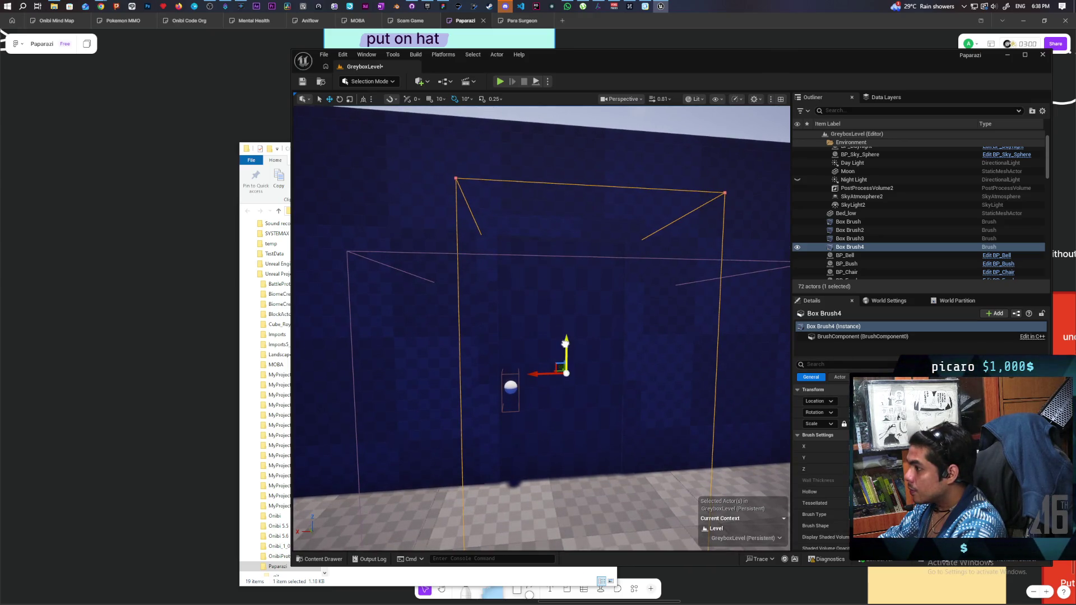
pyautogui.moveTo(565, 343); pyautogui.dragTo(565, 340)
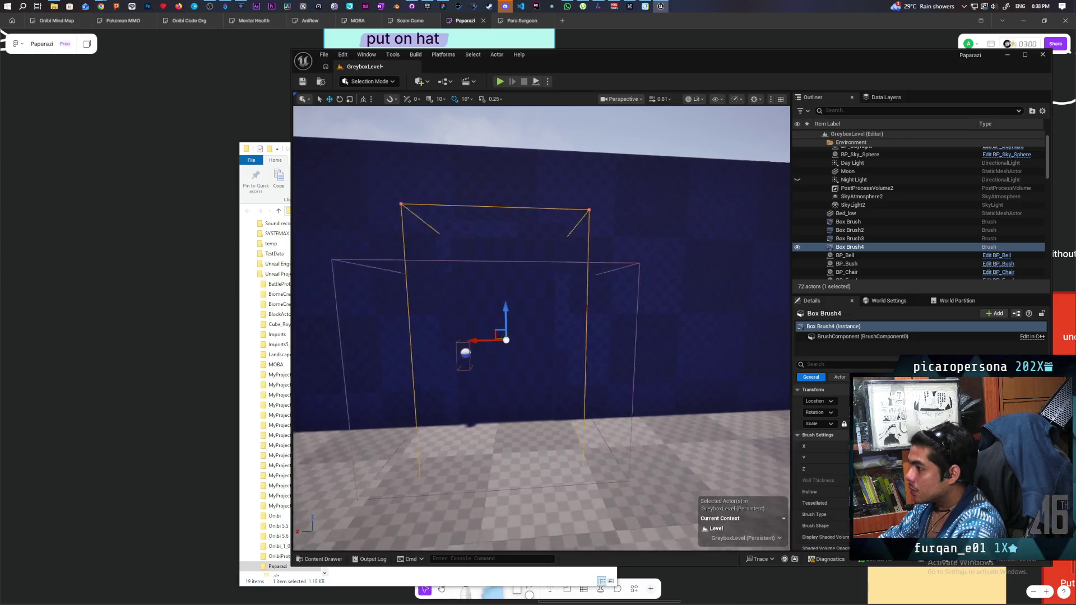
pyautogui.click(651, 408)
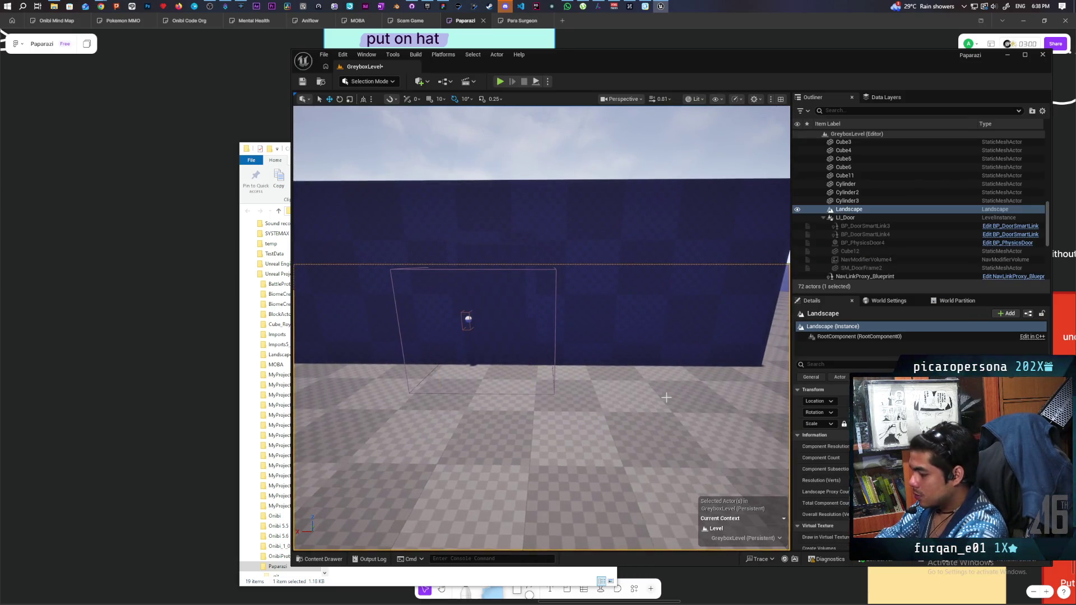
# Show the navigation mesh with P and look down at the green navmesh floor.
pyautogui.press('p')
pyautogui.moveTo(657, 395)
pyautogui.mouseDown()
pyautogui.moveTo(657, 356)
pyautogui.moveTo(657, 414)
pyautogui.moveTo(605, 295)
pyautogui.mouseUp()
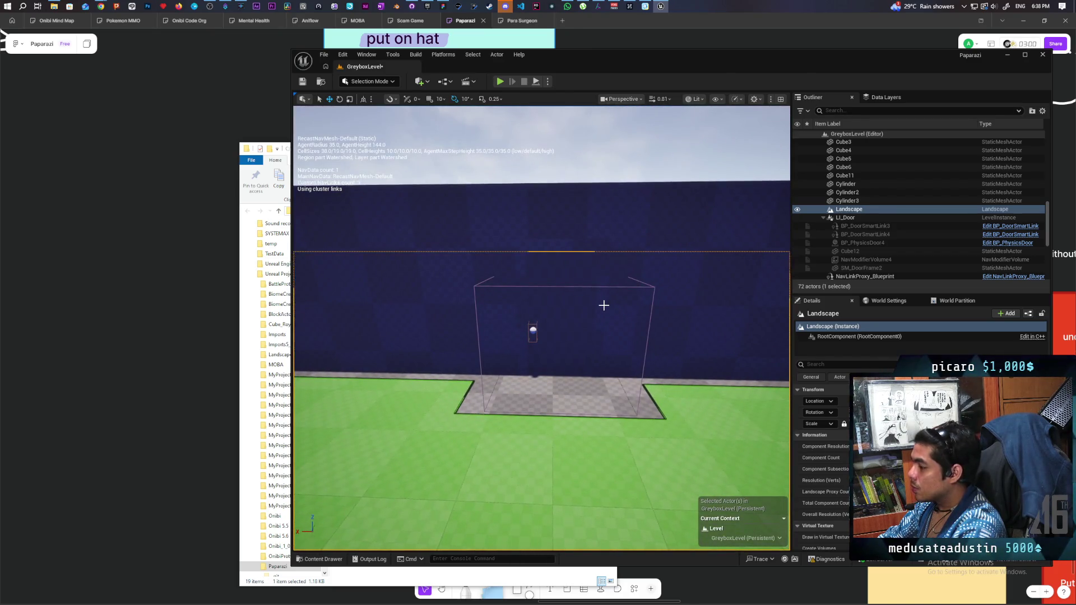
pyautogui.click(342, 559)
pyautogui.moveTo(496, 359)
pyautogui.mouseDown()
pyautogui.moveTo(477, 404)
pyautogui.moveTo(495, 358)
pyautogui.moveTo(348, 517)
pyautogui.moveTo(512, 331)
pyautogui.mouseUp()
pyautogui.scroll(5, 511, 333)
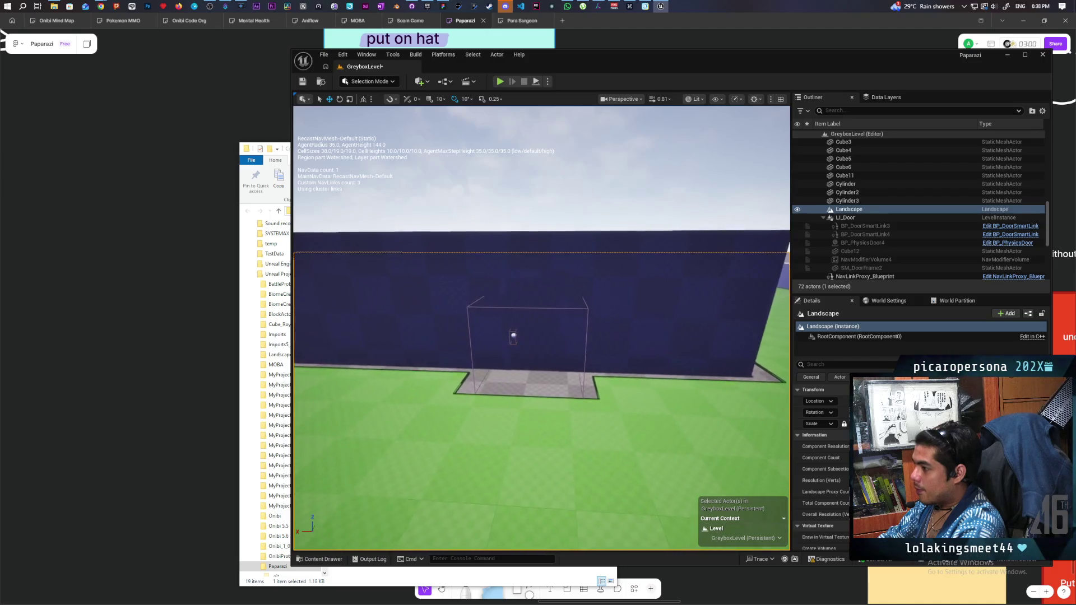
# Select and frame the LI_Door level instance, then orbit around the doorway.
pyautogui.click(546, 334)
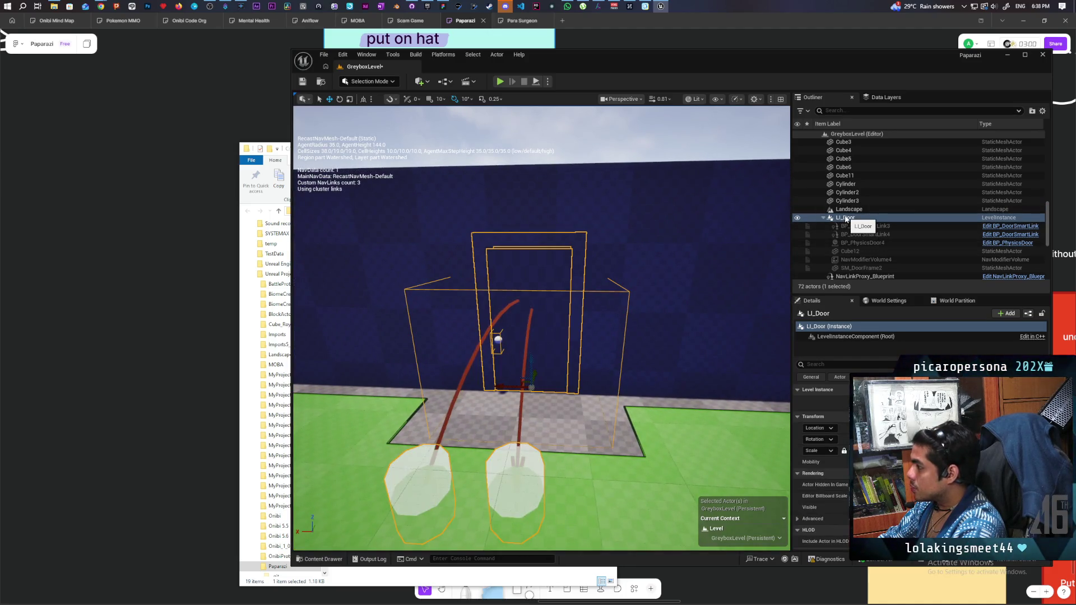
pyautogui.click(866, 271)
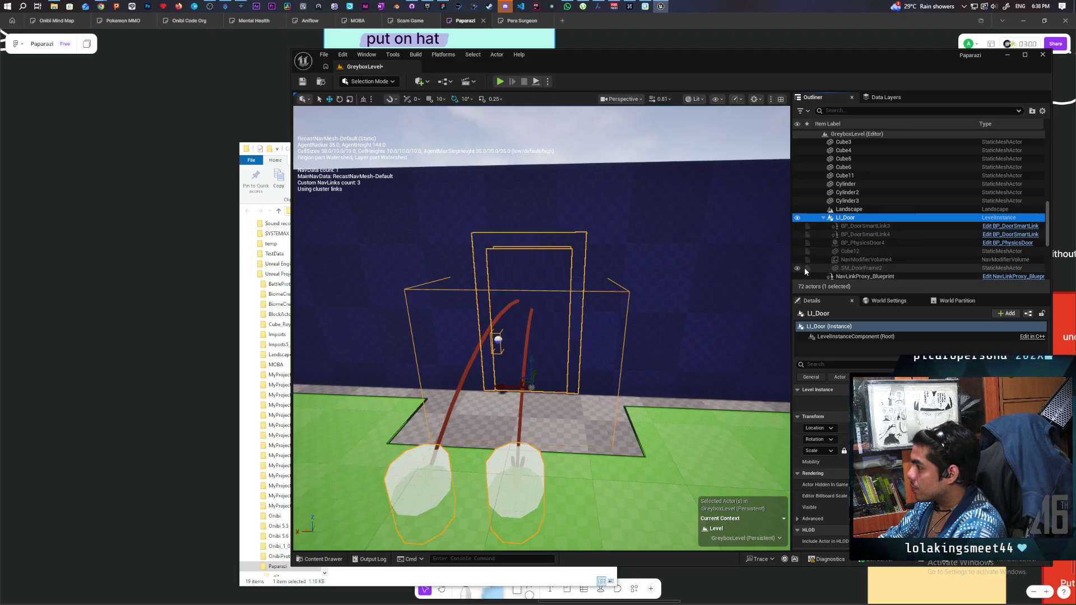
pyautogui.doubleClick(849, 218)
pyautogui.moveTo(538, 336)
pyautogui.mouseDown()
pyautogui.moveTo(538, 392)
pyautogui.moveTo(499, 387)
pyautogui.moveTo(465, 364)
pyautogui.moveTo(290, 121)
pyautogui.mouseUp()
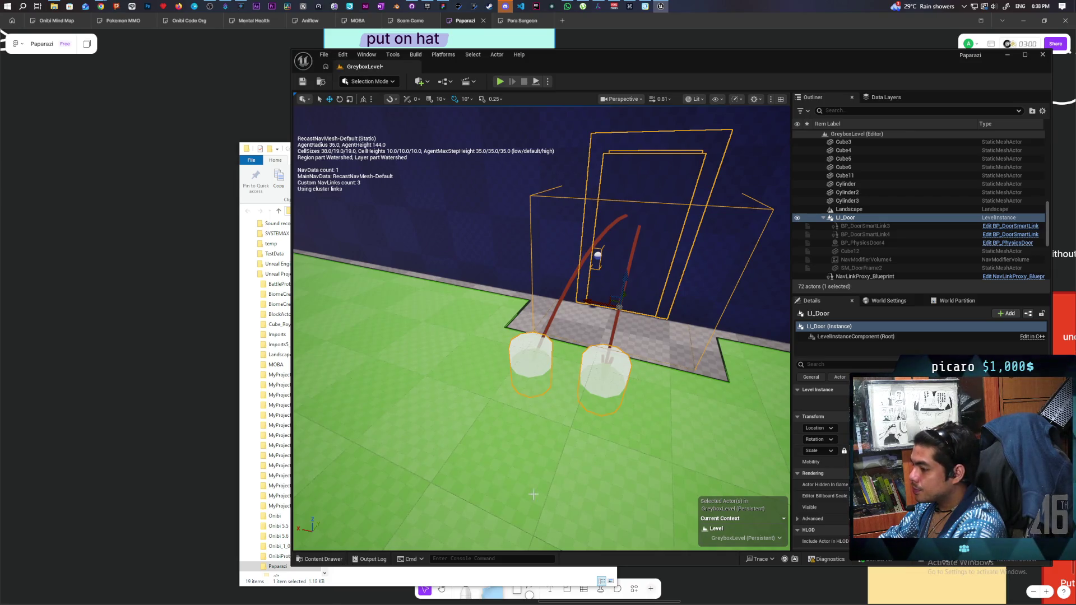
# Save GreyboxLevel and open the LI_Door level from the Content Drawer.
pyautogui.click(319, 560)
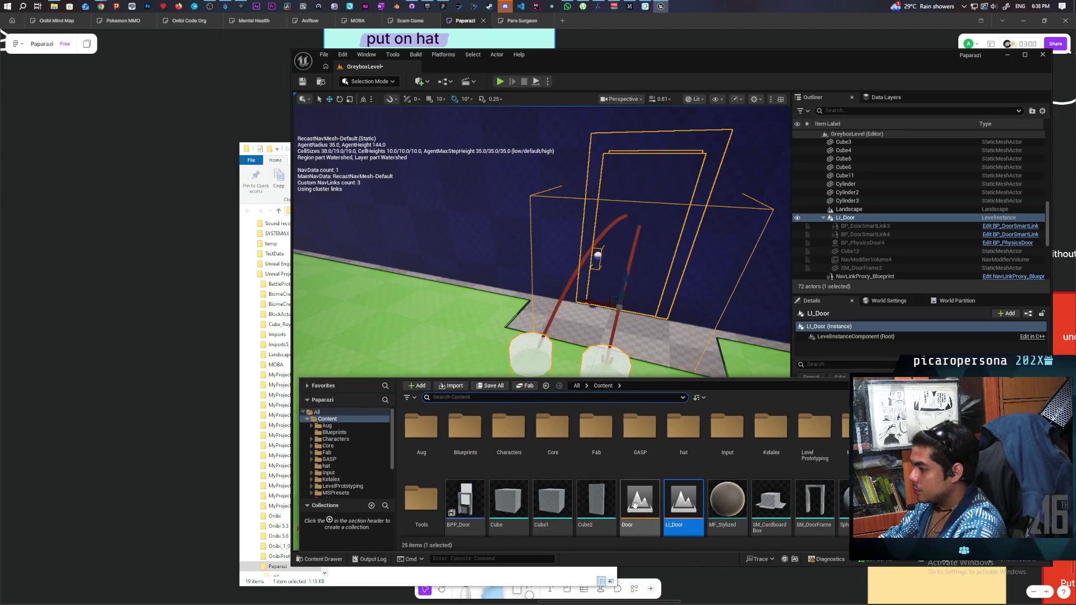
pyautogui.doubleClick(692, 508)
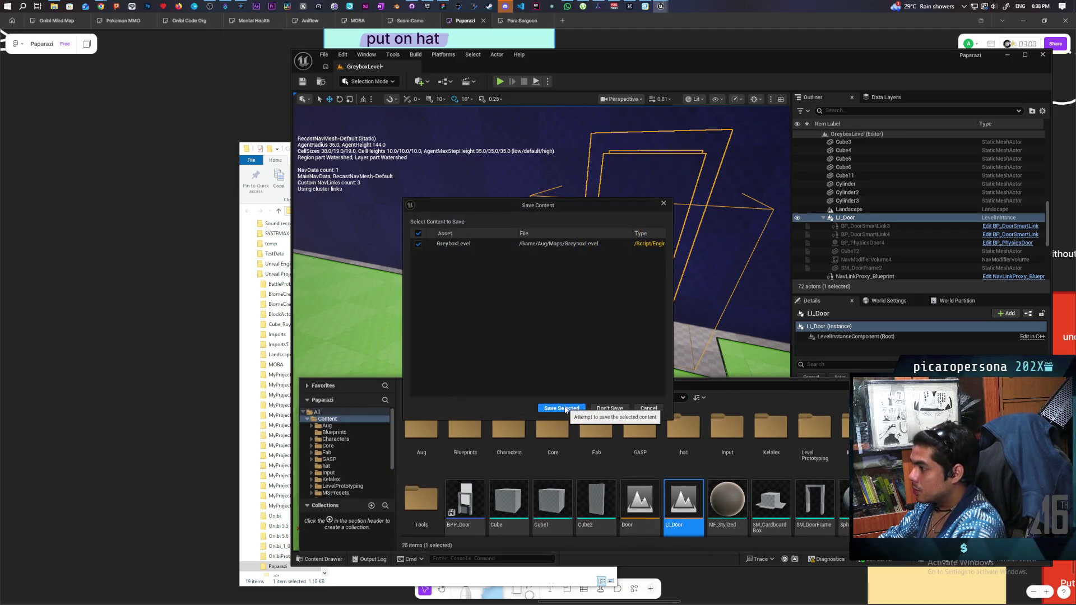
pyautogui.click(565, 410)
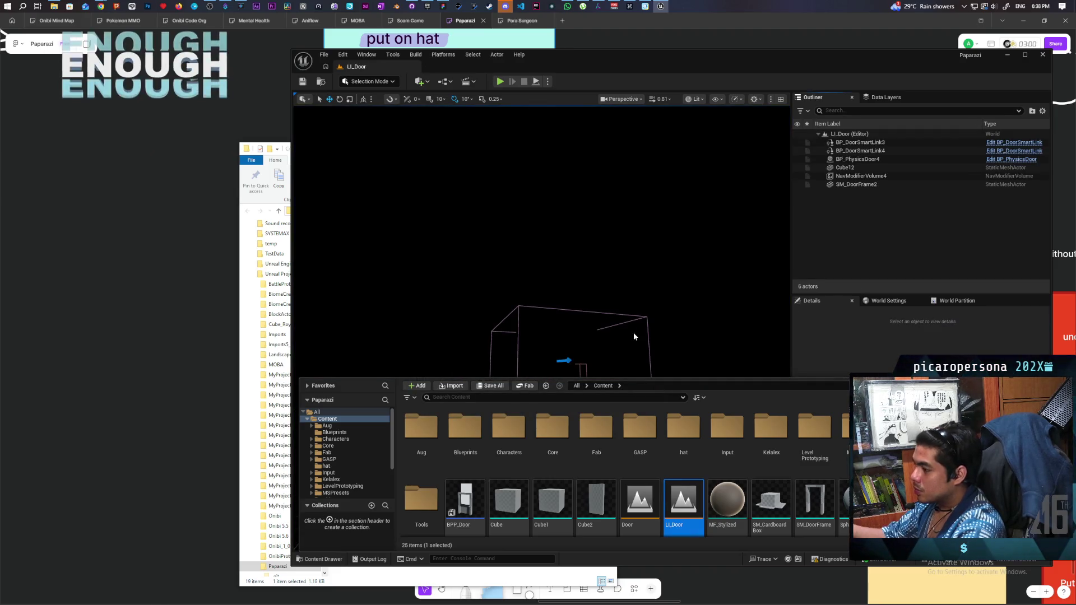
pyautogui.moveTo(634, 336)
pyautogui.mouseDown()
pyautogui.moveTo(599, 269)
pyautogui.moveTo(476, 279)
pyautogui.mouseUp()
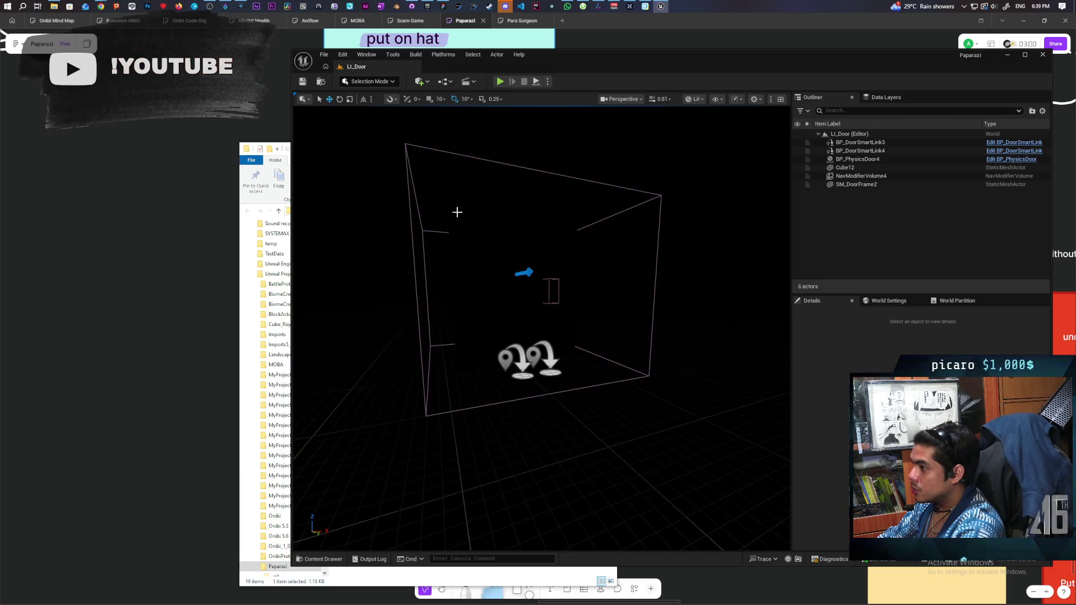
# Add a test Cube to LI_Door via Quick Add, then delete it, leaving six actors.
pyautogui.click(420, 82)
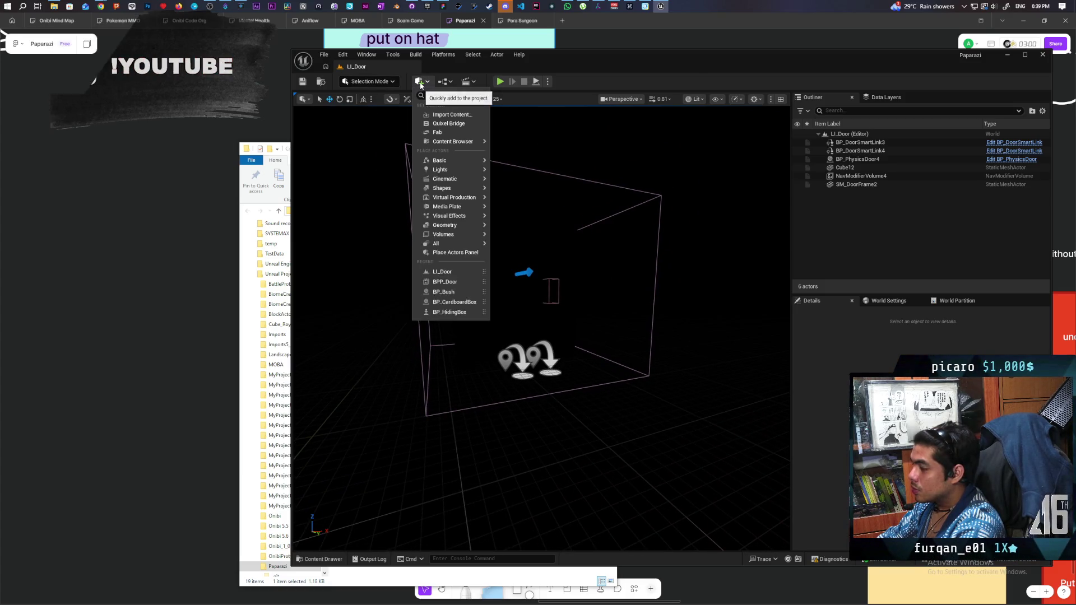
pyautogui.click(441, 160)
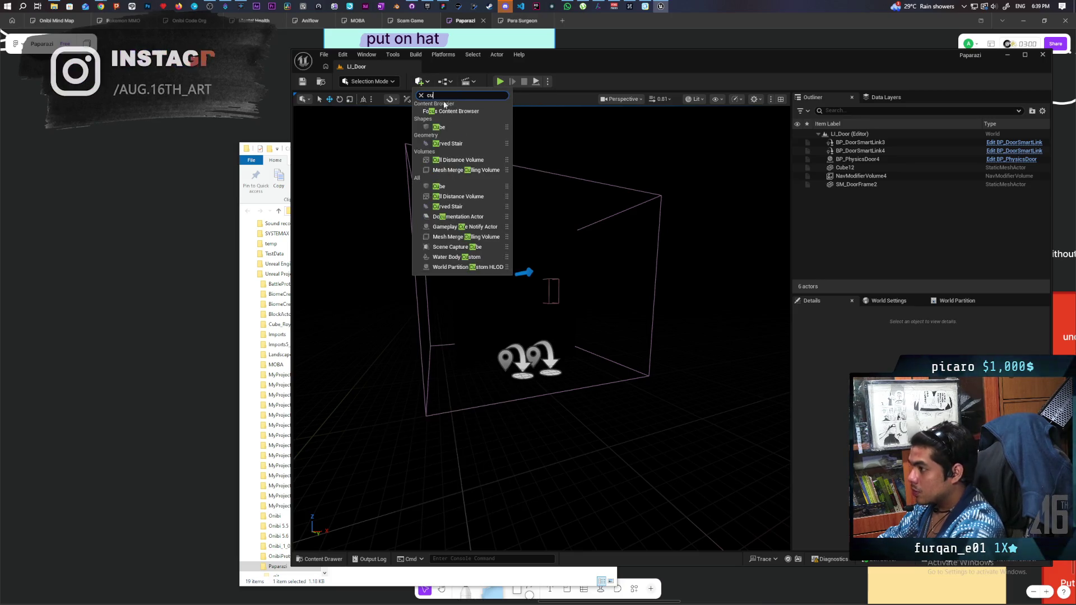
pyautogui.moveTo(448, 125); pyautogui.dragTo(570, 459)
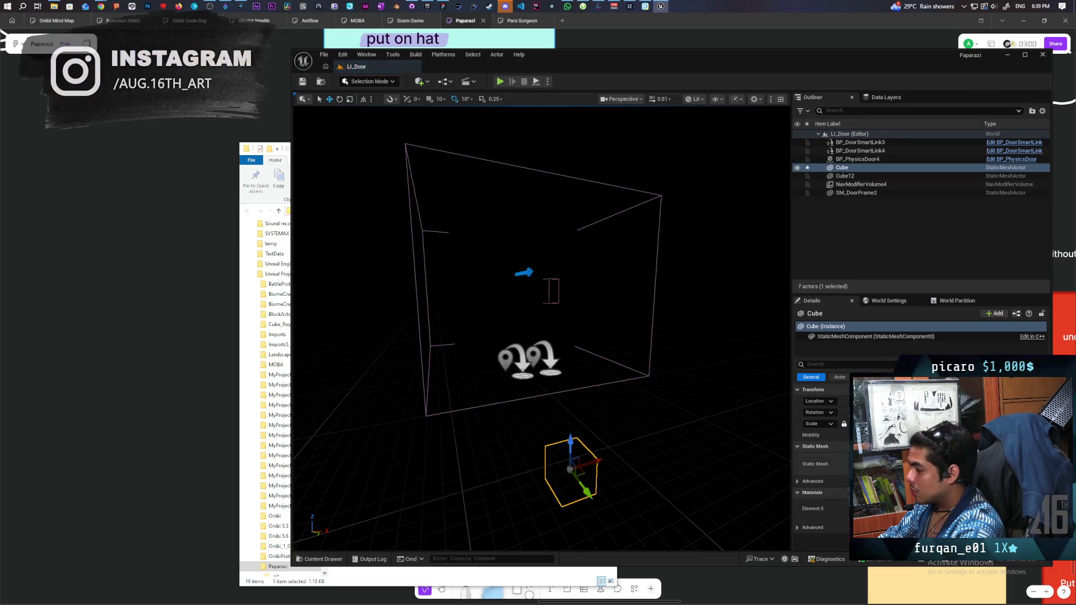
pyautogui.hotkey('ctrl', 'space')
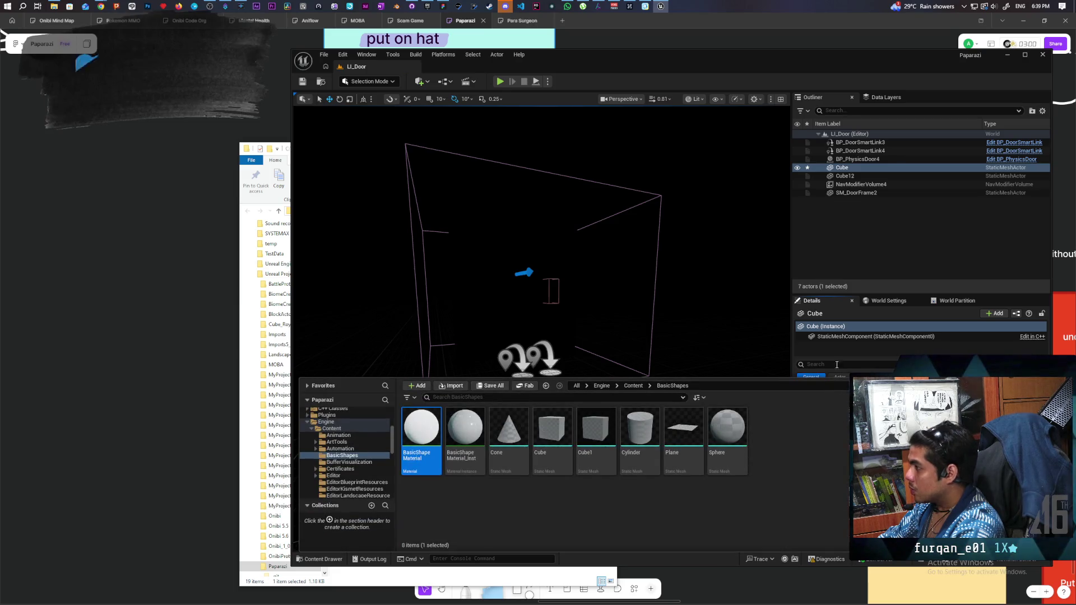
pyautogui.click(854, 193)
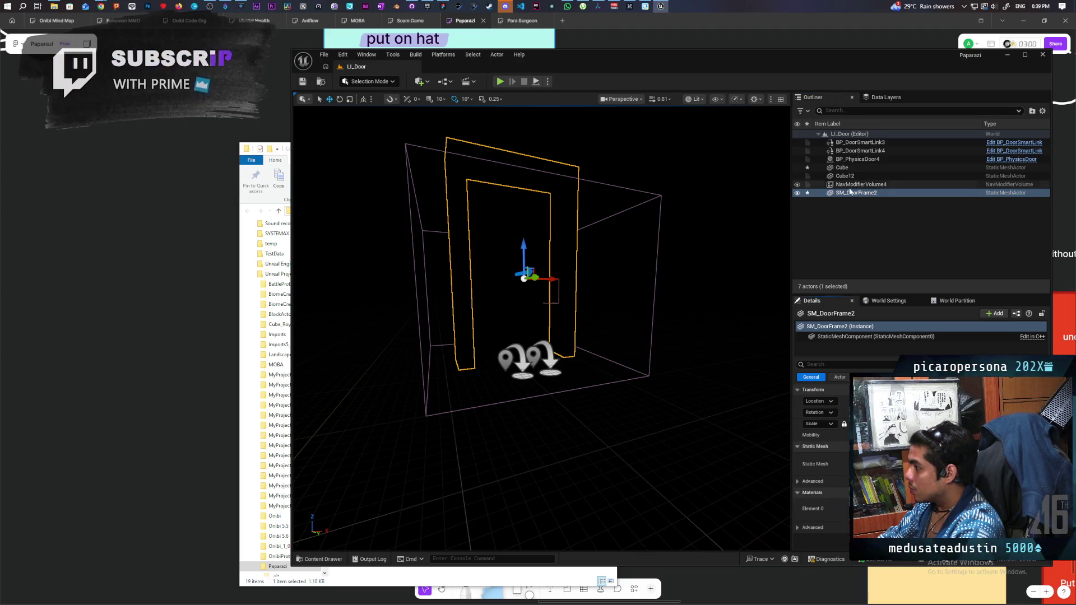
pyautogui.click(854, 168)
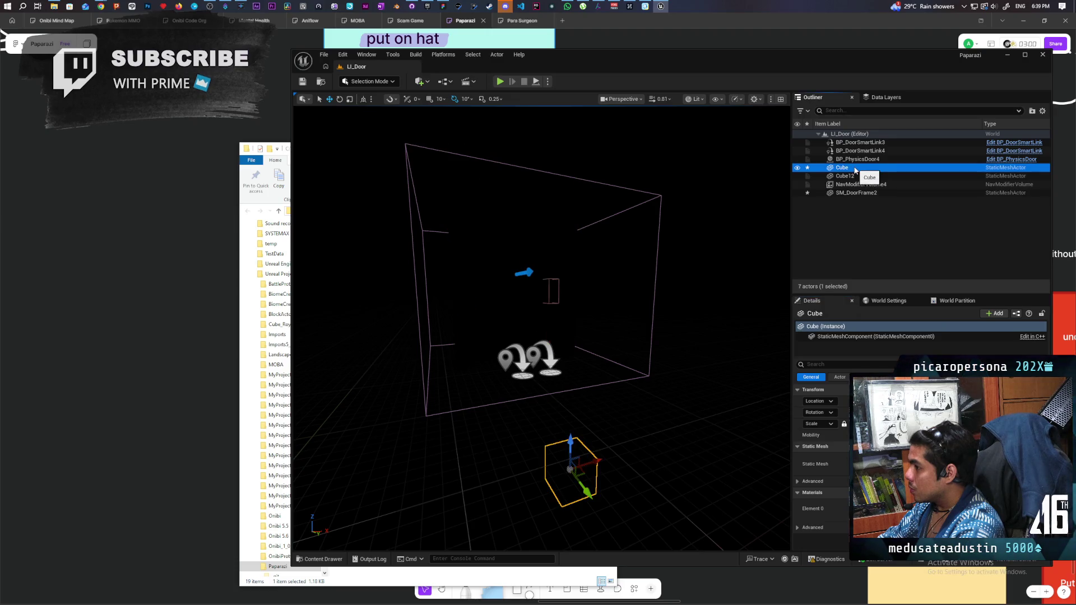
pyautogui.press('Delete')
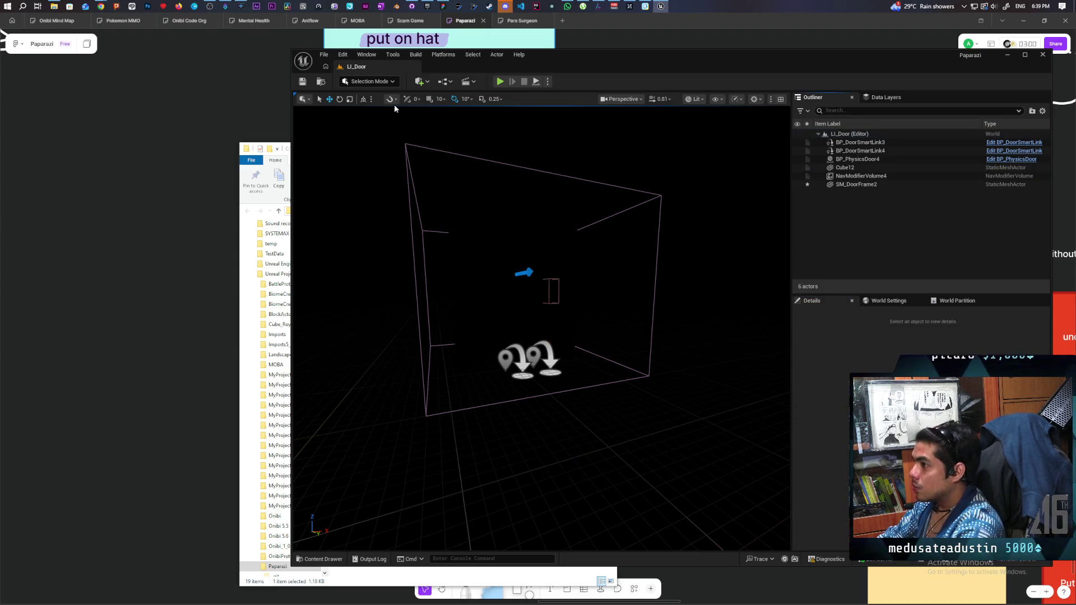
pyautogui.click(324, 54)
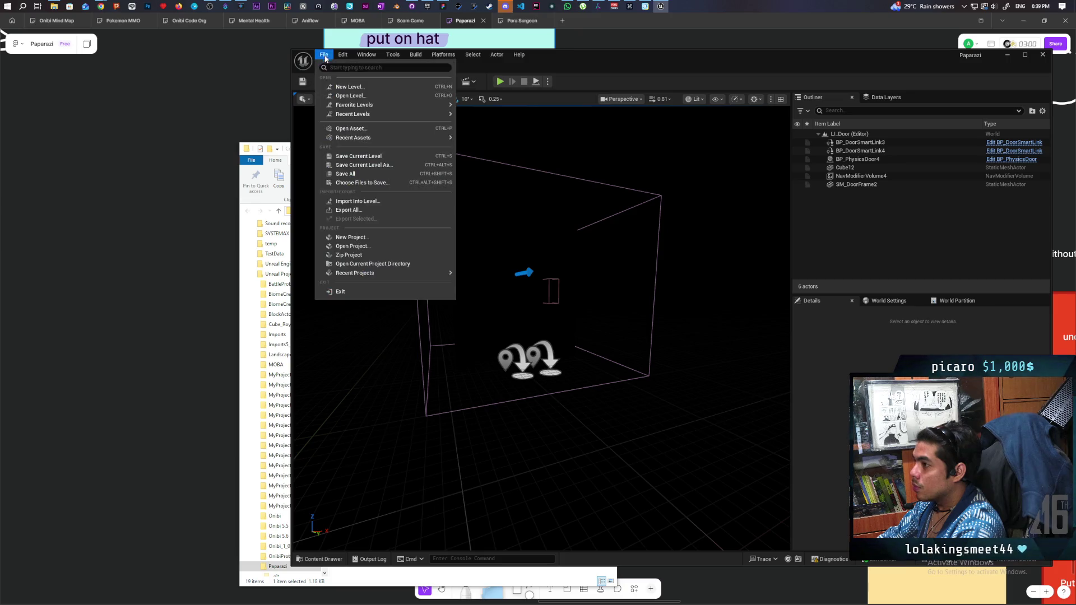
# Return to GreyboxLevel and inspect the LI_Door instance in the wall opening.
pyautogui.moveTo(391, 108)
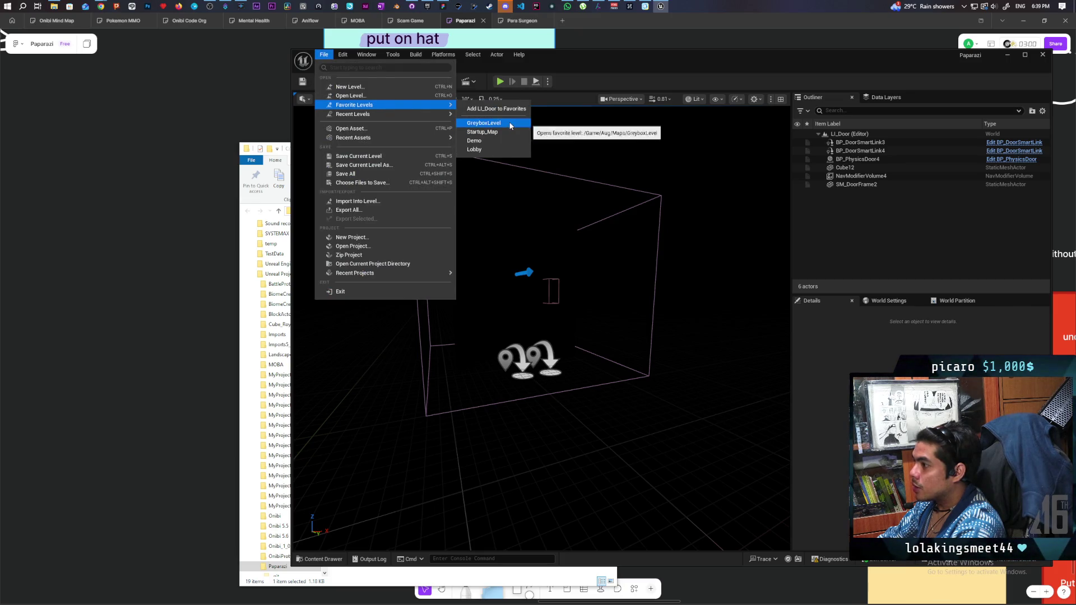
pyautogui.click(483, 123)
pyautogui.moveTo(541, 328)
pyautogui.mouseDown()
pyautogui.moveTo(541, 359)
pyautogui.moveTo(521, 342)
pyautogui.moveTo(512, 303)
pyautogui.moveTo(504, 359)
pyautogui.moveTo(488, 336)
pyautogui.moveTo(493, 323)
pyautogui.moveTo(521, 325)
pyautogui.moveTo(522, 342)
pyautogui.mouseUp()
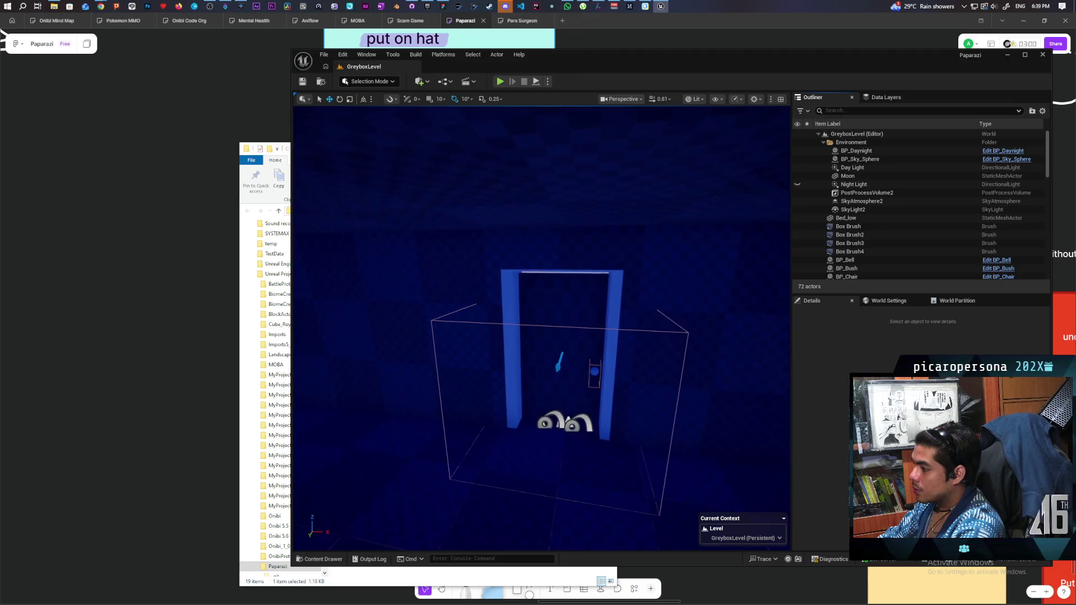
pyautogui.click(610, 357)
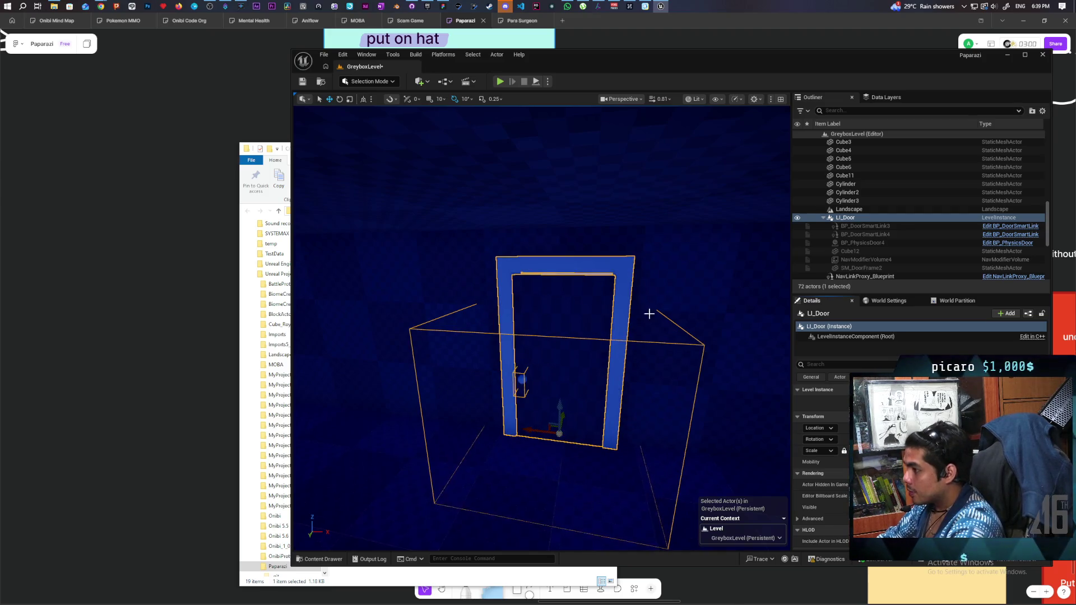
pyautogui.moveTo(616, 374); pyautogui.dragTo(616, 374)
pyautogui.moveTo(532, 437)
pyautogui.mouseDown()
pyautogui.moveTo(560, 427)
pyautogui.moveTo(565, 437)
pyautogui.mouseUp()
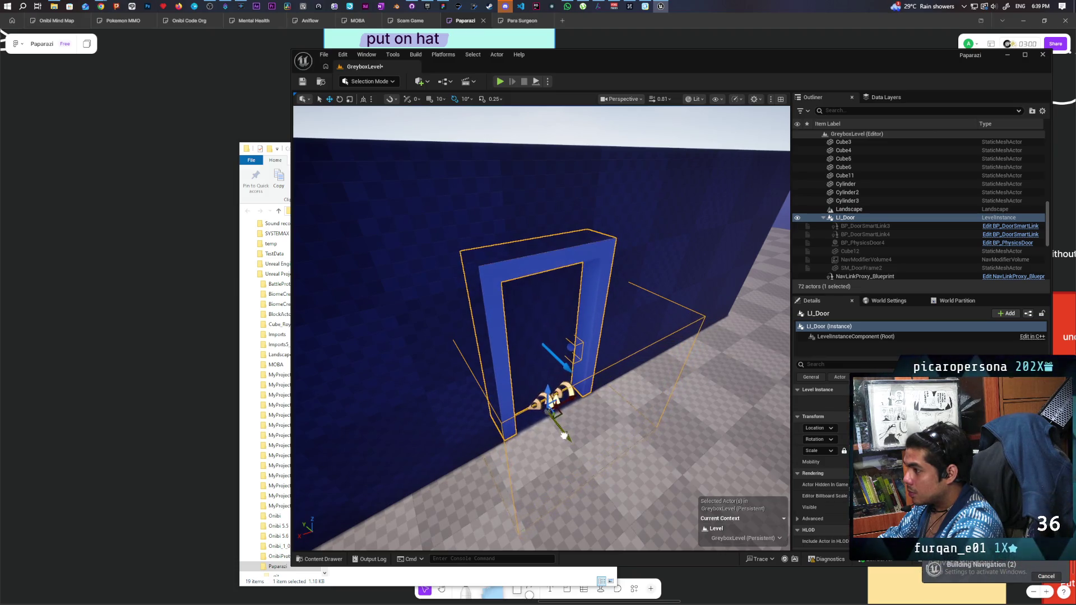
pyautogui.moveTo(568, 433)
pyautogui.mouseDown()
pyautogui.moveTo(552, 415)
pyautogui.moveTo(542, 424)
pyautogui.mouseUp()
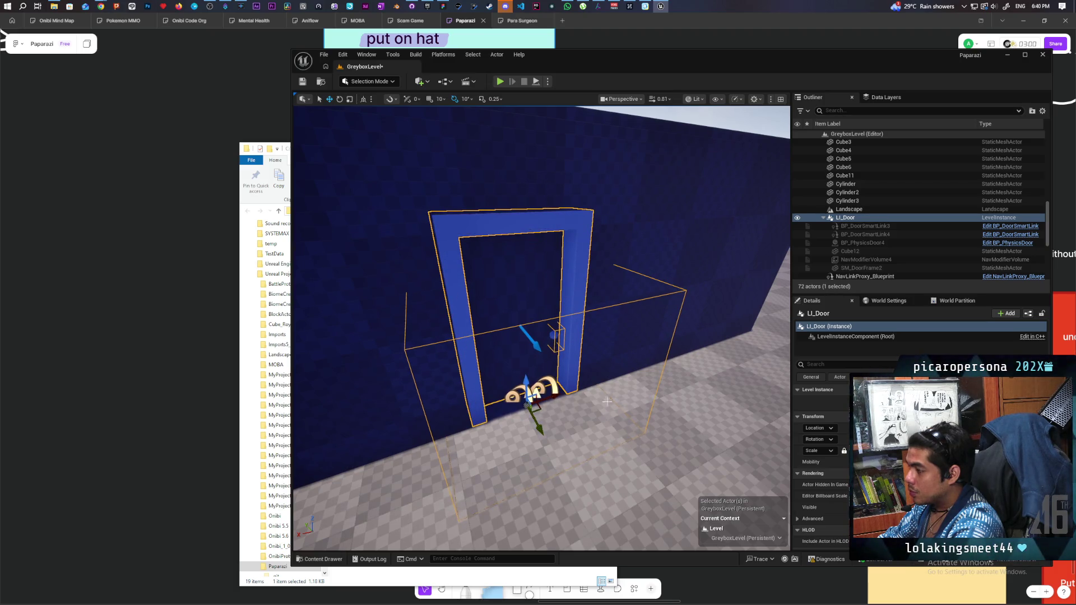
# Save GreyboxLevel with Ctrl+S and review the door from another angle.
pyautogui.hotkey('ctrl', 's')
pyautogui.moveTo(440, 204); pyautogui.dragTo(533, 221)
pyautogui.moveTo(412, 176); pyautogui.dragTo(412, 176)
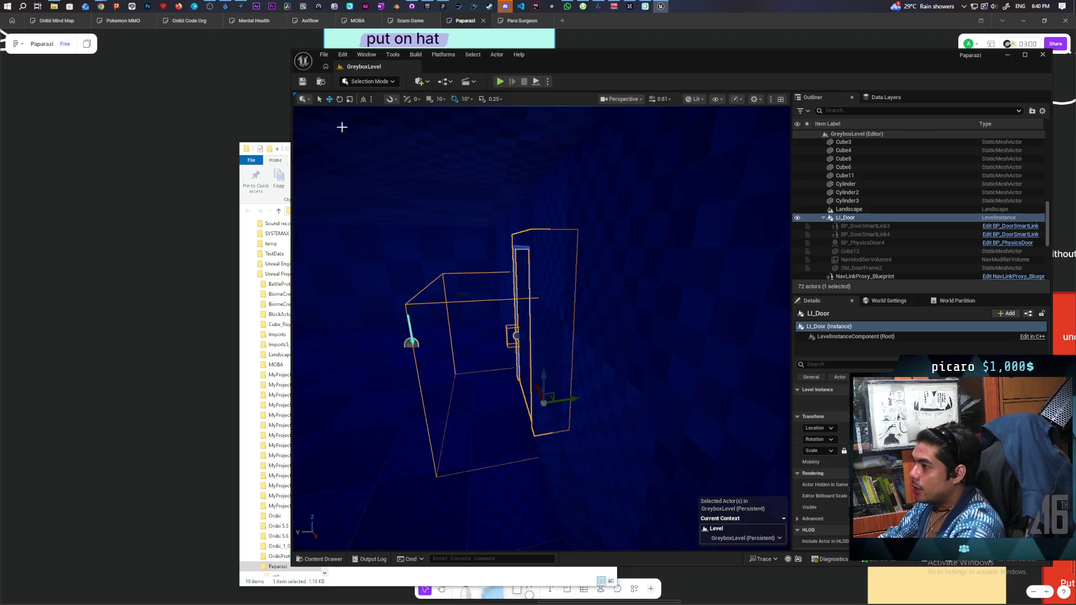
pyautogui.click(316, 559)
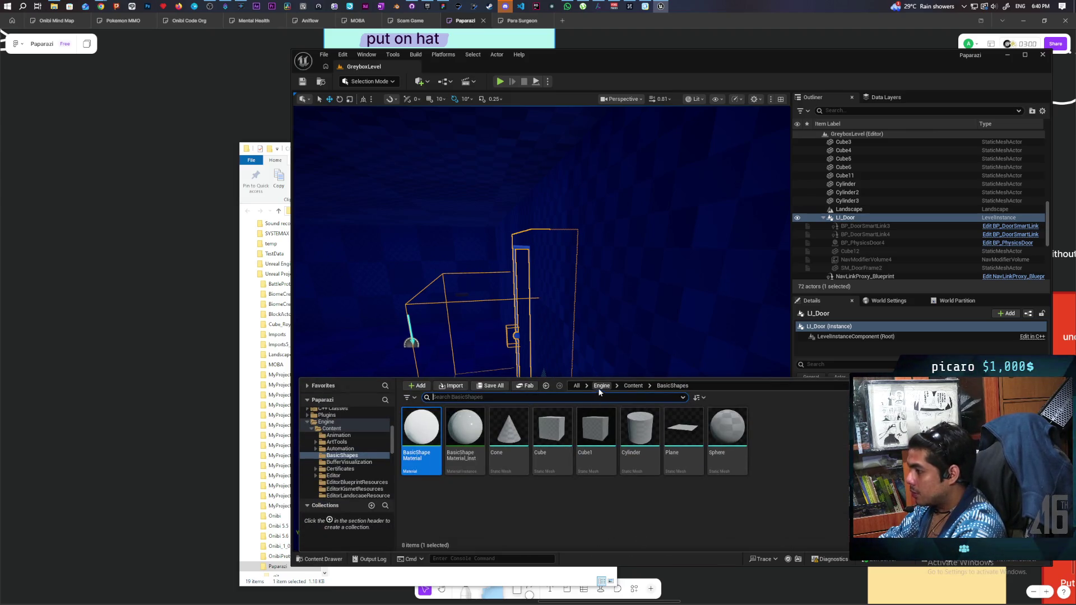
# Open LI_Door from the Content folder and nudge the SM_DoorFrame2 door frame.
pyautogui.click(577, 386)
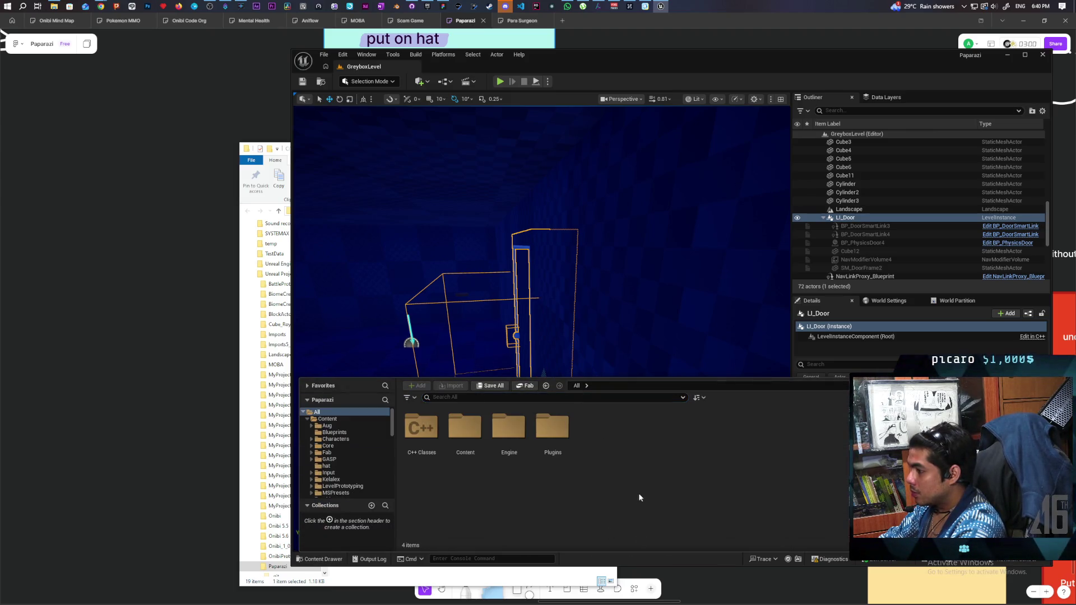
pyautogui.doubleClick(465, 429)
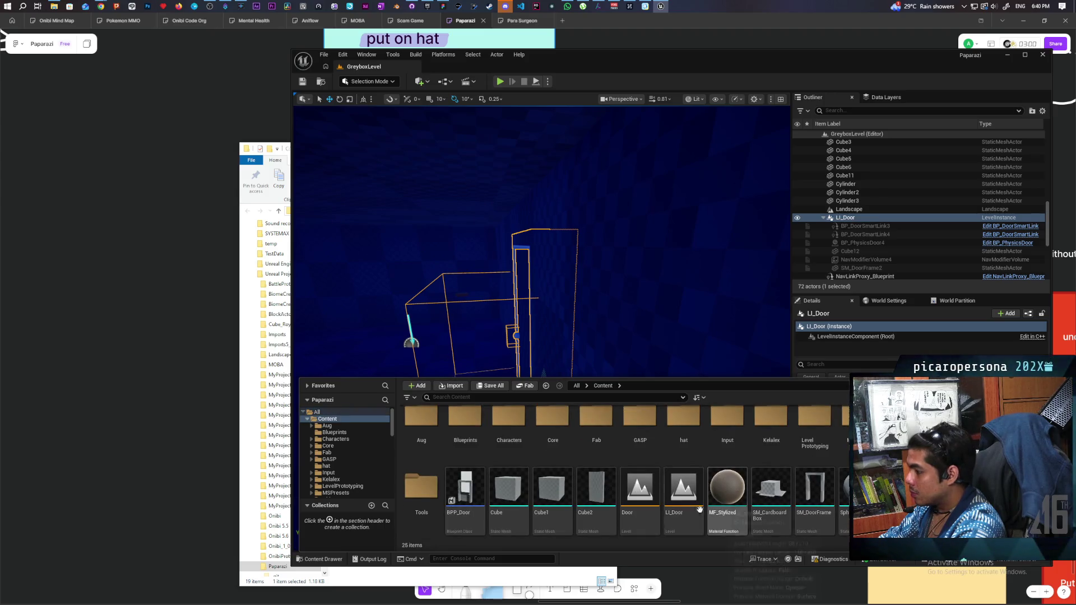
pyautogui.click(680, 493)
pyautogui.doubleClick(681, 493)
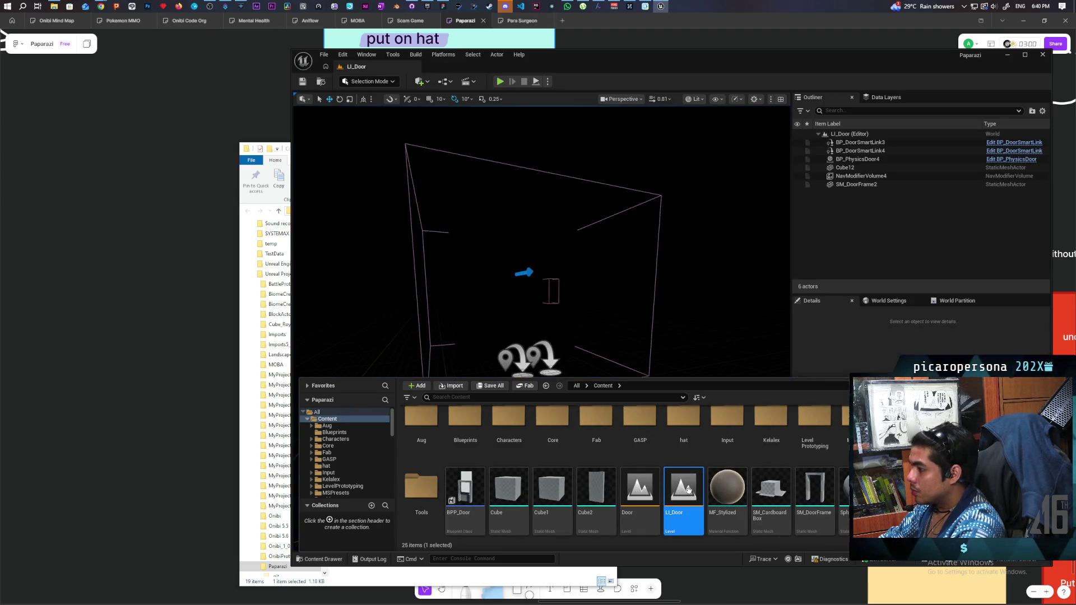
pyautogui.click(860, 186)
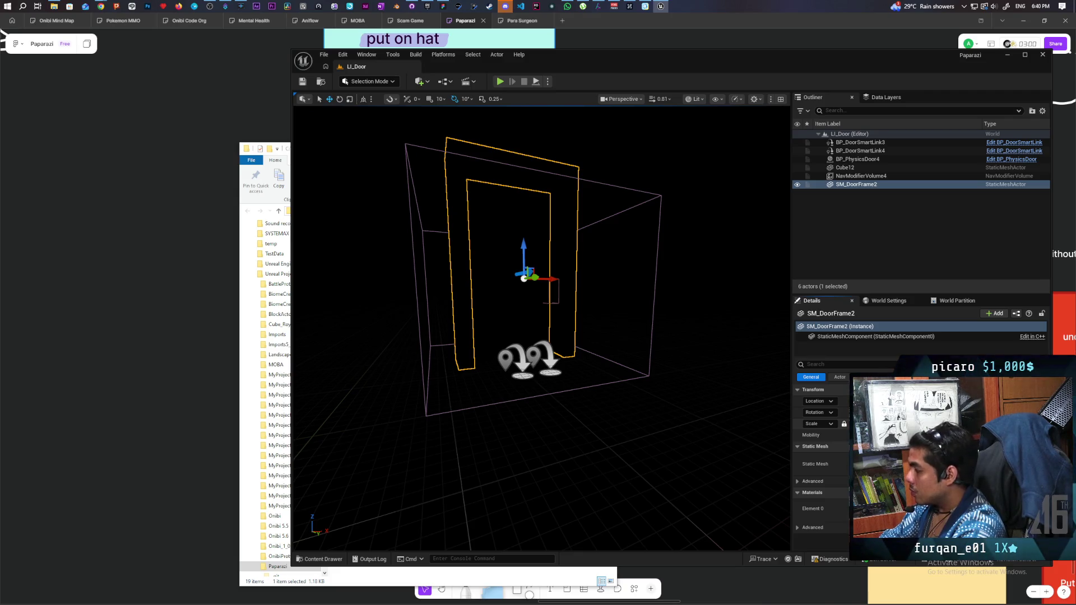
pyautogui.press('Return')
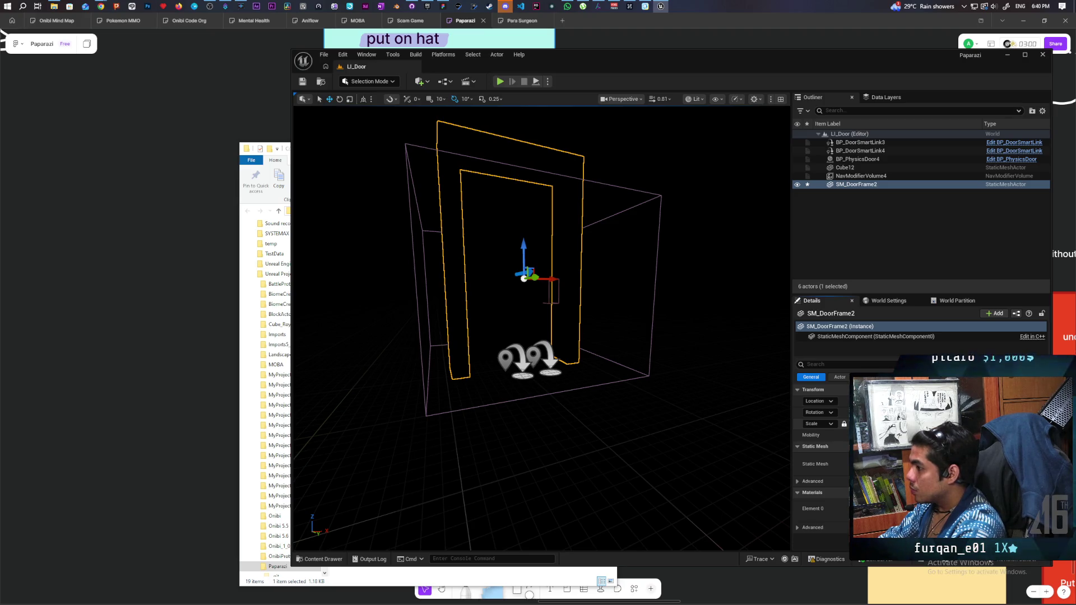
pyautogui.moveTo(725, 380); pyautogui.dragTo(324, 168)
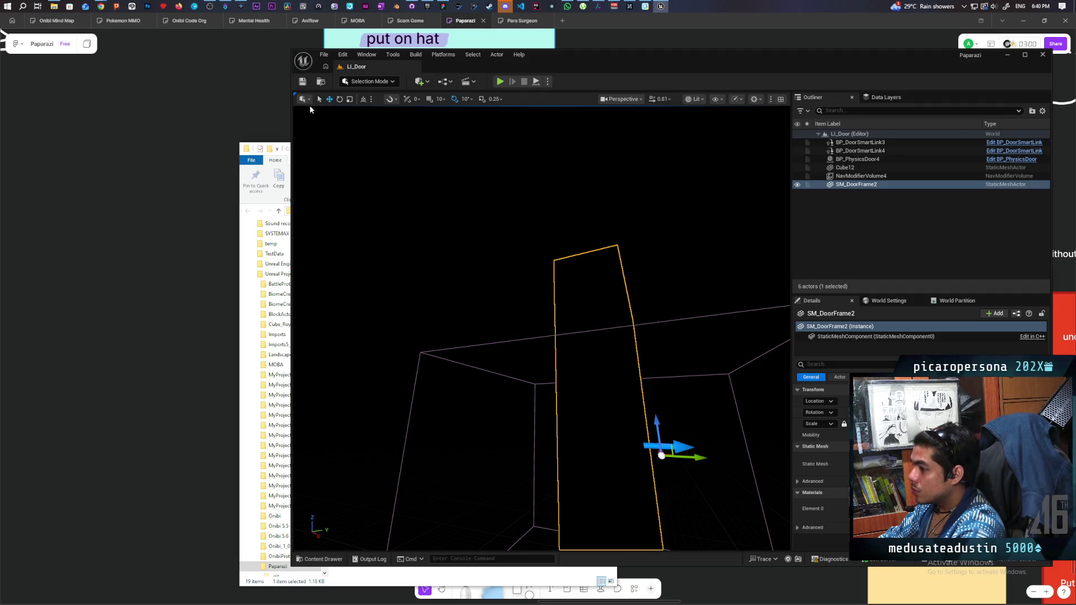
# Switch back to GreyboxLevel through File > Favorite Levels.
pyautogui.click(324, 56)
pyautogui.moveTo(392, 105)
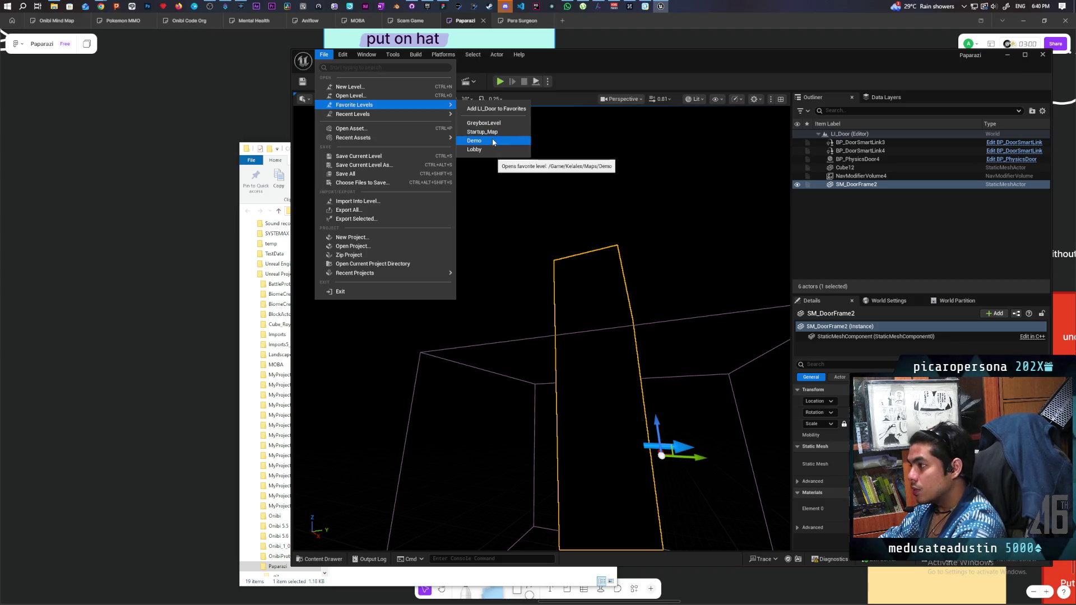
pyautogui.click(486, 123)
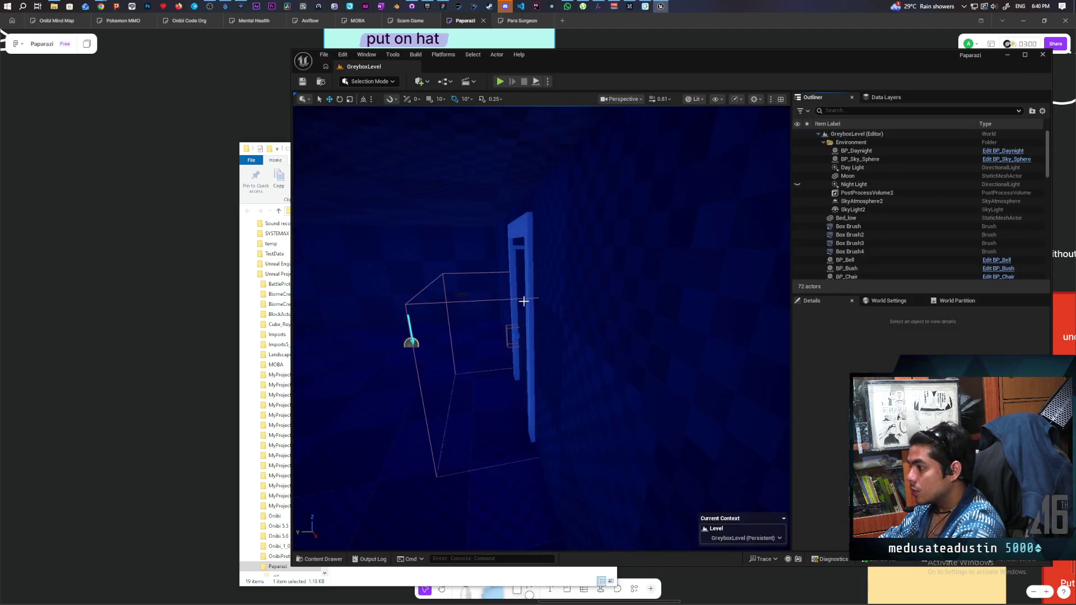